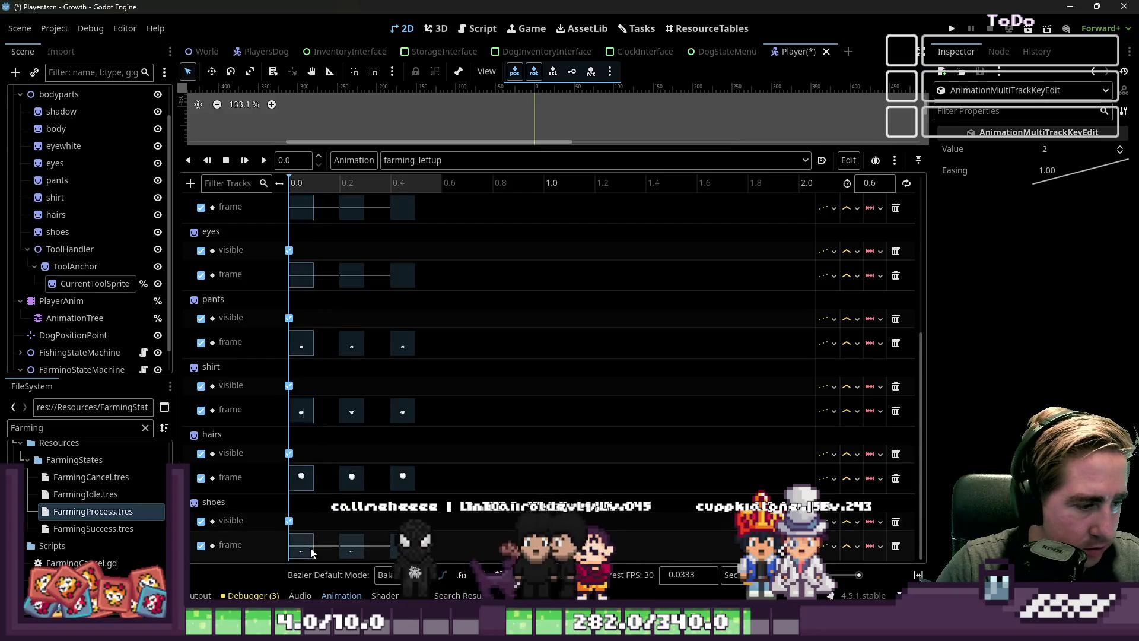
# Delete the original 0.0 s CurrentToolSprite keys and slide the two swing poses back to 0.0 and 0.2 s.
pyautogui.click(354, 414)
pyautogui.scroll(5, 354, 413)
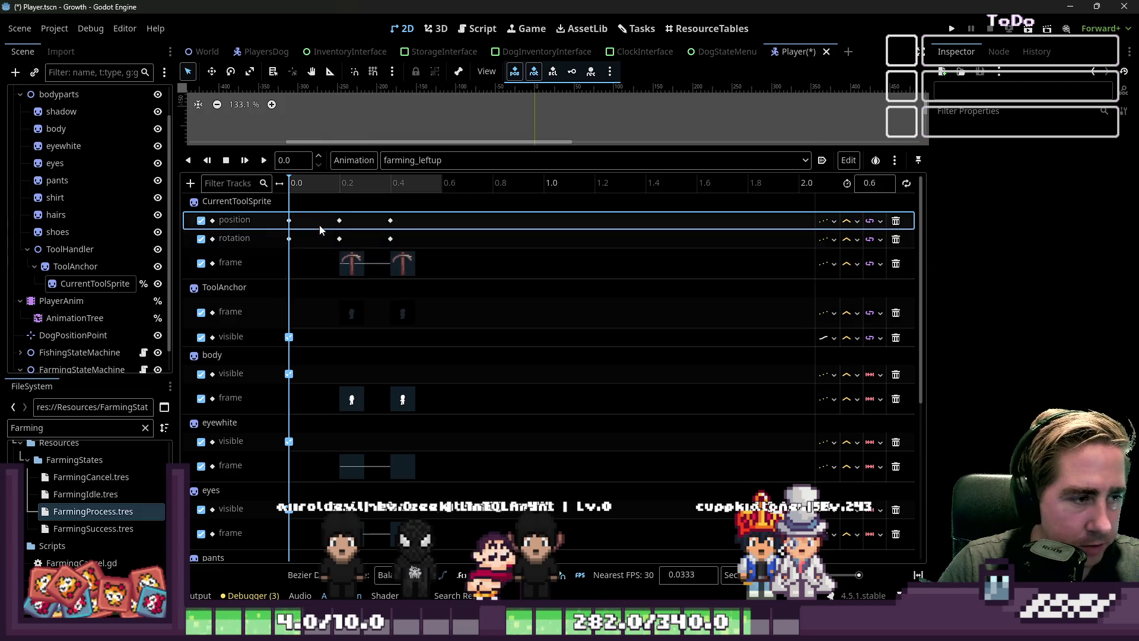
pyautogui.doubleClick(335, 219)
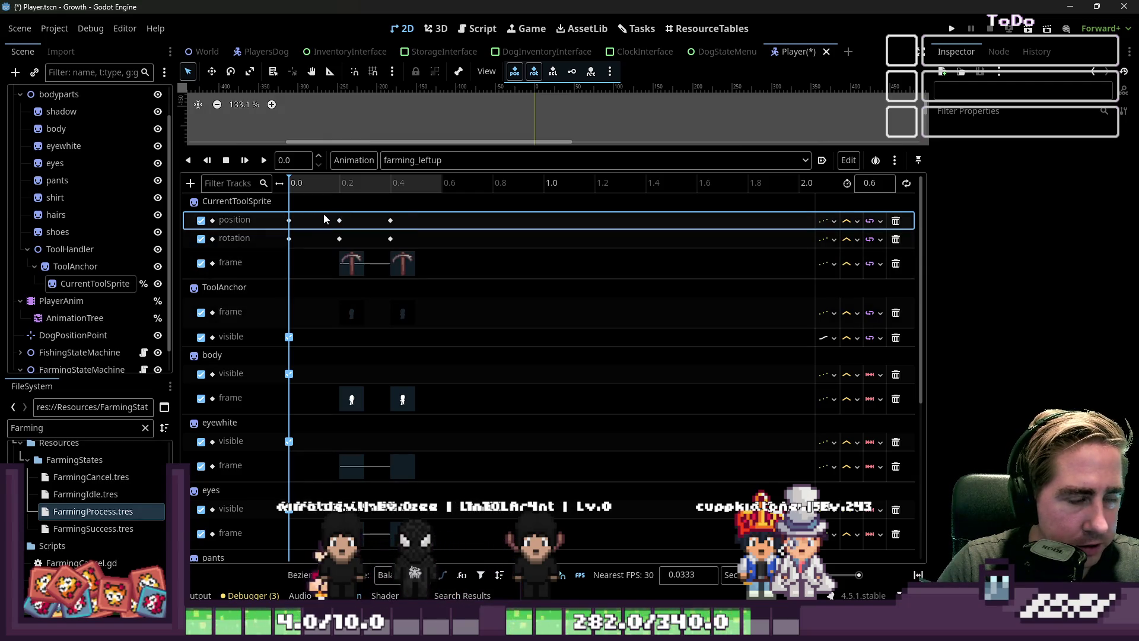
pyautogui.moveTo(308, 208); pyautogui.dragTo(285, 253)
pyautogui.press('Delete')
pyautogui.moveTo(328, 203)
pyautogui.mouseDown()
pyautogui.moveTo(476, 368)
pyautogui.moveTo(437, 407)
pyautogui.moveTo(476, 535)
pyautogui.moveTo(338, 225)
pyautogui.moveTo(289, 221)
pyautogui.mouseUp()
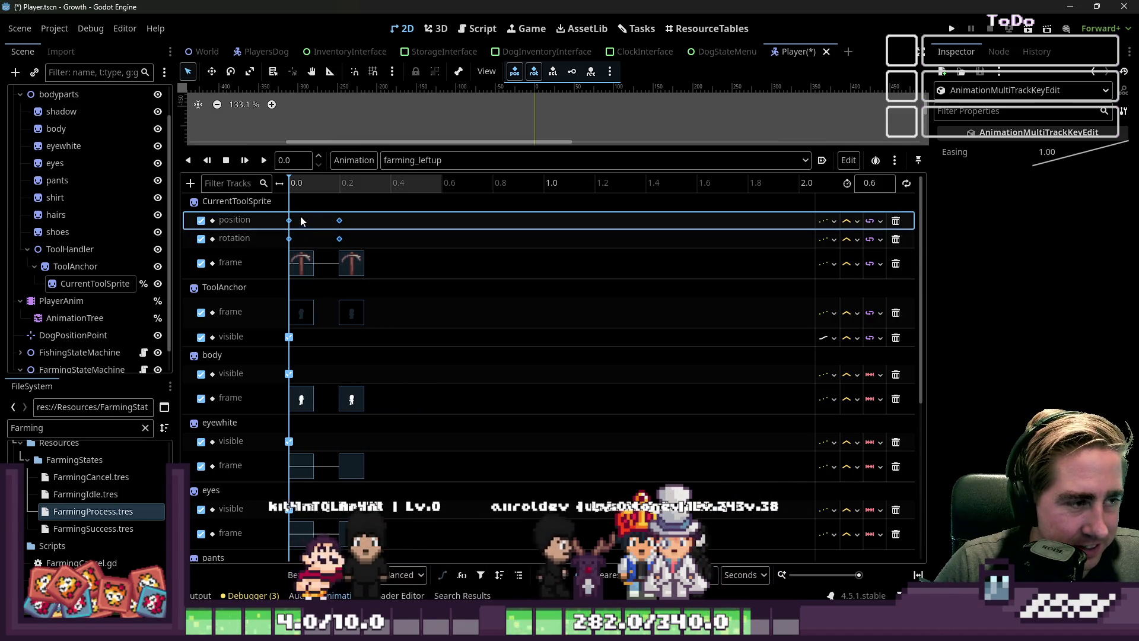
pyautogui.click(300, 221)
pyautogui.click(873, 183)
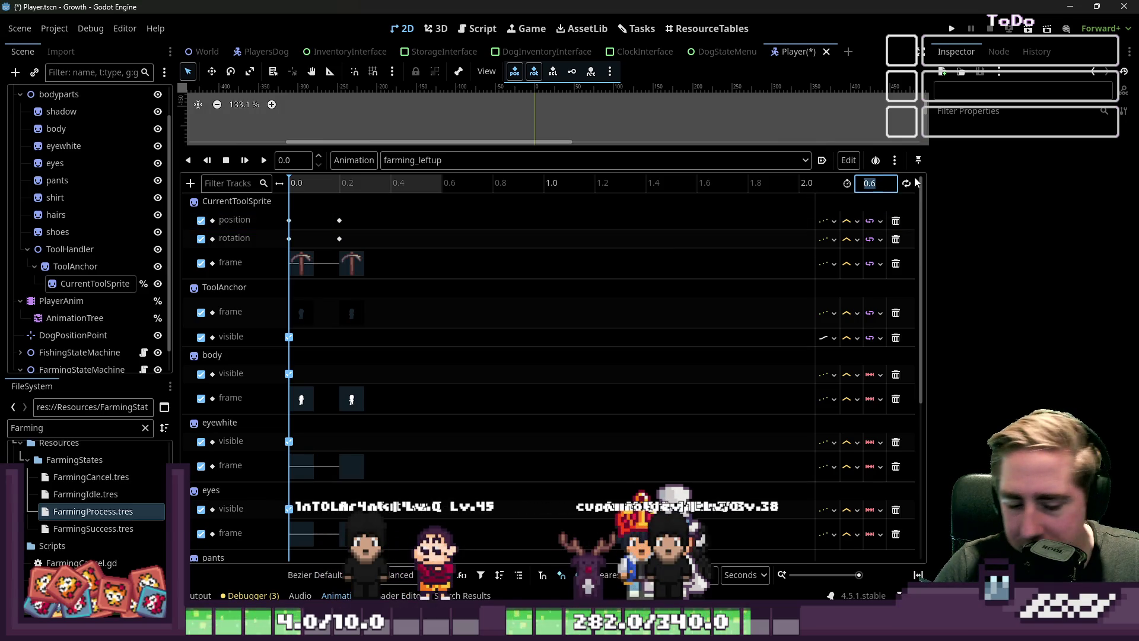
# Set the farming_leftup length to 1.2 s and select the keys at 0.0 and 0.2 s.
pyautogui.write('1.2')
pyautogui.press('Return')
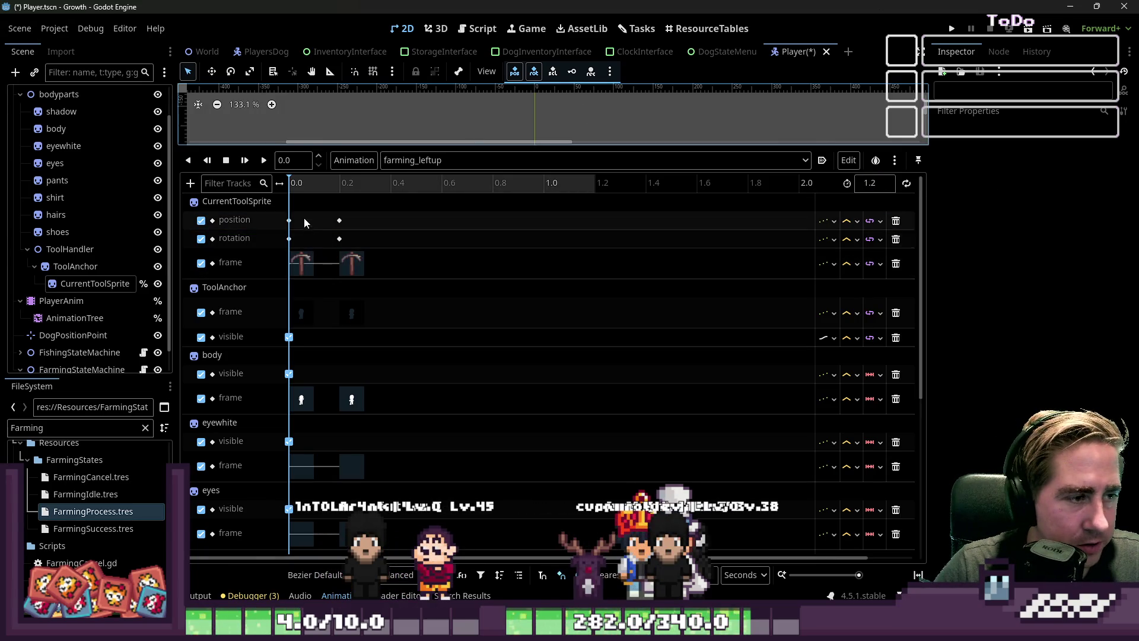
pyautogui.moveTo(283, 208)
pyautogui.mouseDown()
pyautogui.moveTo(379, 394)
pyautogui.moveTo(380, 549)
pyautogui.moveTo(377, 457)
pyautogui.mouseUp()
pyautogui.scroll(5, 374, 430)
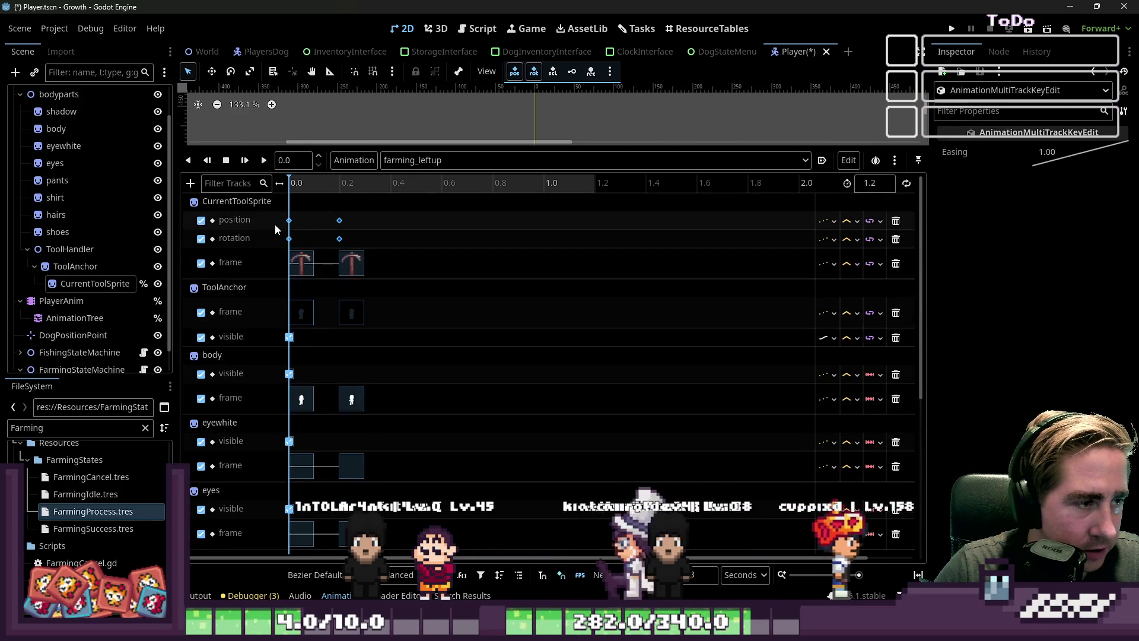
pyautogui.moveTo(300, 210); pyautogui.dragTo(417, 530)
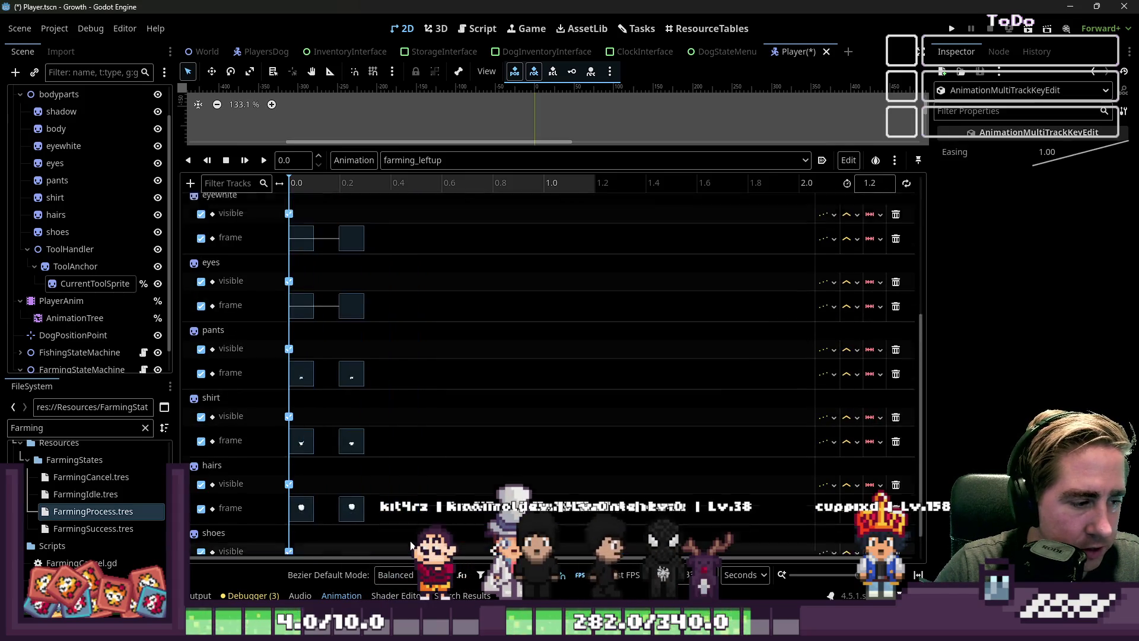
pyautogui.scroll(5, 288, 541)
pyautogui.moveTo(284, 216); pyautogui.dragTo(291, 243)
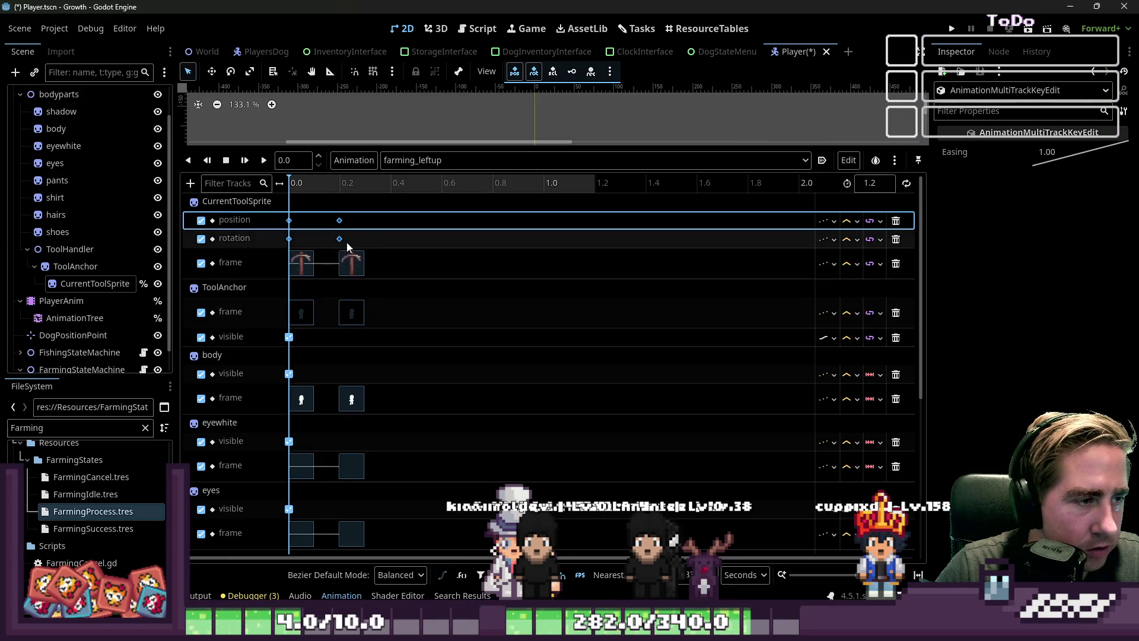
# Duplicate the two-pose keys at 0.4 s and 0.8 s, then play the animation.
pyautogui.click(393, 187)
pyautogui.hotkey('ctrl', 'd')
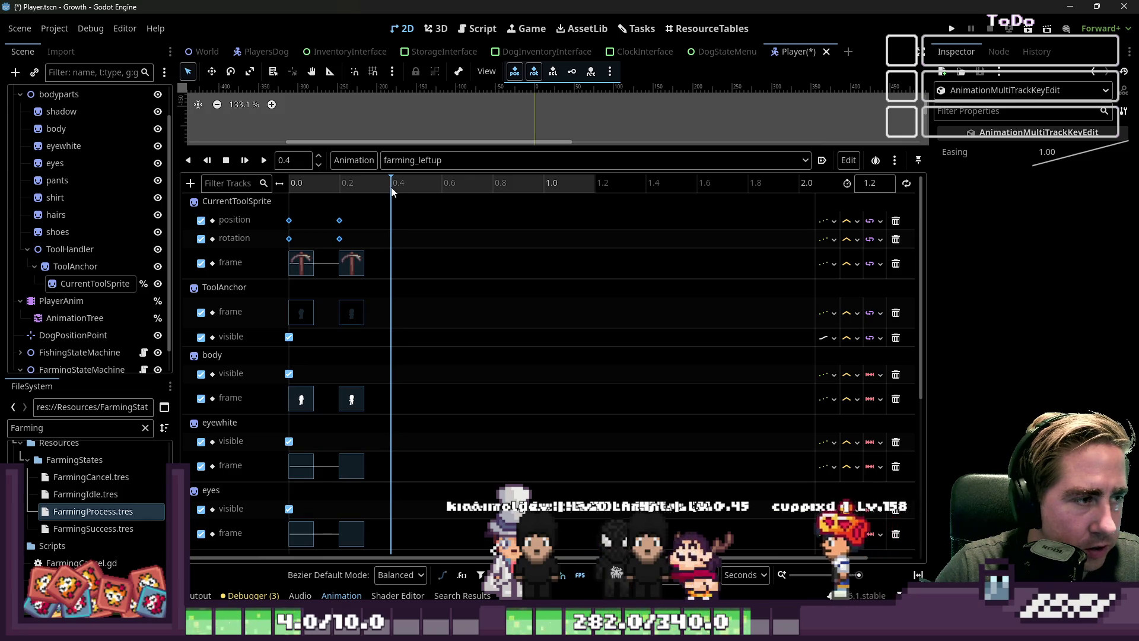
pyautogui.moveTo(495, 186); pyautogui.dragTo(493, 187)
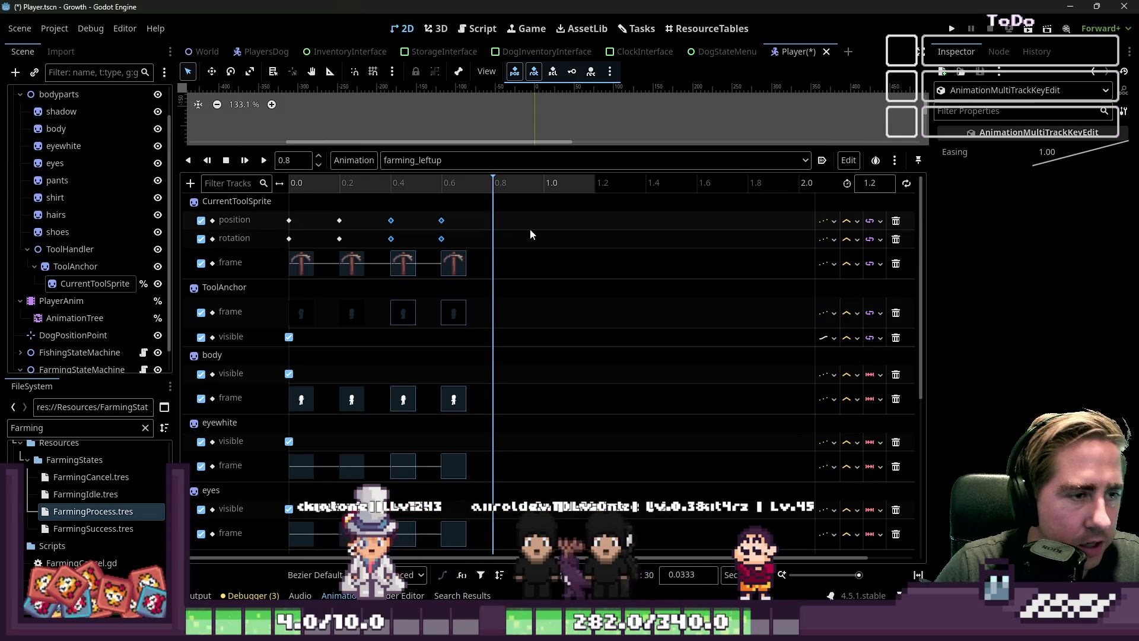
pyautogui.hotkey('ctrl', 'd')
pyautogui.hotkey('shift', 'd')
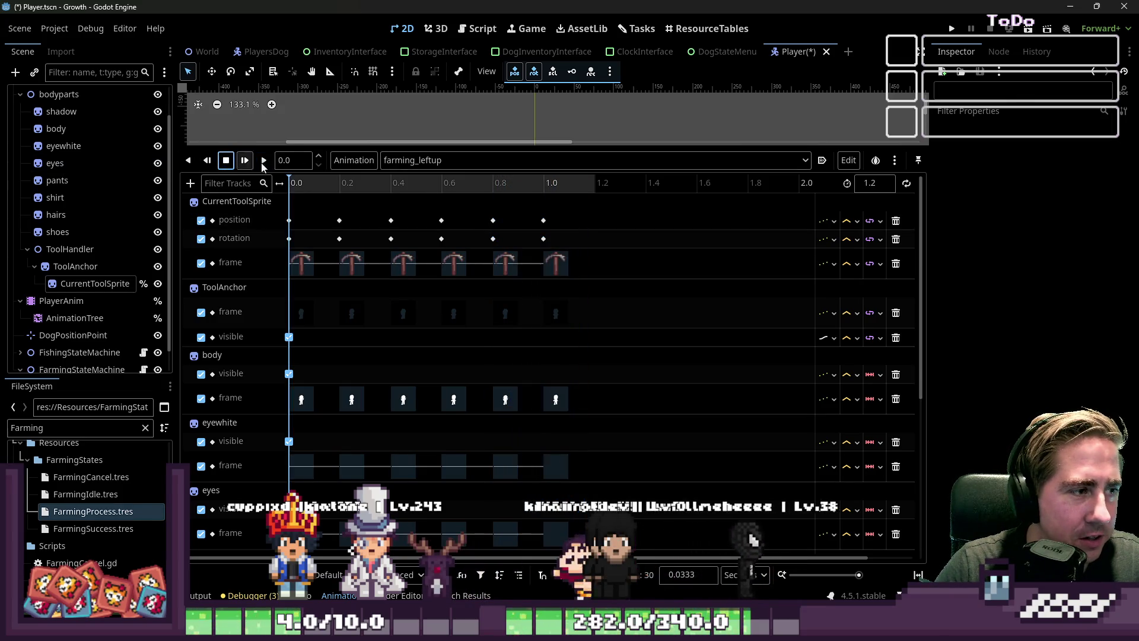
pyautogui.moveTo(407, 147); pyautogui.dragTo(407, 471)
# Run the project and start a new game with a character named 'adsf'.
pyautogui.click(951, 29)
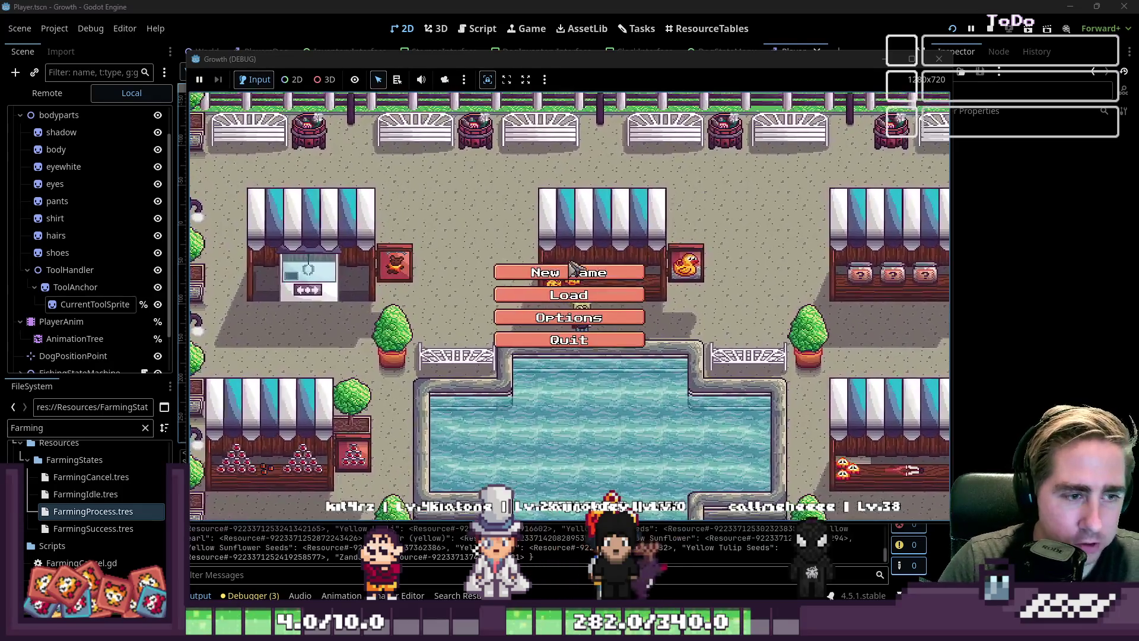
pyautogui.click(581, 270)
pyautogui.write('ads')
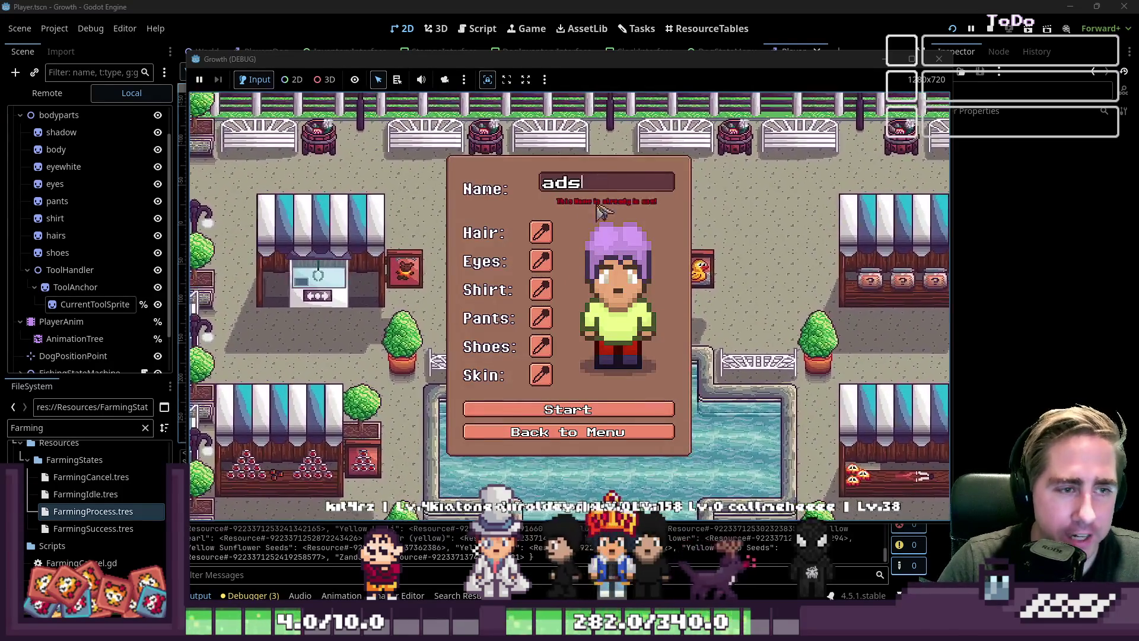
pyautogui.write('f')
pyautogui.click(566, 409)
# Toggle the inventory and walk the character to farm until the FarmingSuccess.gd error breaks.
pyautogui.press('i')
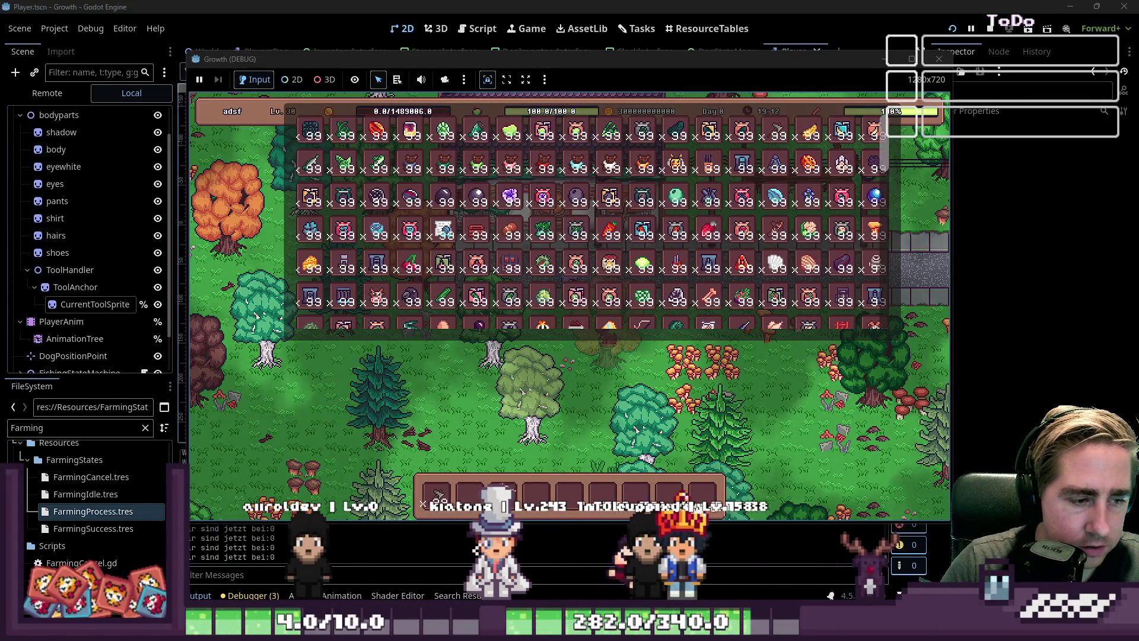
pyautogui.press('i')
pyautogui.press('d')
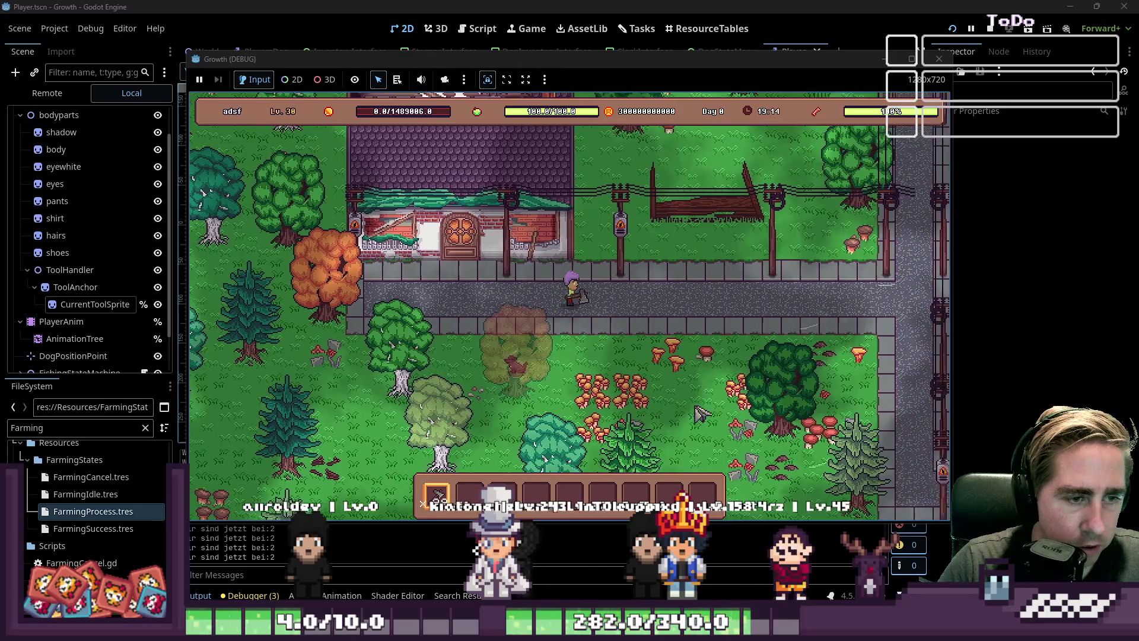
pyautogui.press('s')
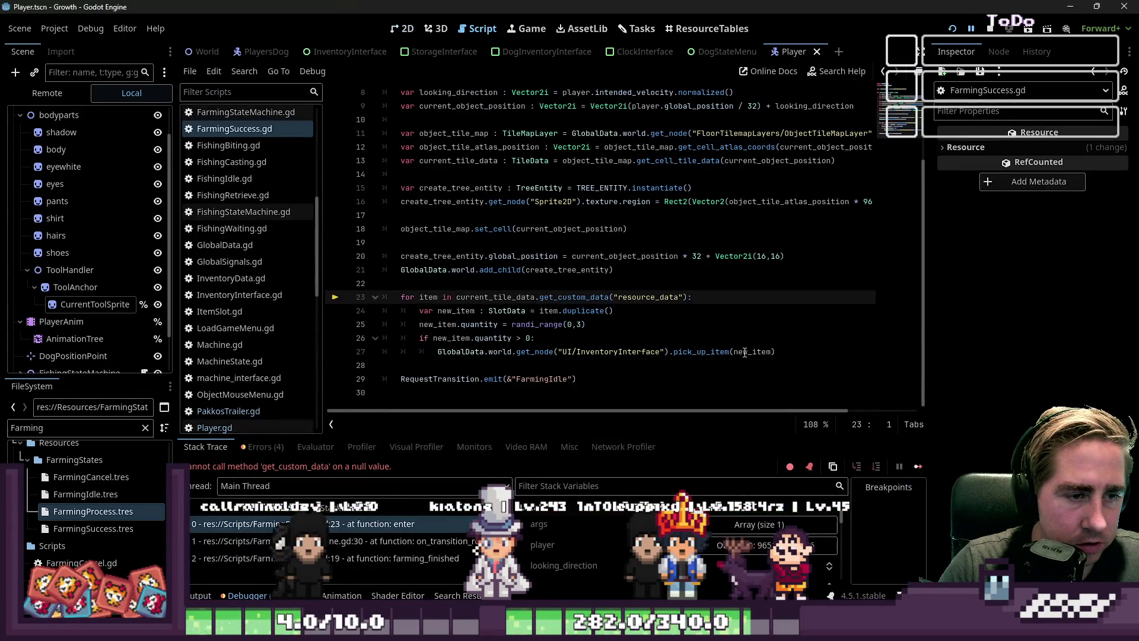
pyautogui.click(681, 337)
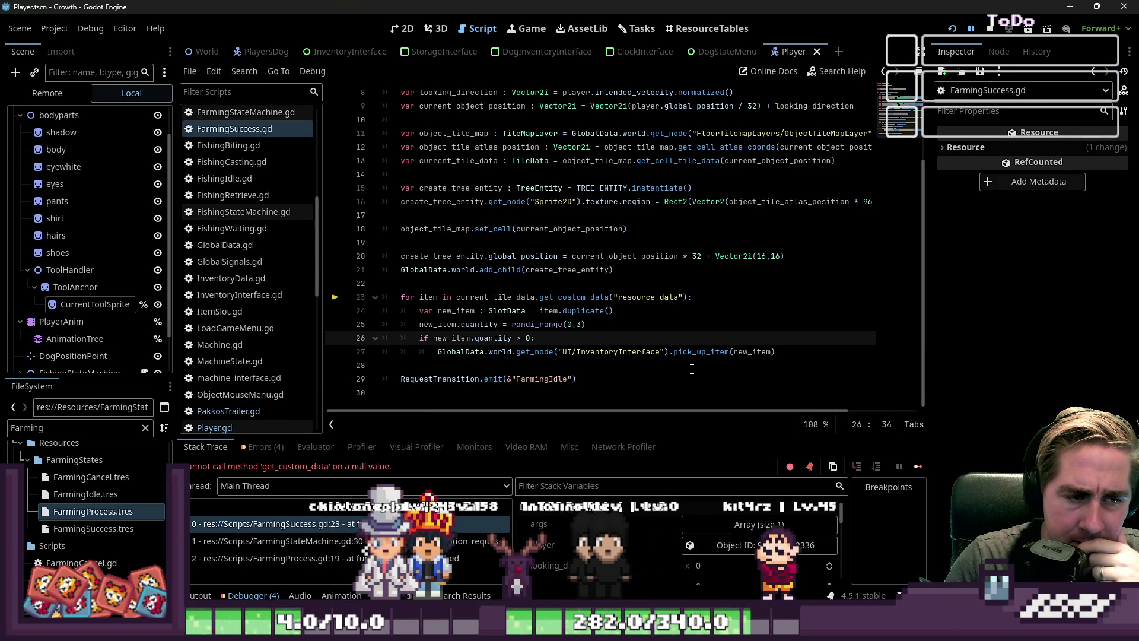
pyautogui.scroll(-1, 626, 560)
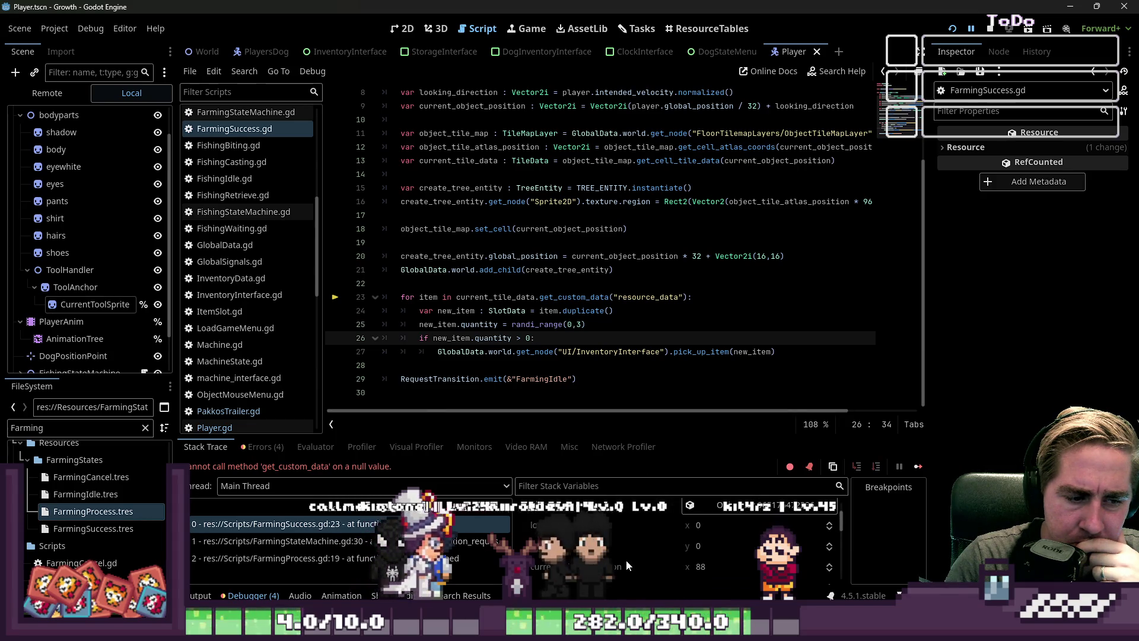
pyautogui.scroll(1, 626, 559)
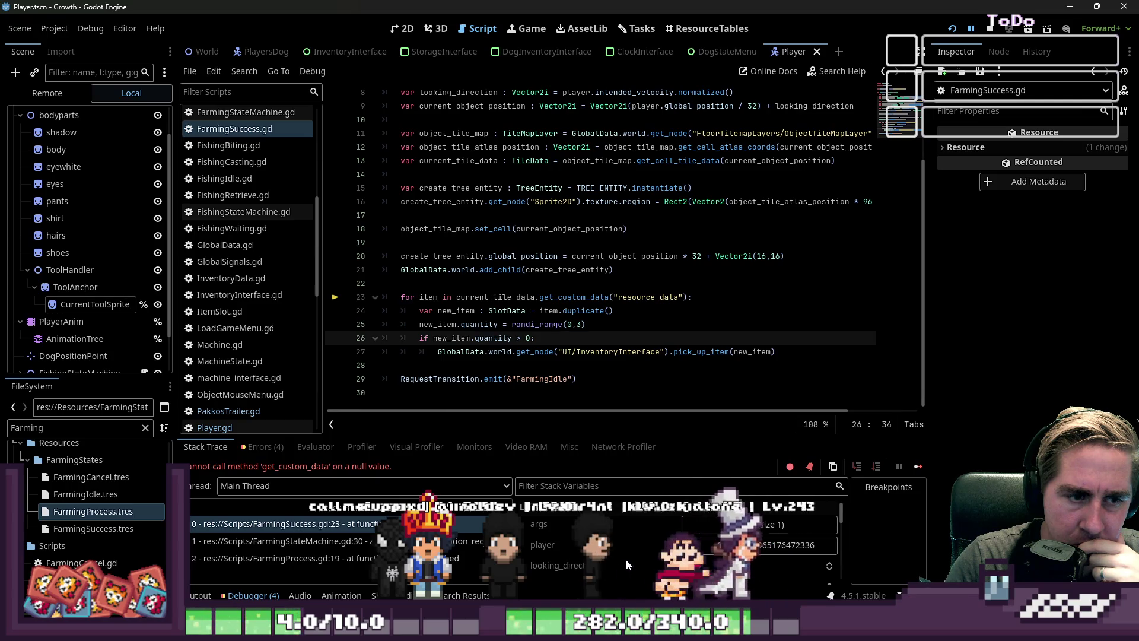
pyautogui.scroll(2, 731, 296)
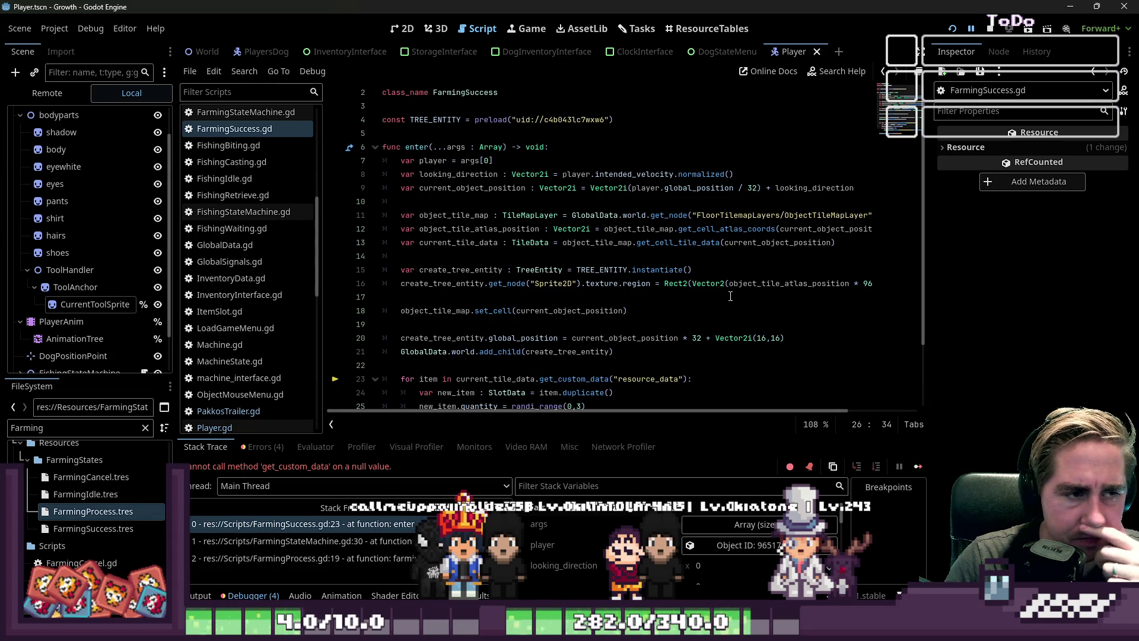
pyautogui.doubleClick(487, 188)
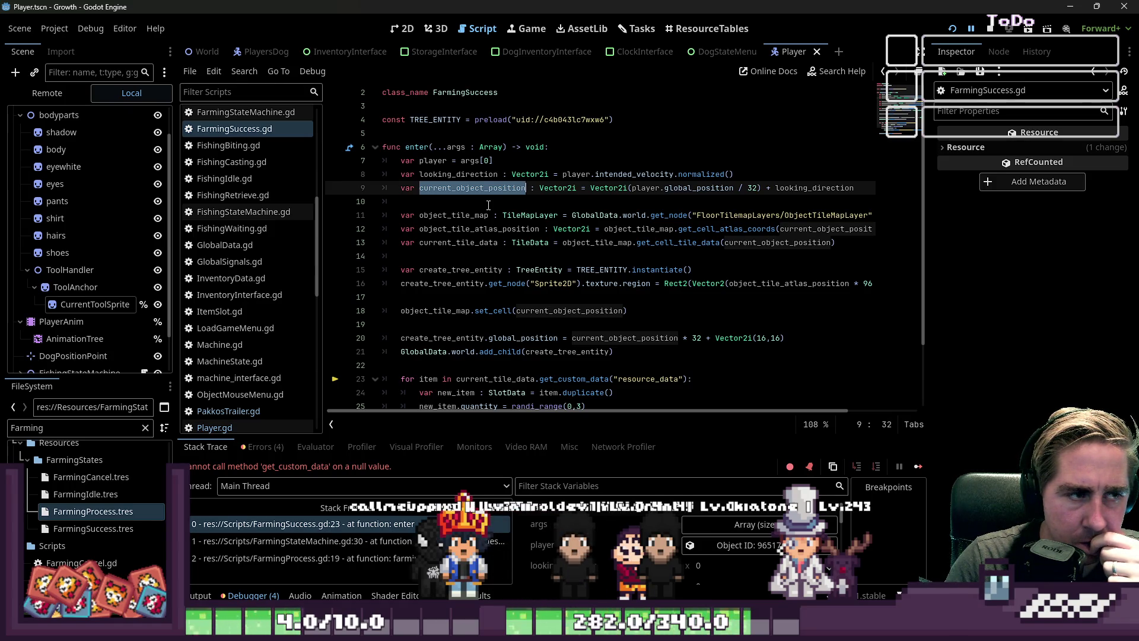
pyautogui.click(257, 130)
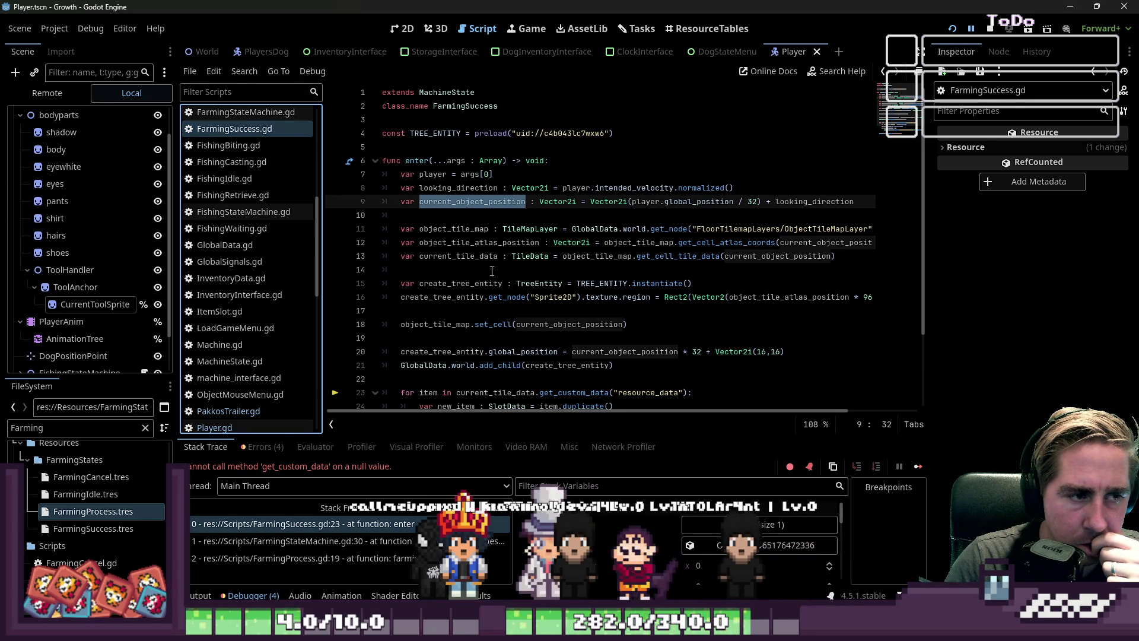
pyautogui.click(495, 296)
pyautogui.click(503, 268)
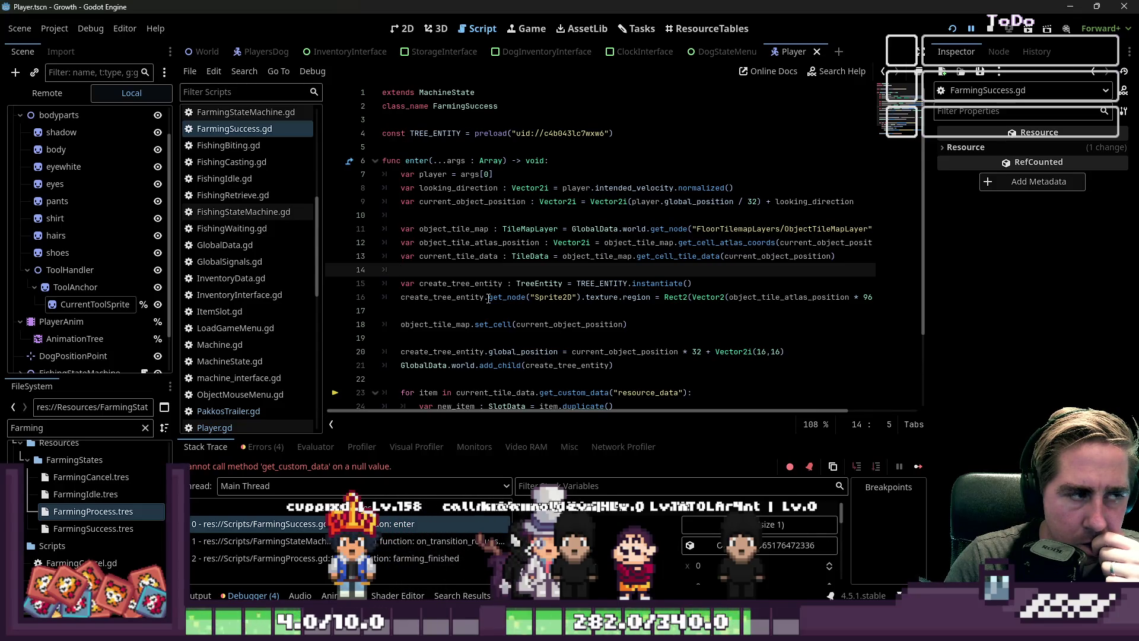
pyautogui.scroll(3, 261, 236)
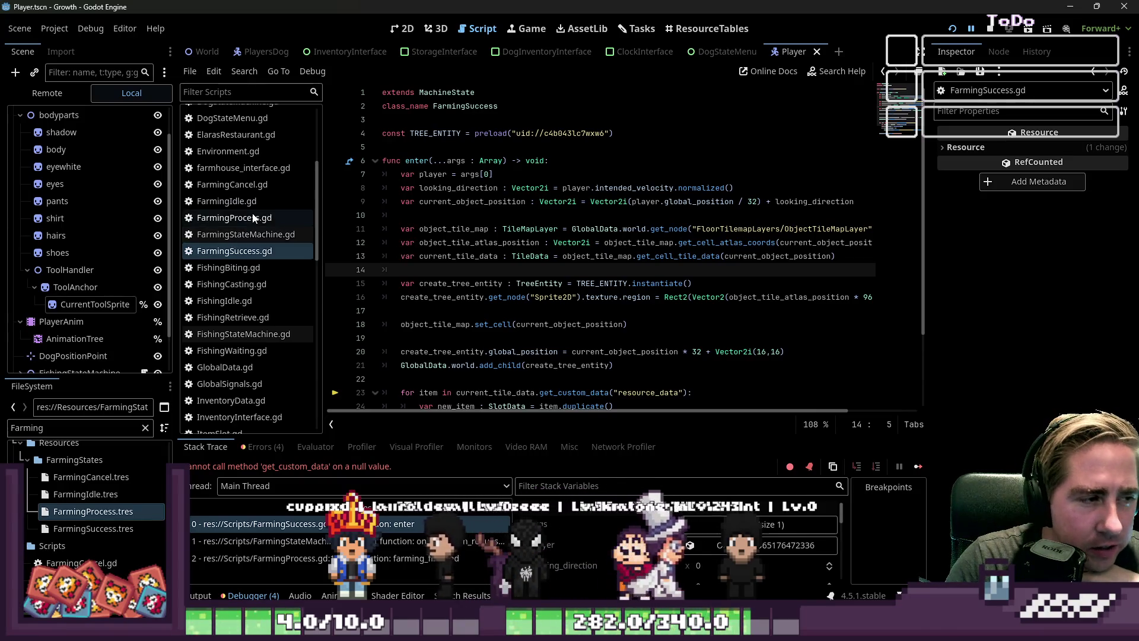
# Compare FarmingProcess.gd with FarmingIdle.gd, selecting player.temp_tile_in_front_data on line 20.
pyautogui.click(252, 217)
pyautogui.click(248, 202)
pyautogui.scroll(-3, 486, 242)
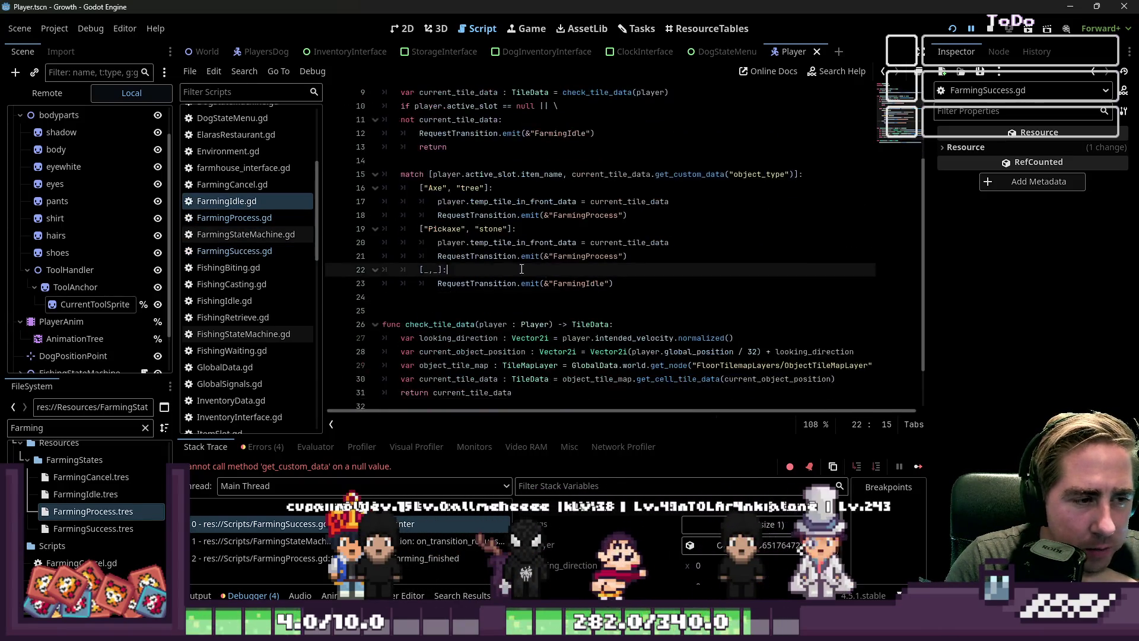
pyautogui.click(485, 242)
pyautogui.scroll(1, 486, 242)
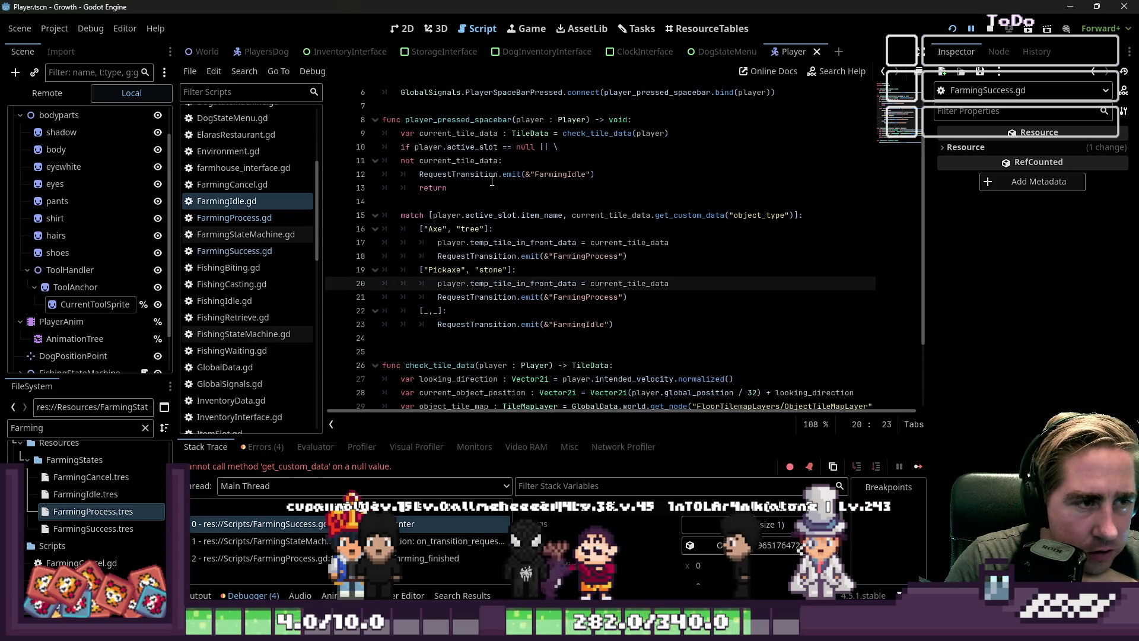
pyautogui.scroll(-2, 475, 166)
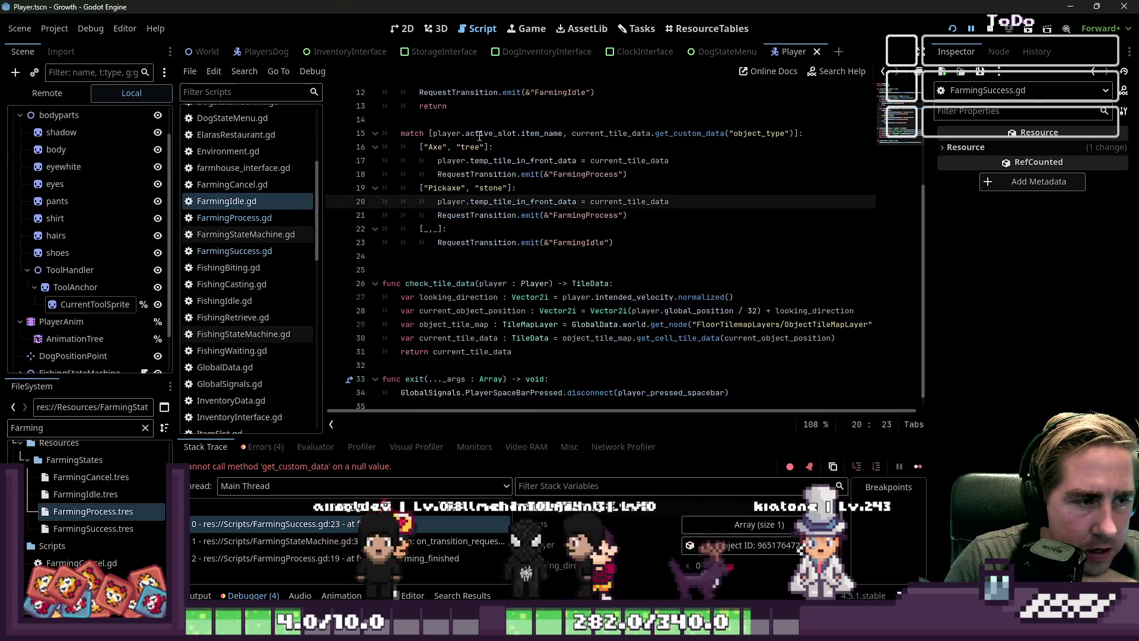
pyautogui.scroll(3, 476, 178)
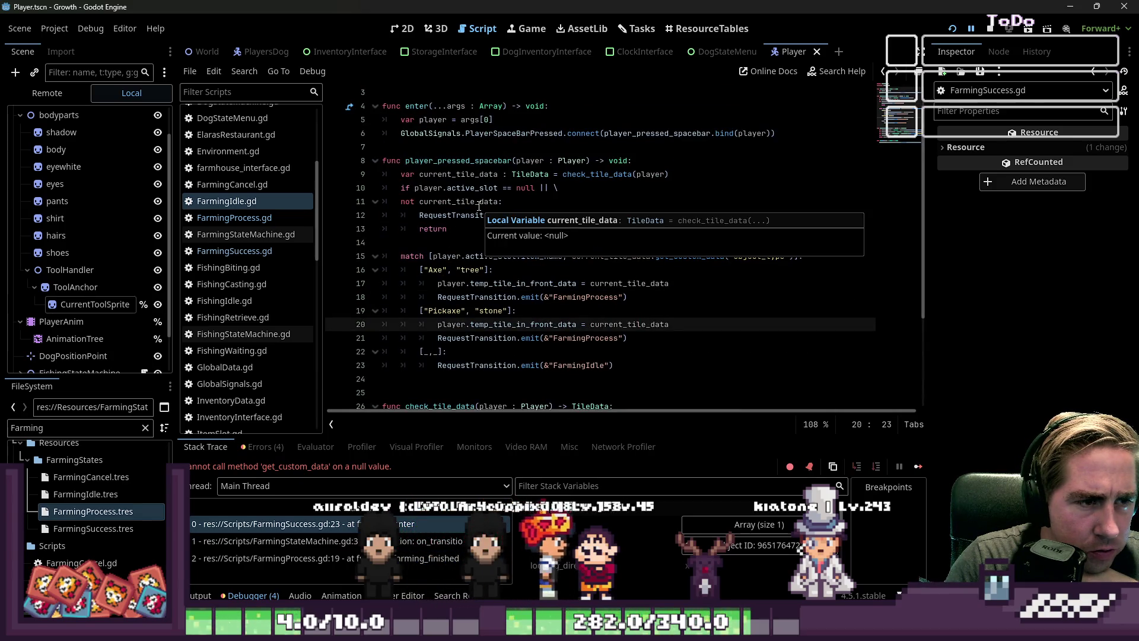
pyautogui.scroll(-1, 479, 206)
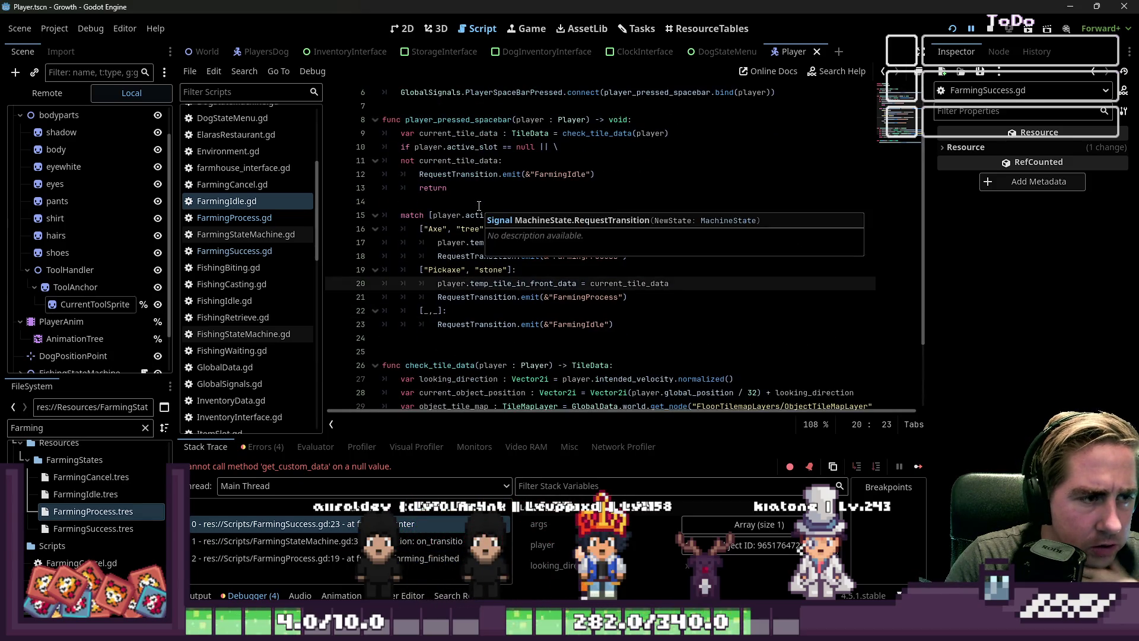
pyautogui.click(652, 283)
pyautogui.moveTo(438, 283); pyautogui.dragTo(580, 286)
pyautogui.hotkey('ctrl', 'c')
pyautogui.click(509, 283)
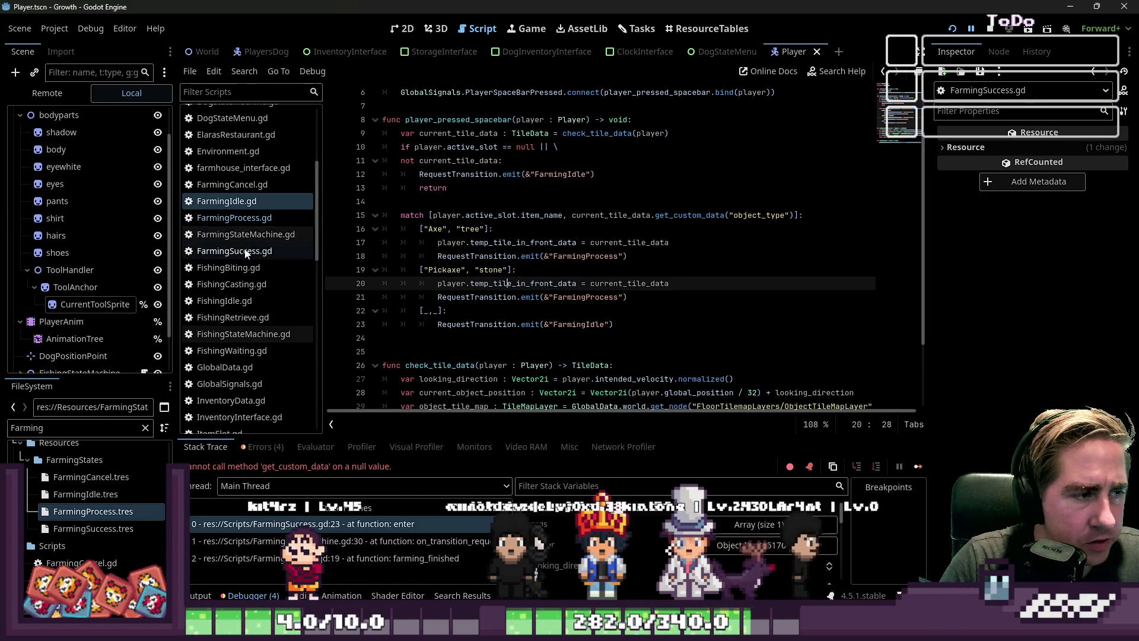
# Open FarmingSuccess.gd and highlight every use of current_object_position.
pyautogui.click(236, 221)
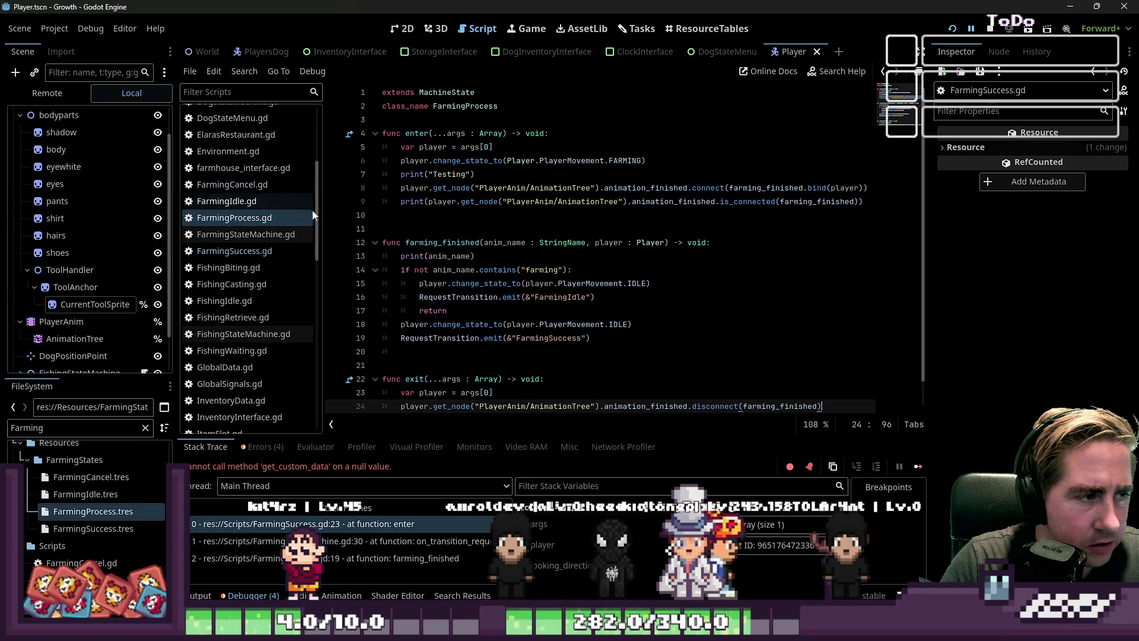
pyautogui.click(237, 201)
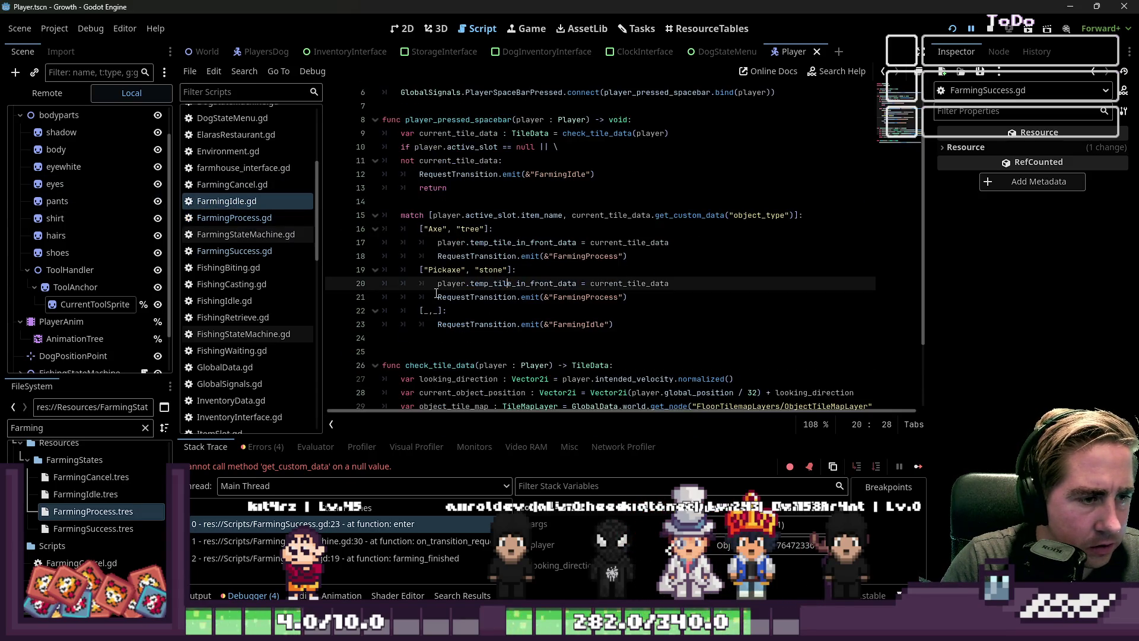
pyautogui.click(261, 251)
pyautogui.click(476, 187)
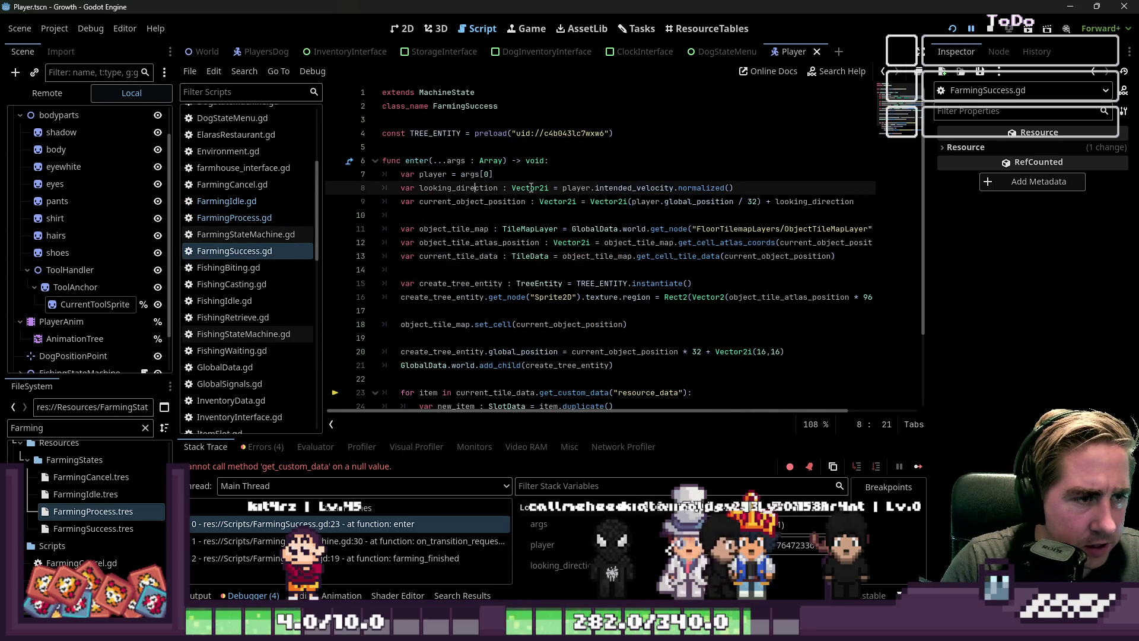
pyautogui.doubleClick(461, 203)
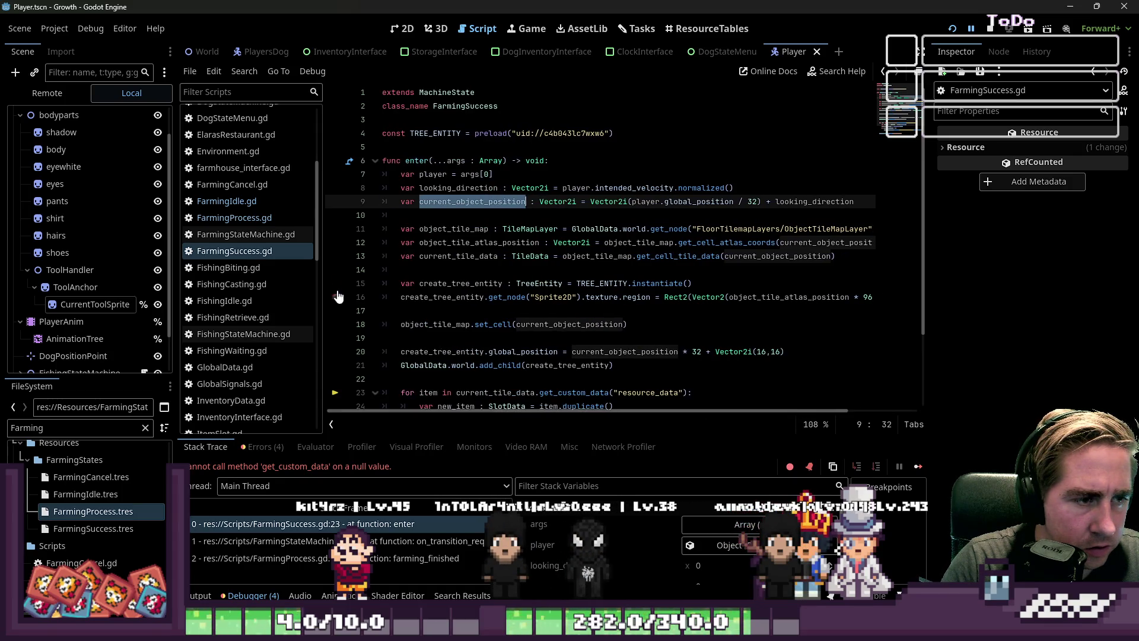
pyautogui.moveTo(323, 262); pyautogui.dragTo(264, 262)
# Replace current_tile_data on line 23 with player.temp_tile_in_front_data, comment out line 13, and run the game.
pyautogui.scroll(-3, 575, 272)
pyautogui.click(495, 304)
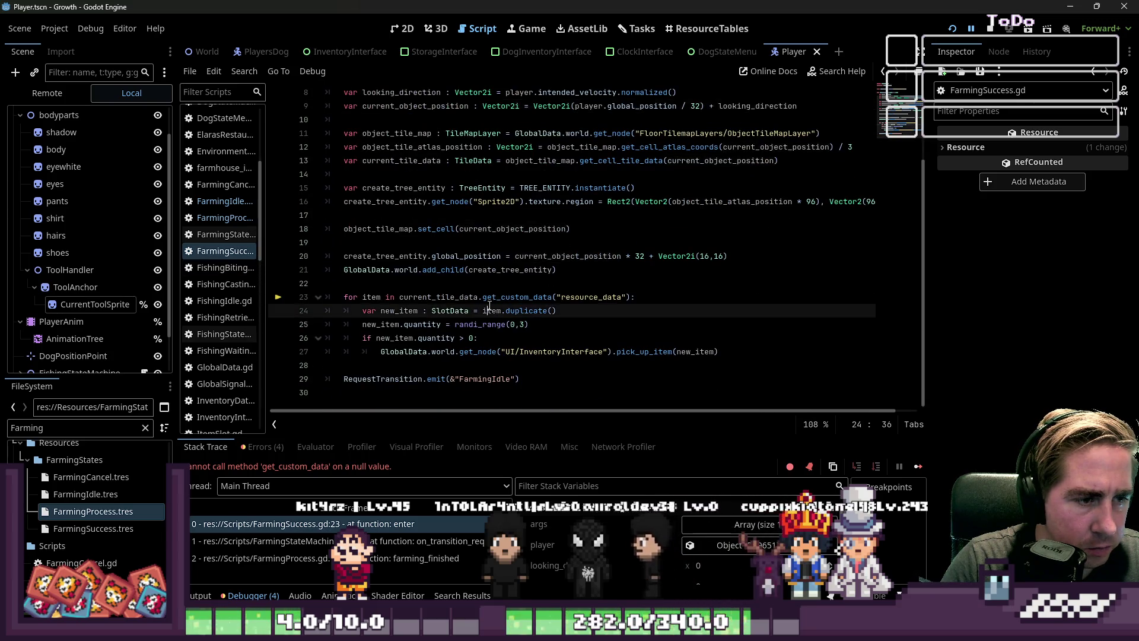
pyautogui.click(434, 300)
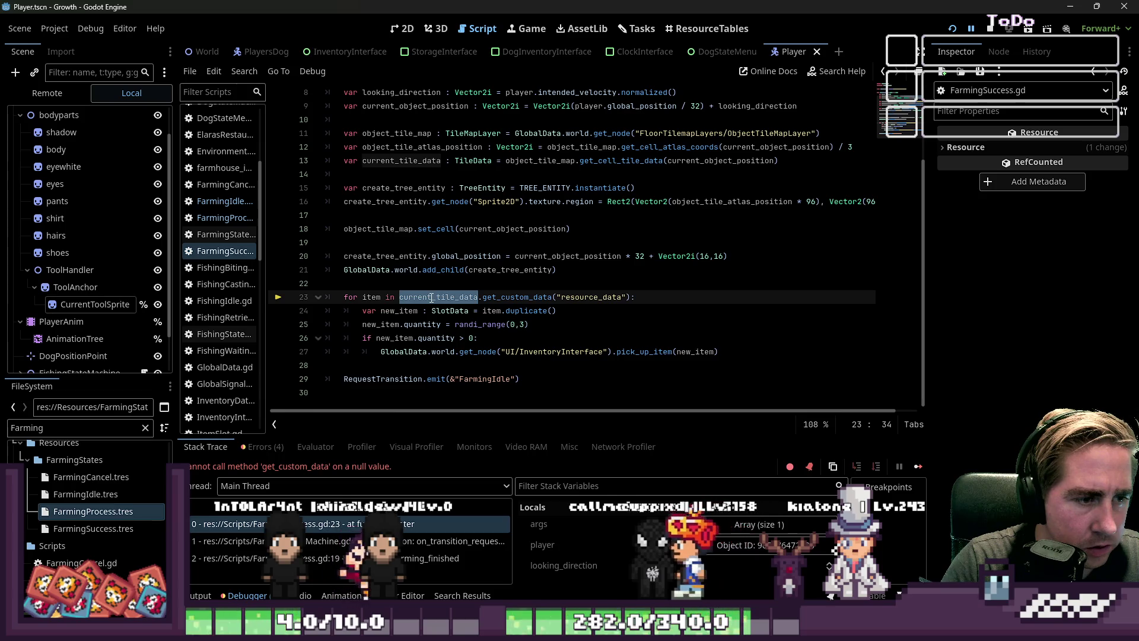
pyautogui.hotkey('ctrl', 'v')
pyautogui.press('Up')
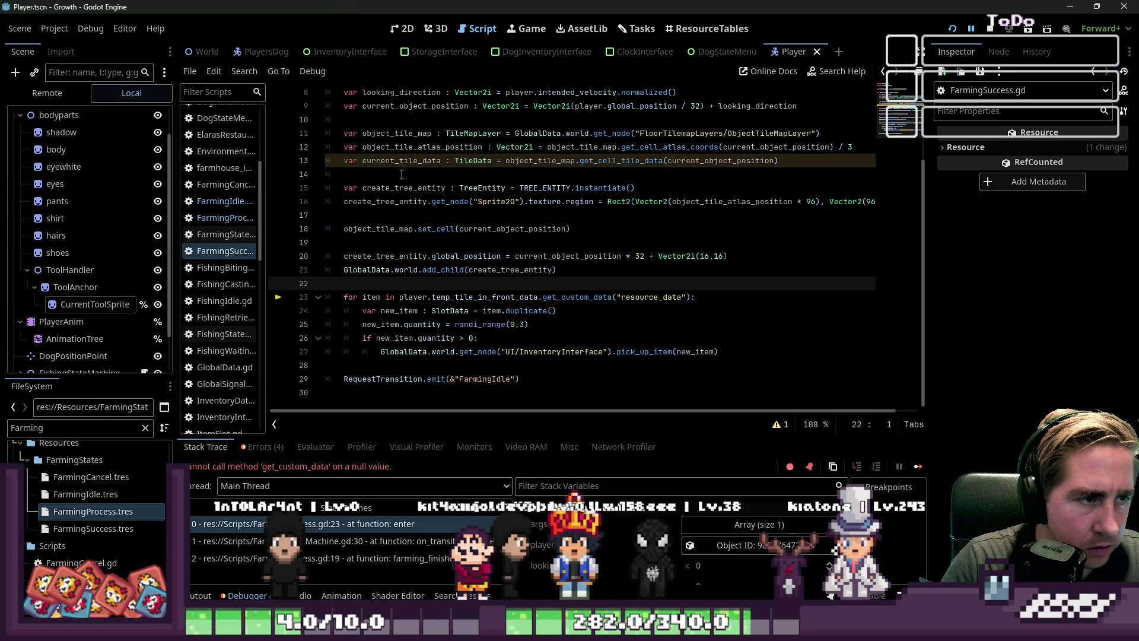
pyautogui.click(334, 165)
pyautogui.write('#')
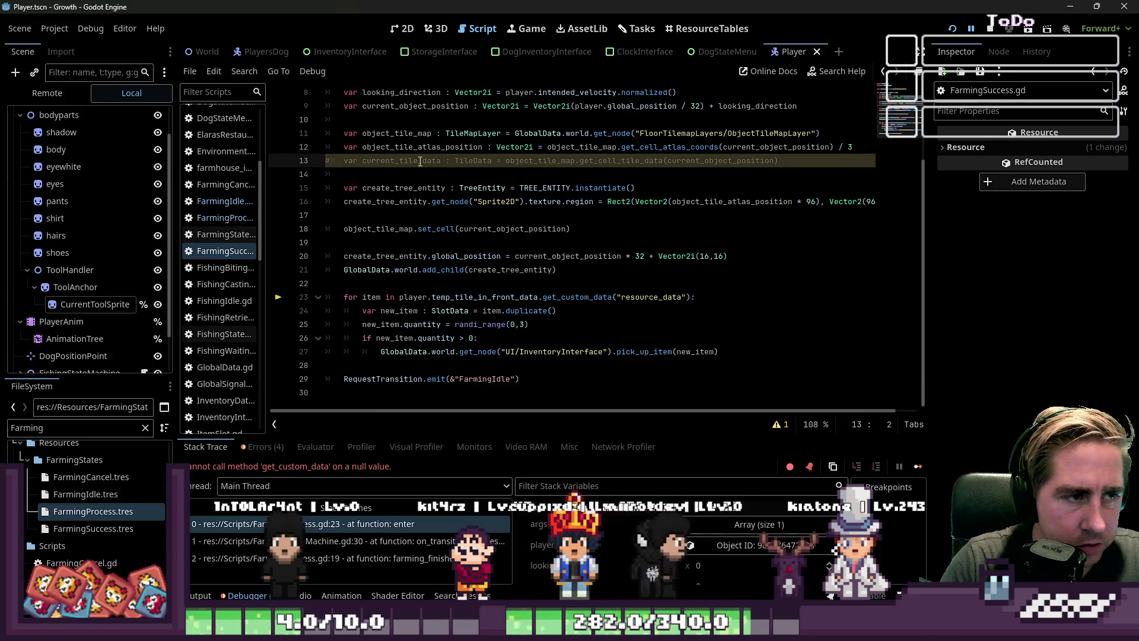
pyautogui.click(952, 29)
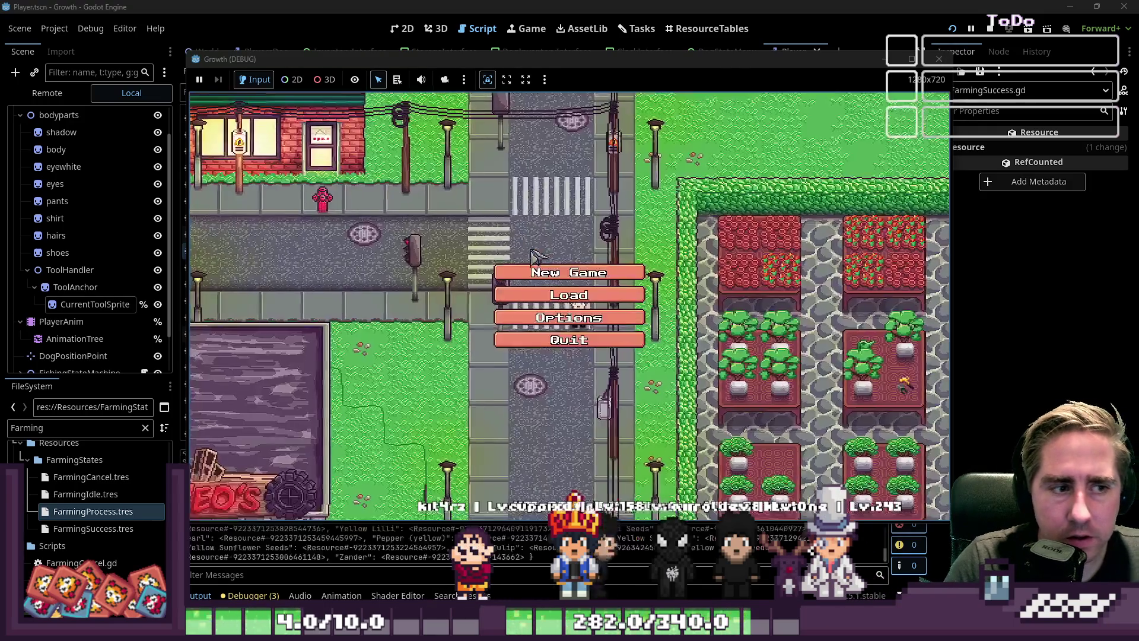
# Start a new game with a character named 'eq'.
pyautogui.click(544, 274)
pyautogui.write('eq')
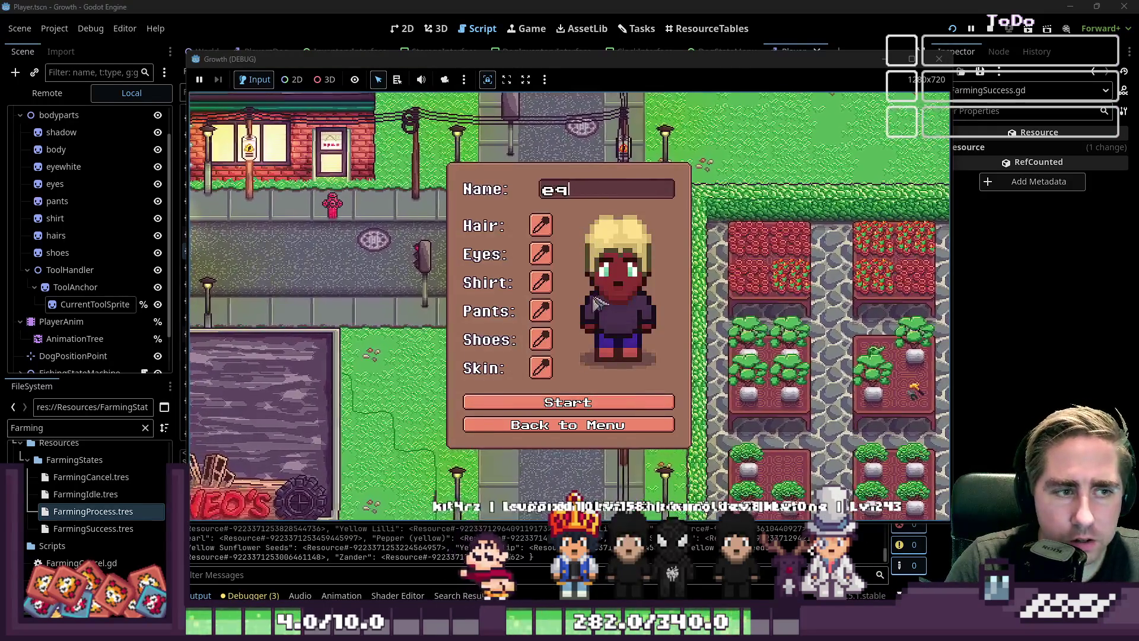
pyautogui.click(560, 409)
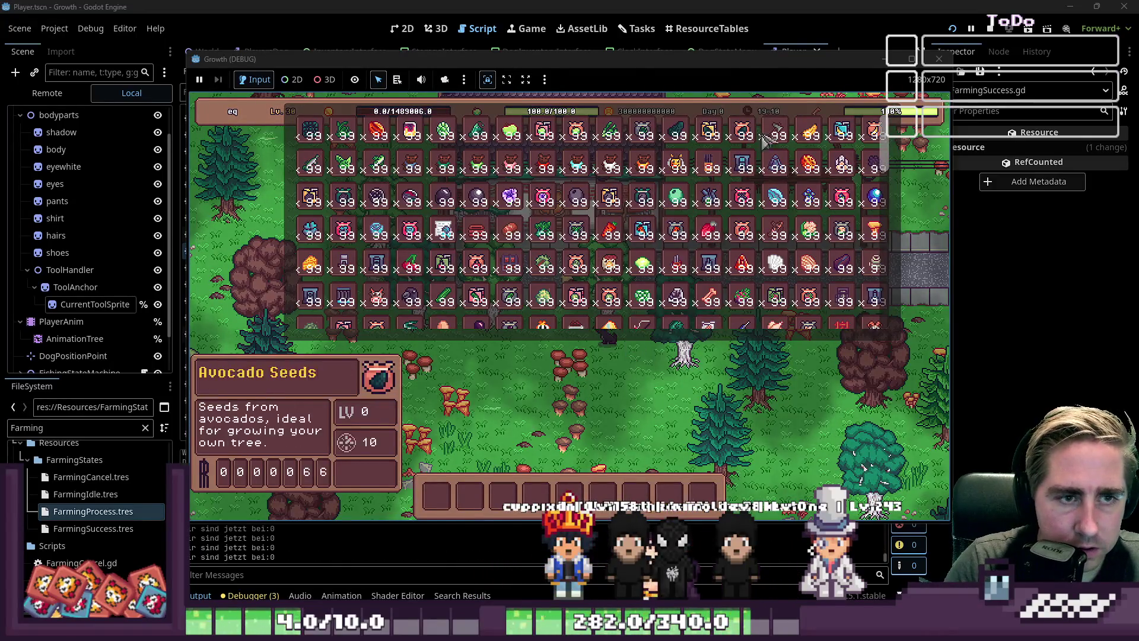
# Close the inventory, walk to a tree, chop it with the axe, then close the game.
pyautogui.press('i')
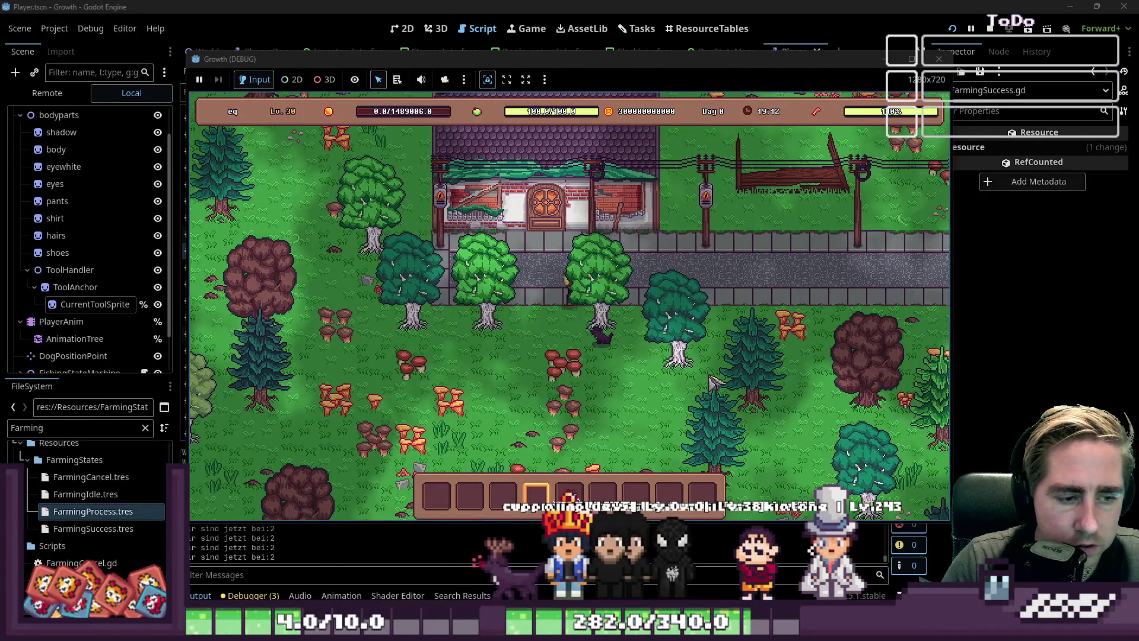
pyautogui.press('s')
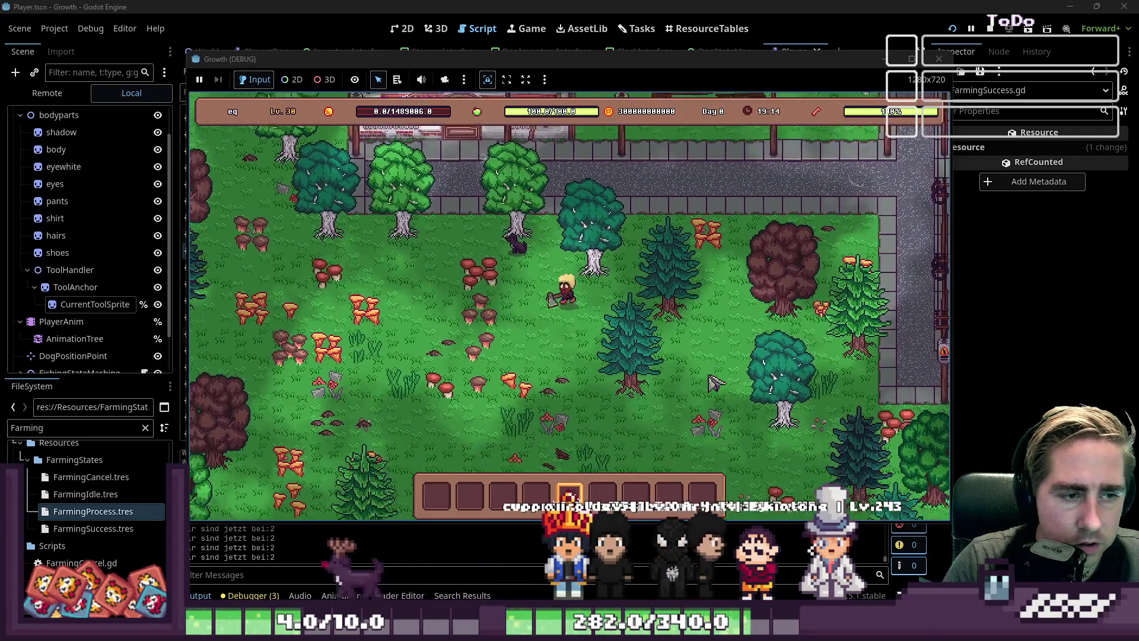
pyautogui.press('w')
pyautogui.press('d')
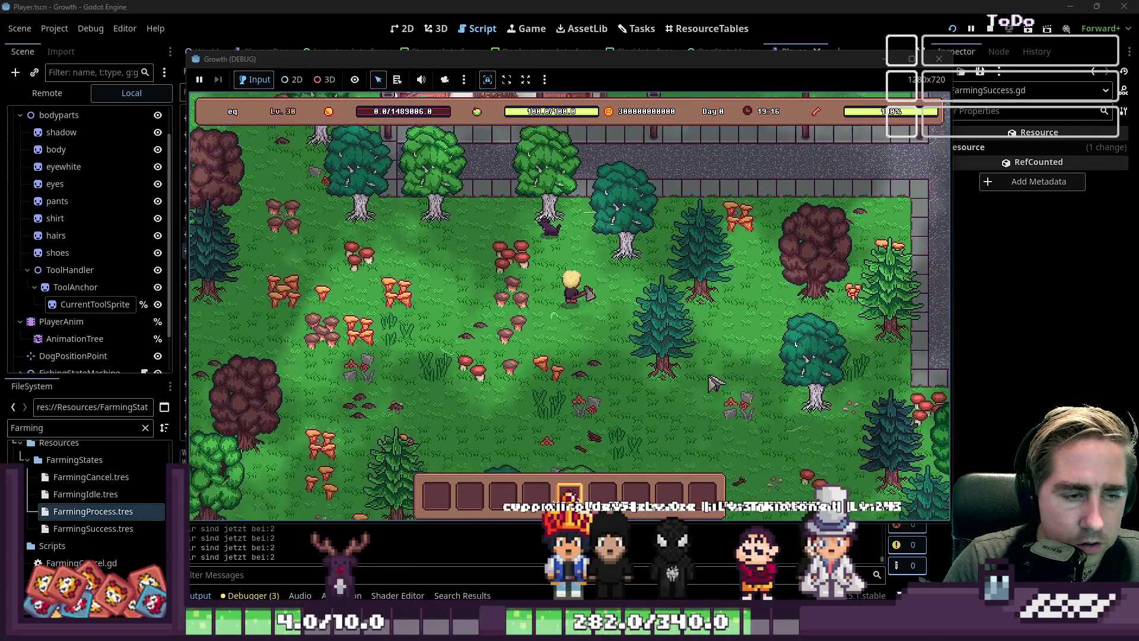
pyautogui.click(715, 383)
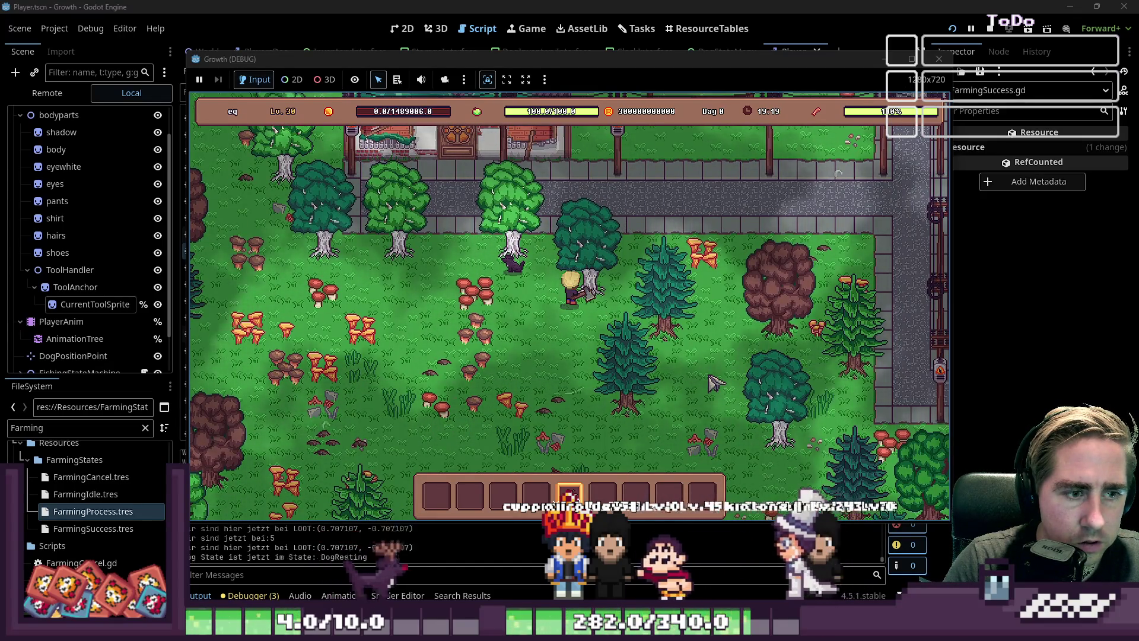
pyautogui.click(933, 63)
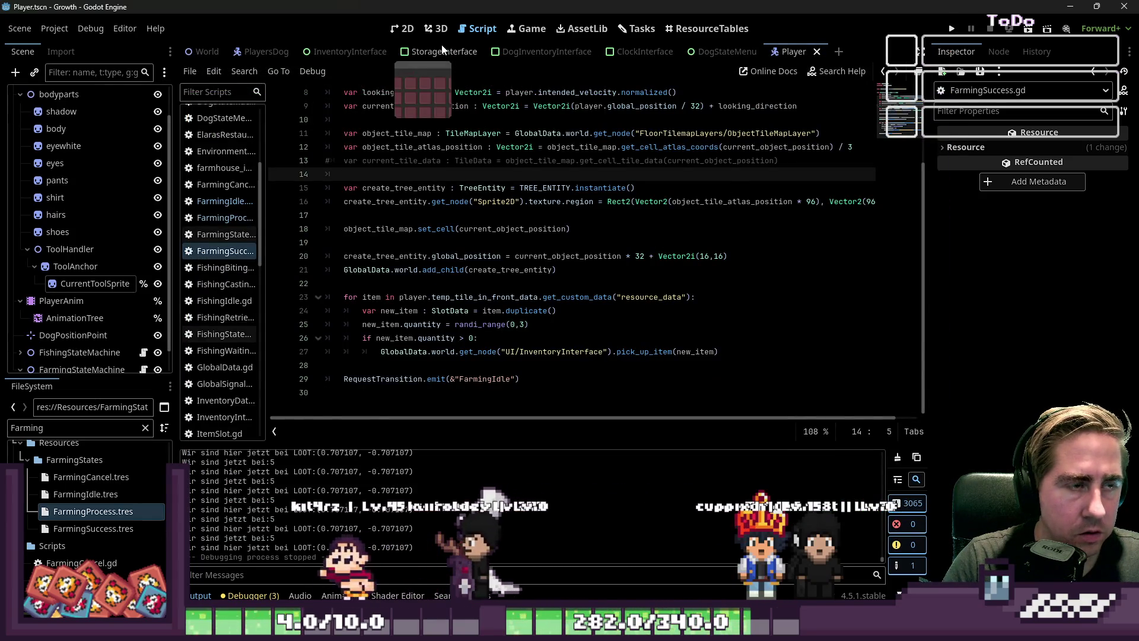
# Open the Player's animations in the Animation panel over the 2D view and play farming_leftup.
pyautogui.click(111, 283)
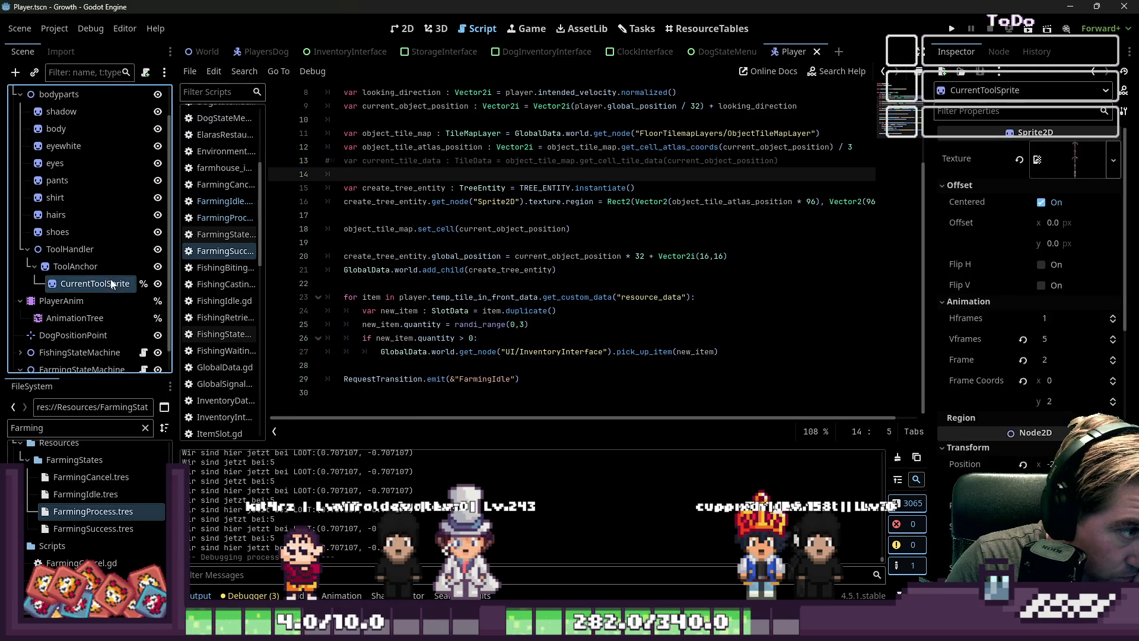
pyautogui.click(88, 319)
pyautogui.click(134, 307)
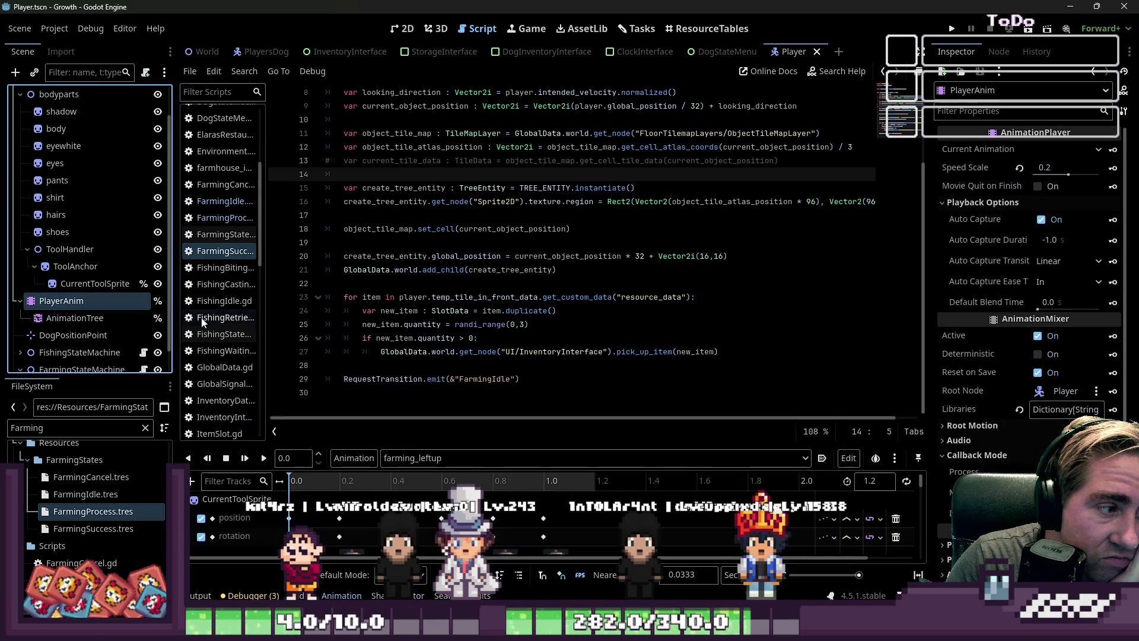
pyautogui.moveTo(497, 451); pyautogui.dragTo(514, 133)
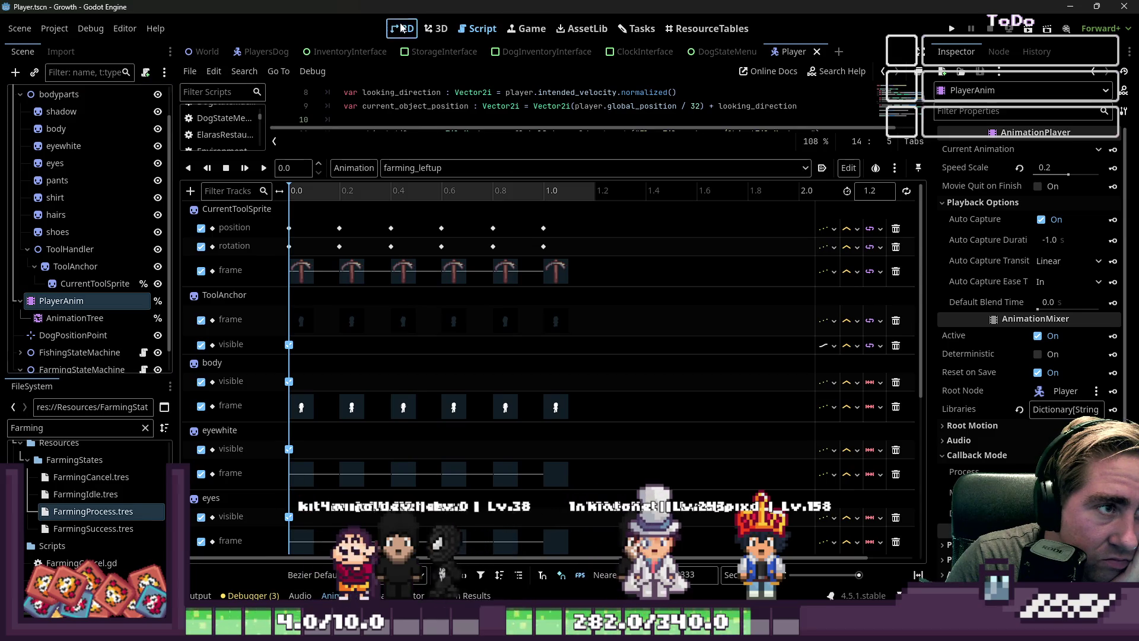
pyautogui.hotkey('ctrl', 'F1')
pyautogui.moveTo(451, 149); pyautogui.dragTo(449, 373)
pyautogui.press('d')
# Preview farming_rightup, then relaunch the game.
pyautogui.scroll(5, 502, 261)
pyautogui.scroll(2, 559, 196)
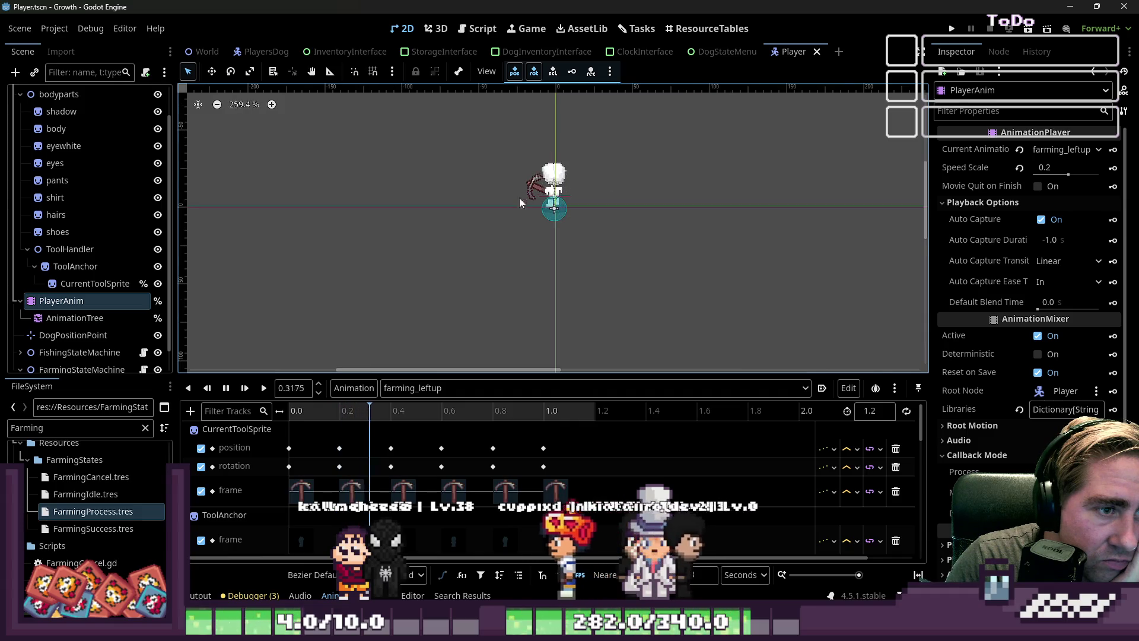
pyautogui.click(427, 387)
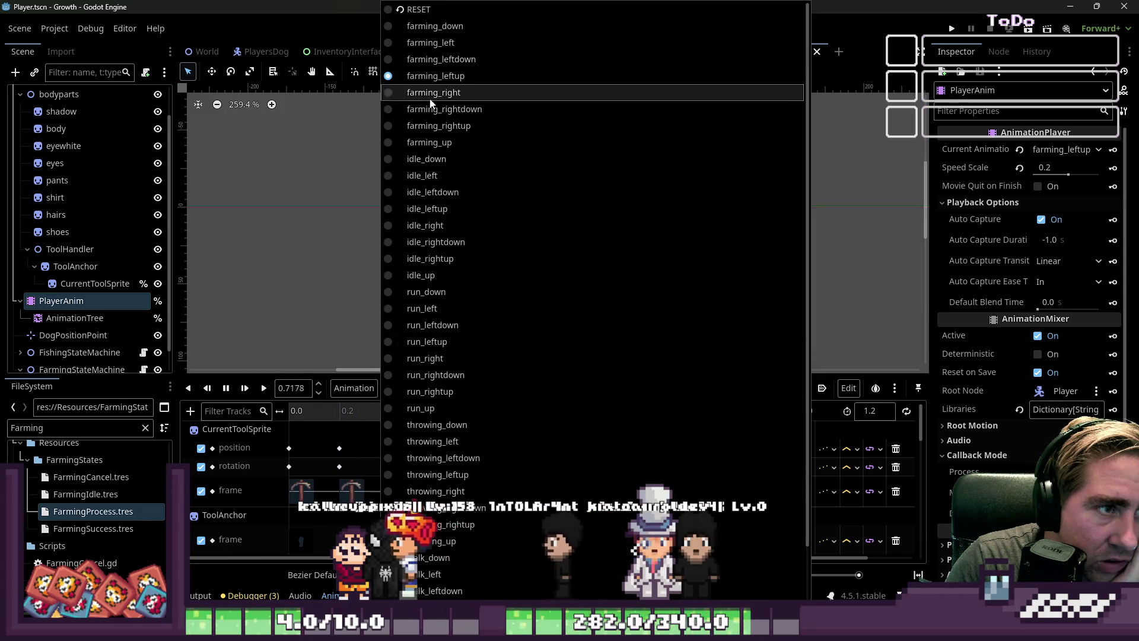
pyautogui.click(427, 124)
pyautogui.click(264, 388)
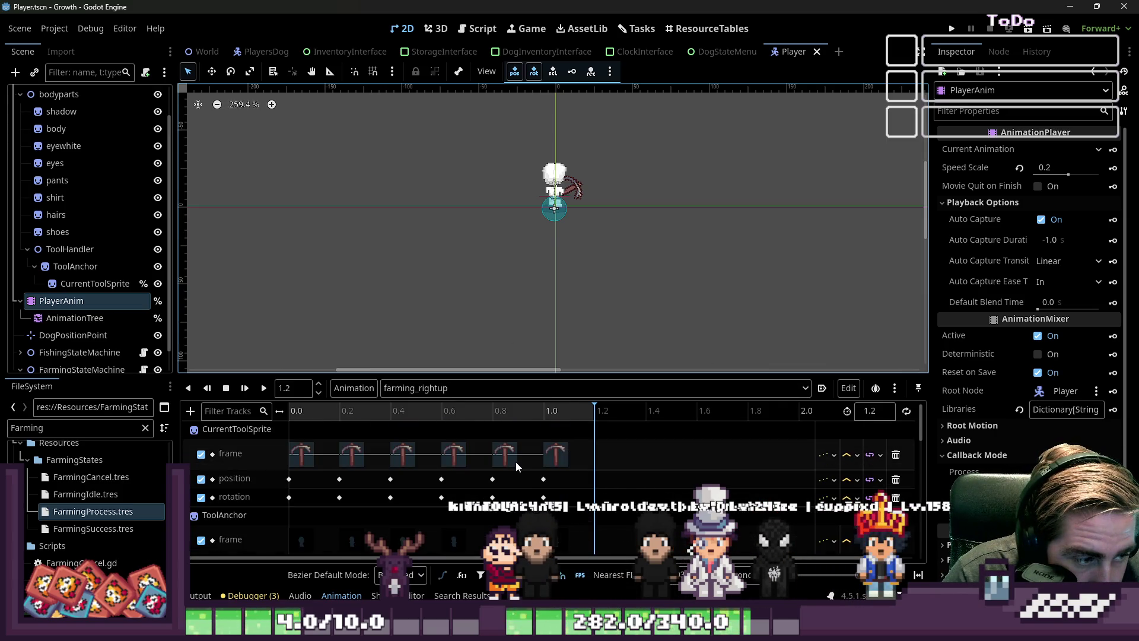
pyautogui.click(947, 29)
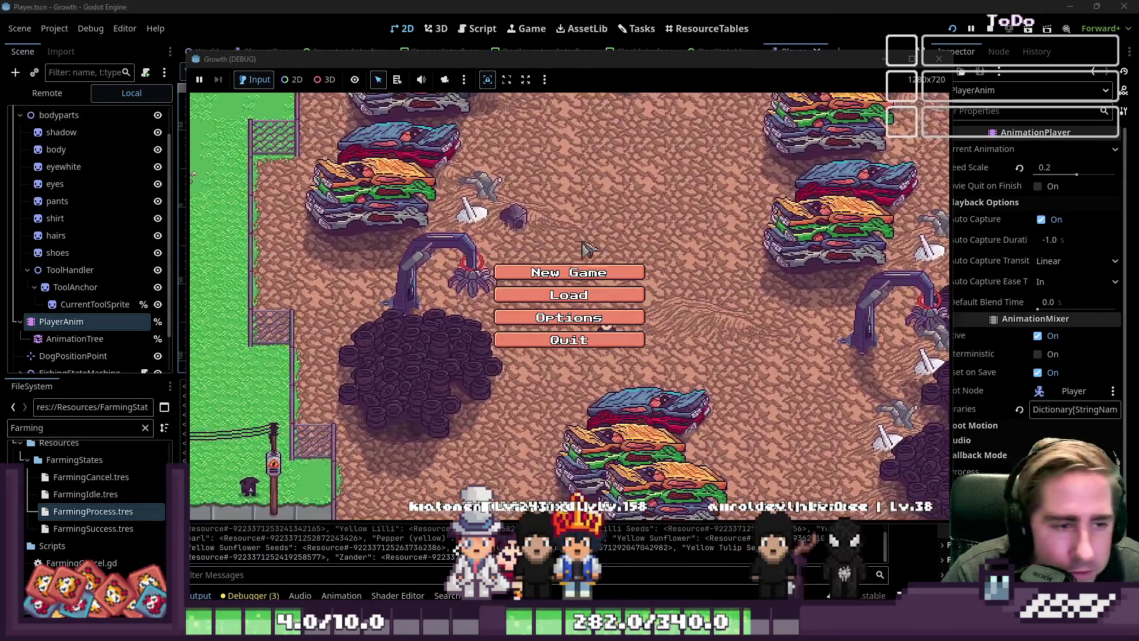
# Start a new game as 'adwa', open the inventory and equip hotbar slot 1.
pyautogui.click(569, 272)
pyautogui.write('adwa')
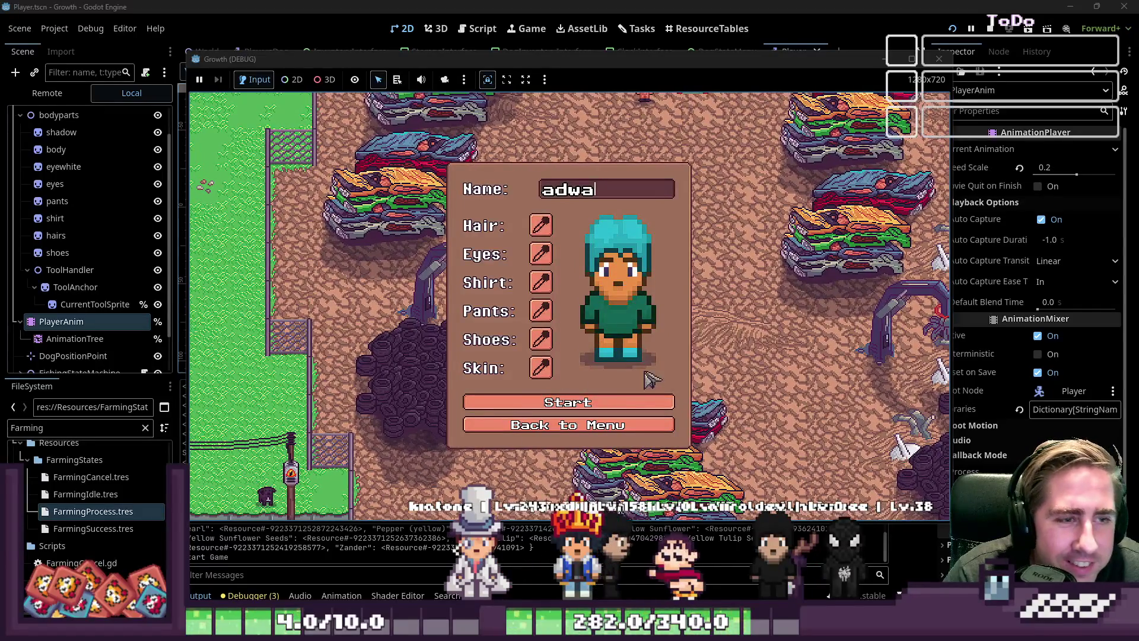
pyautogui.click(657, 393)
pyautogui.press('i')
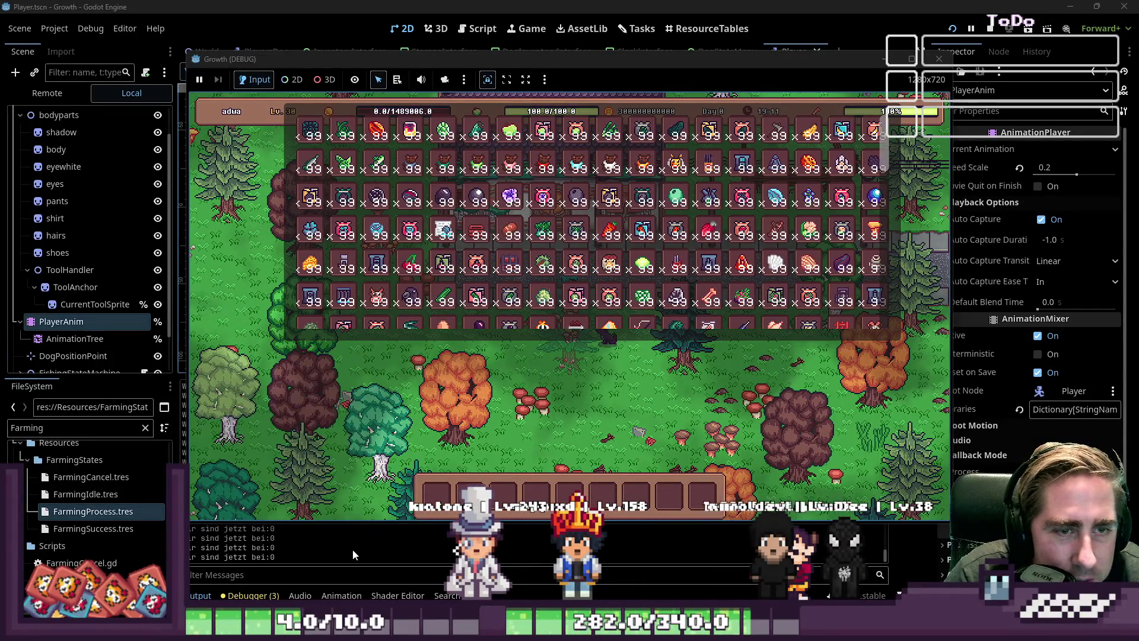
pyautogui.press('1')
# Walk the player left and up toward the house path, then stop the game and deselect.
pyautogui.press('s')
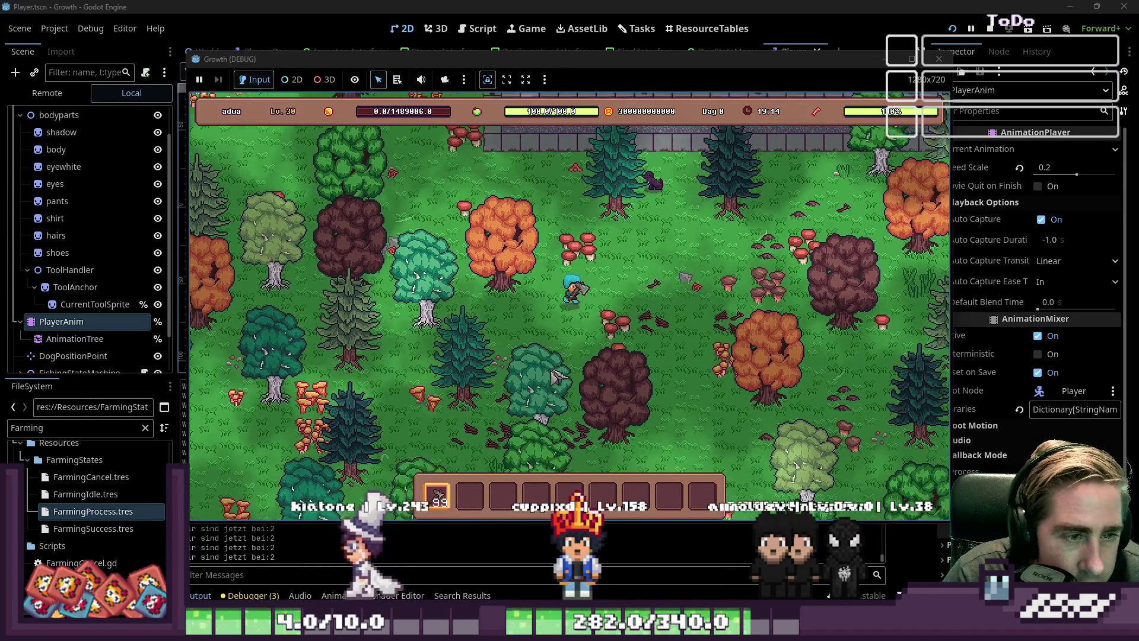
pyautogui.press('a')
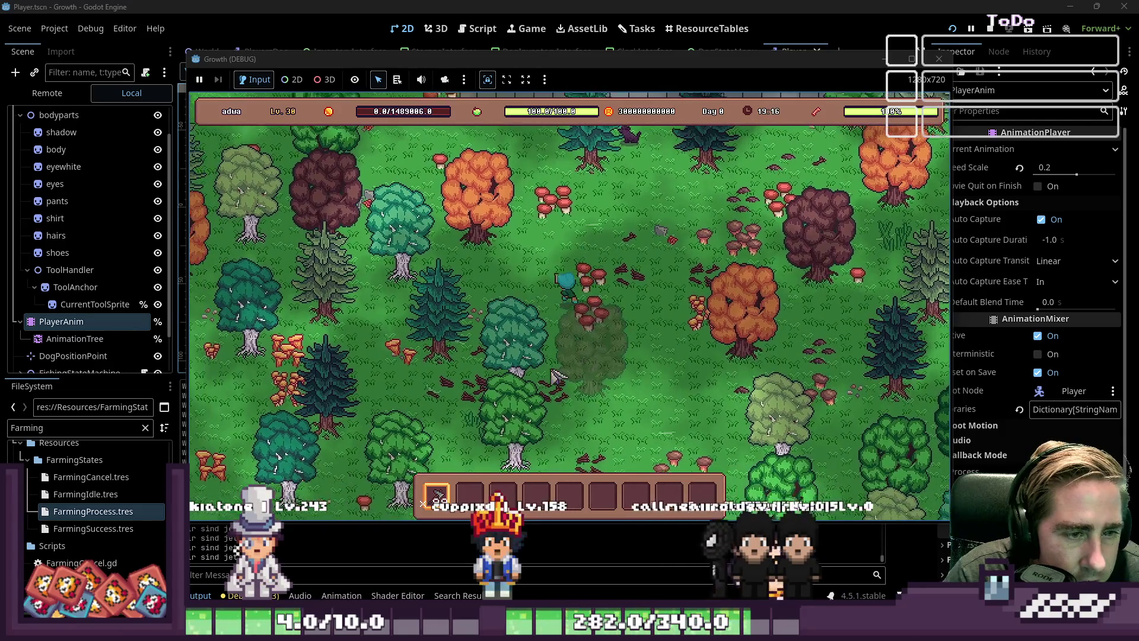
pyautogui.press('w')
pyautogui.press('a')
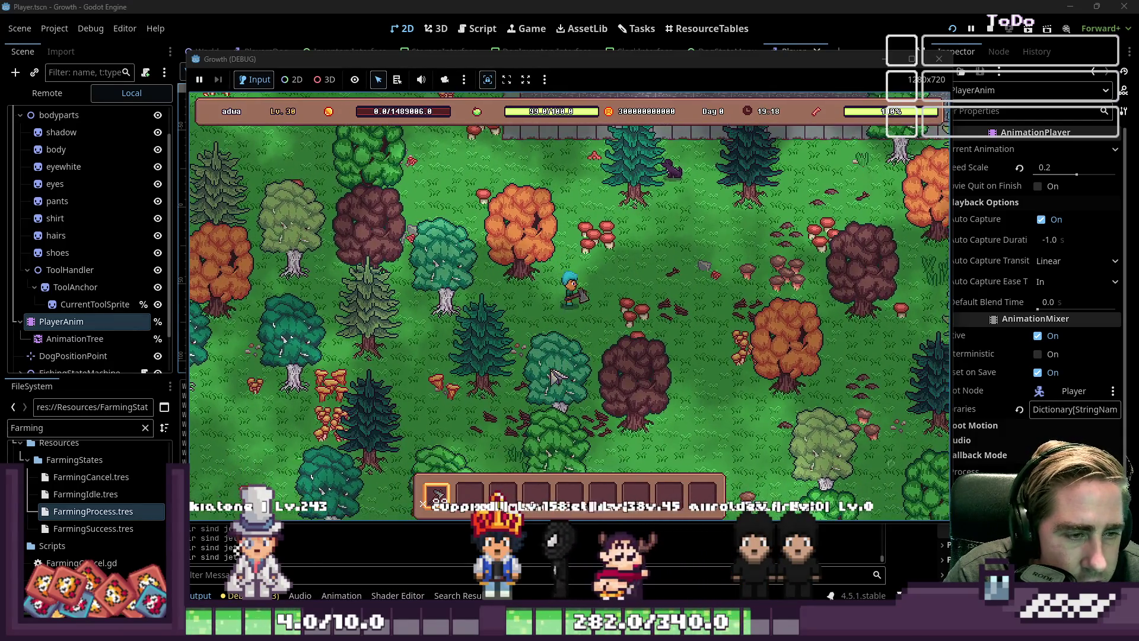
pyautogui.press('w')
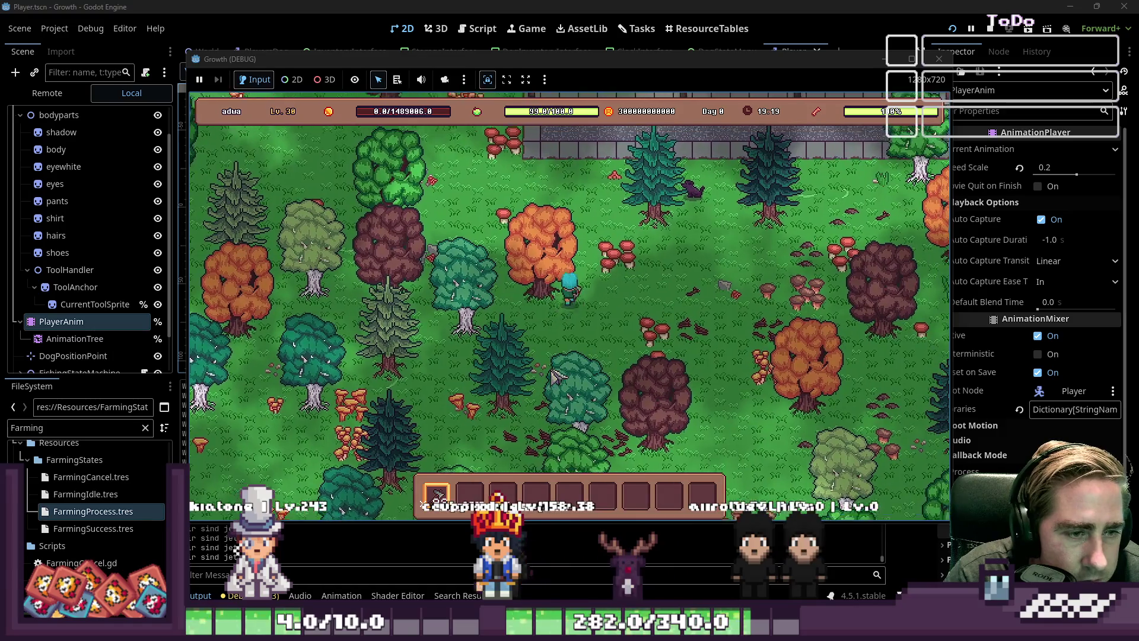
pyautogui.press('a')
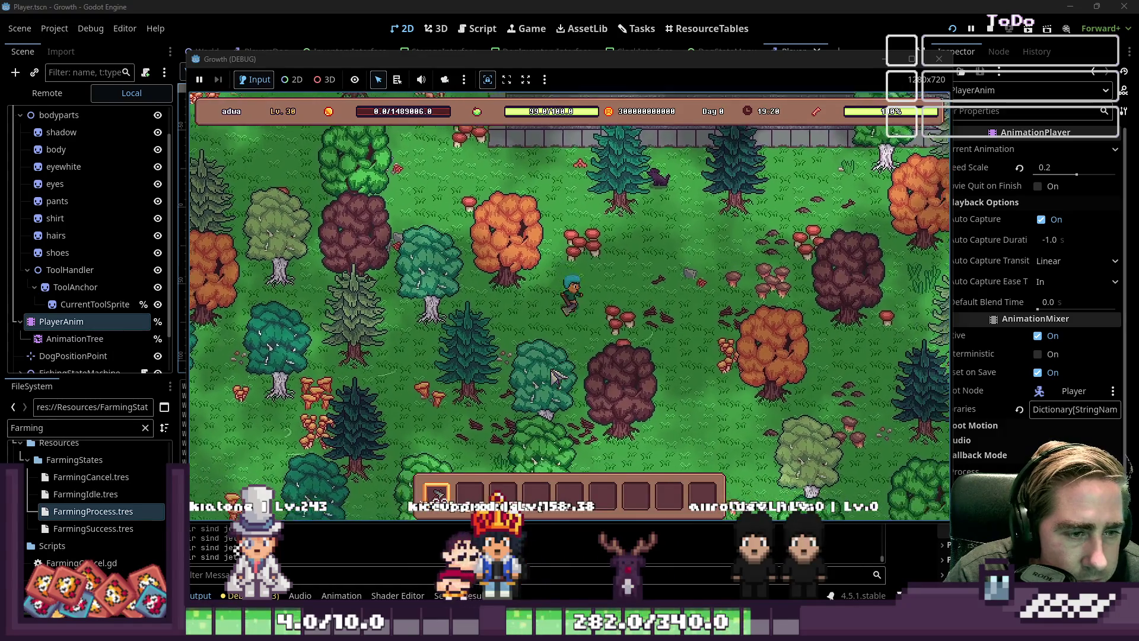
pyautogui.press('a')
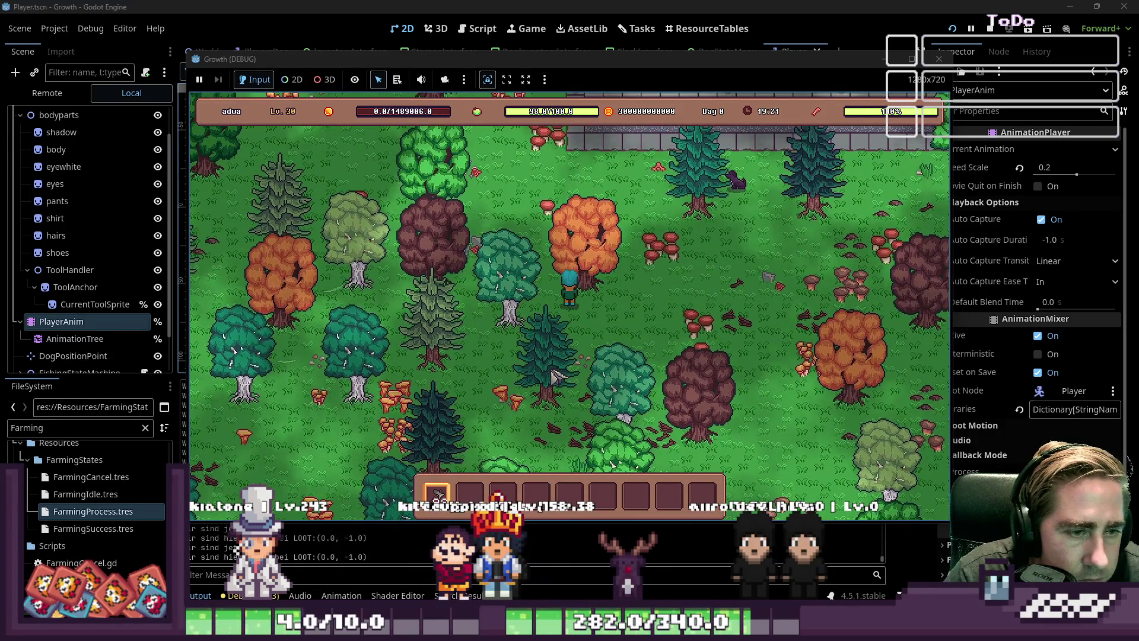
pyautogui.press('w')
pyautogui.press('d')
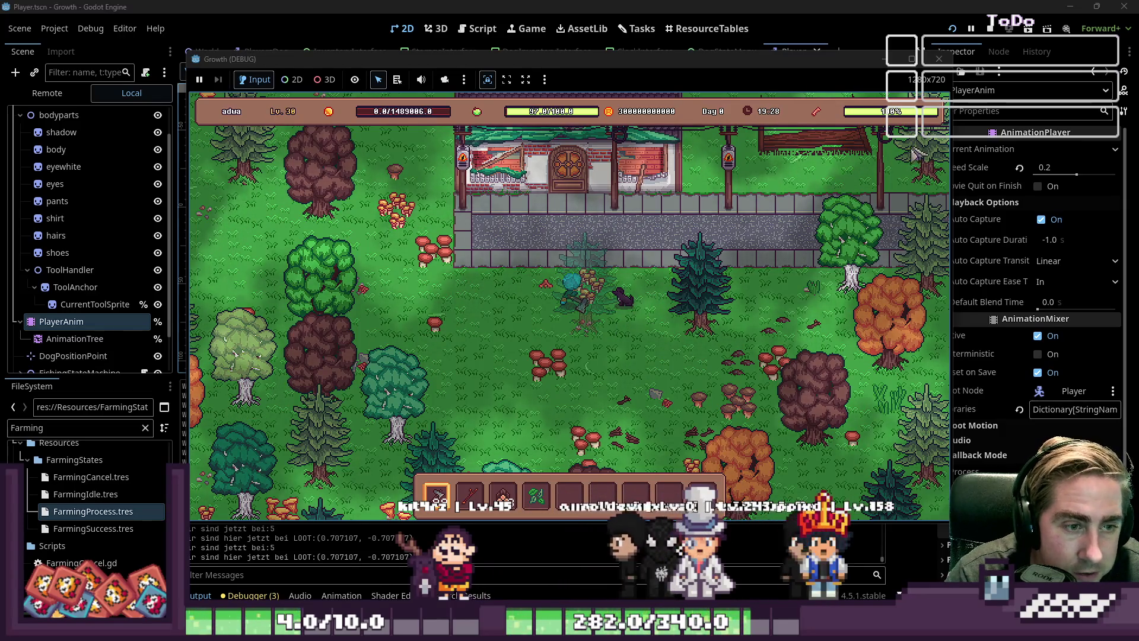
pyautogui.click(941, 60)
pyautogui.click(562, 252)
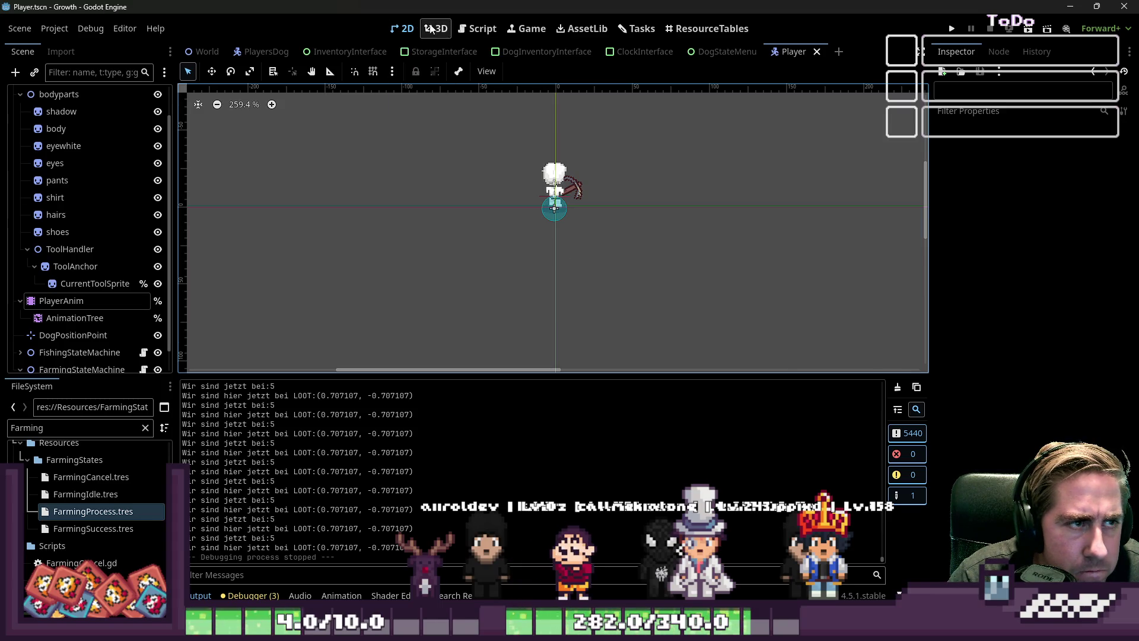
# From the Script view, run the project and start a new game as 'weqf'.
pyautogui.click(477, 29)
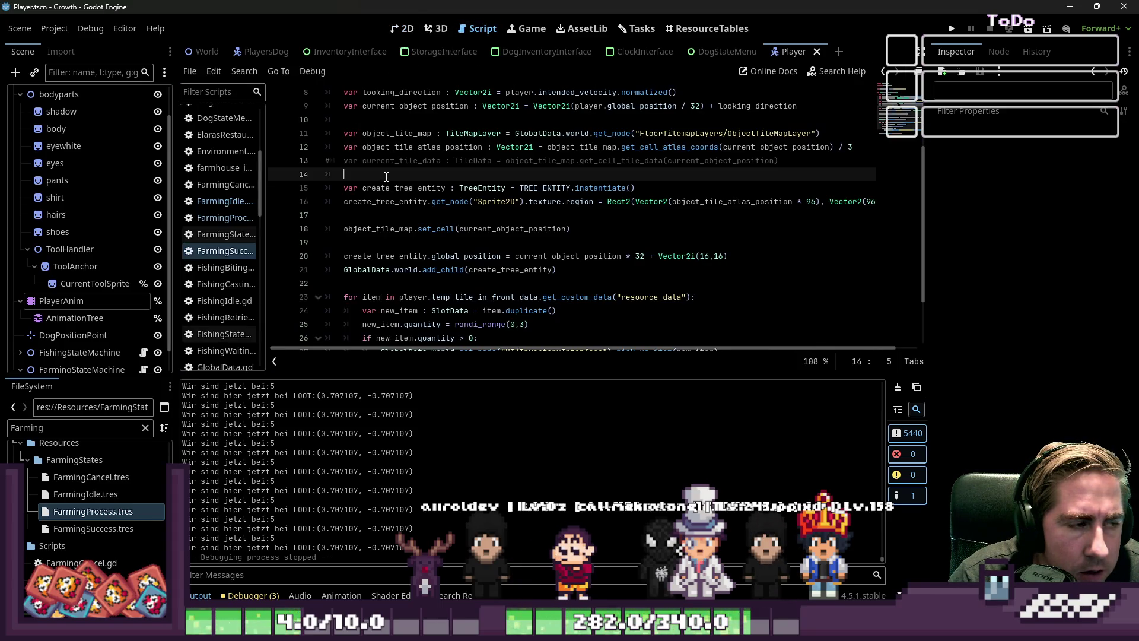
pyautogui.click(951, 29)
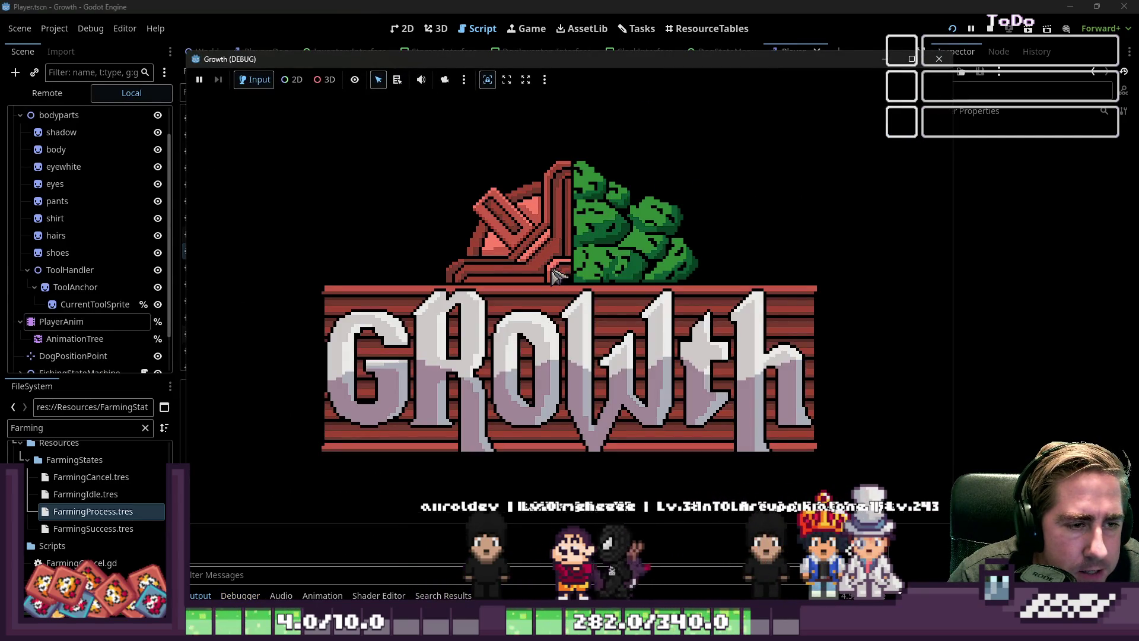
pyautogui.write('weqf')
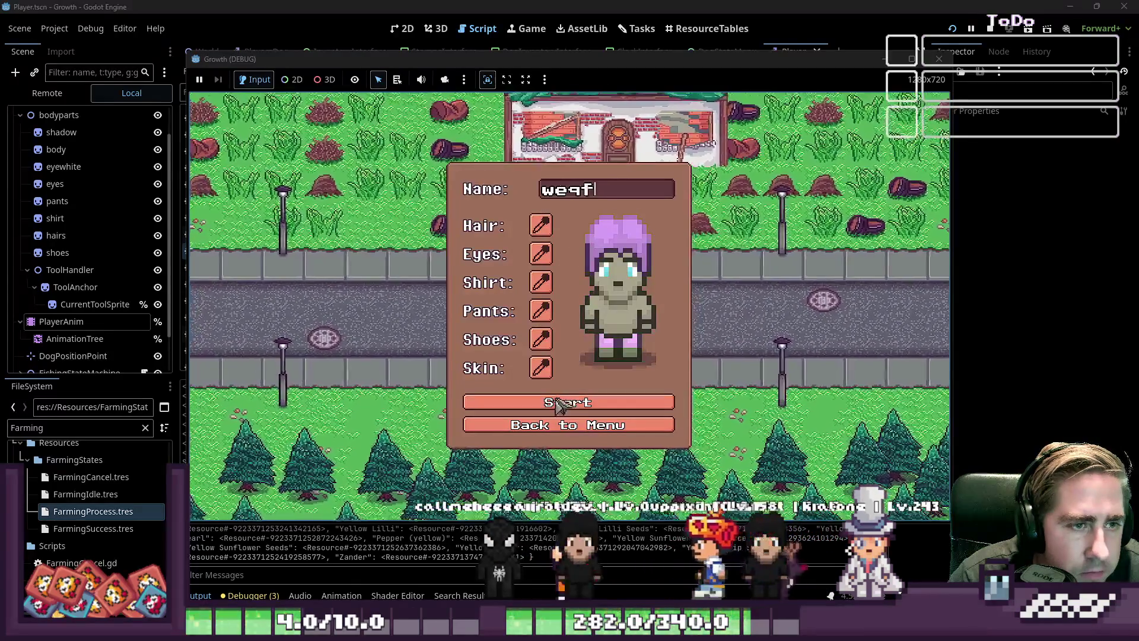
pyautogui.click(559, 405)
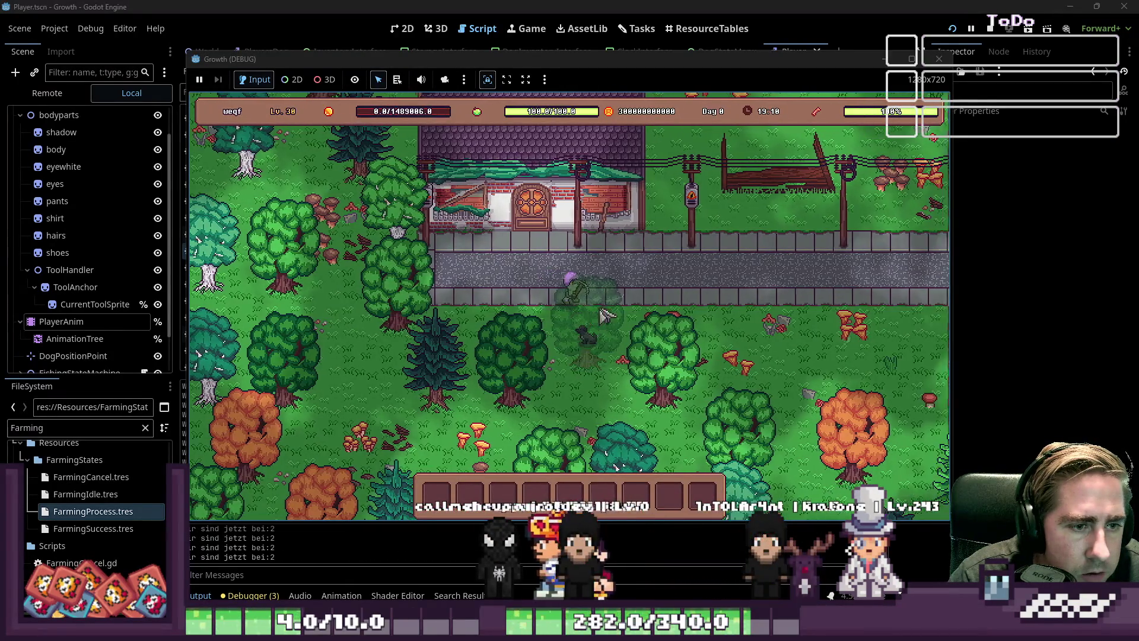
# Toggle the inventory, walk the player south and east, then stop the game.
pyautogui.press('i')
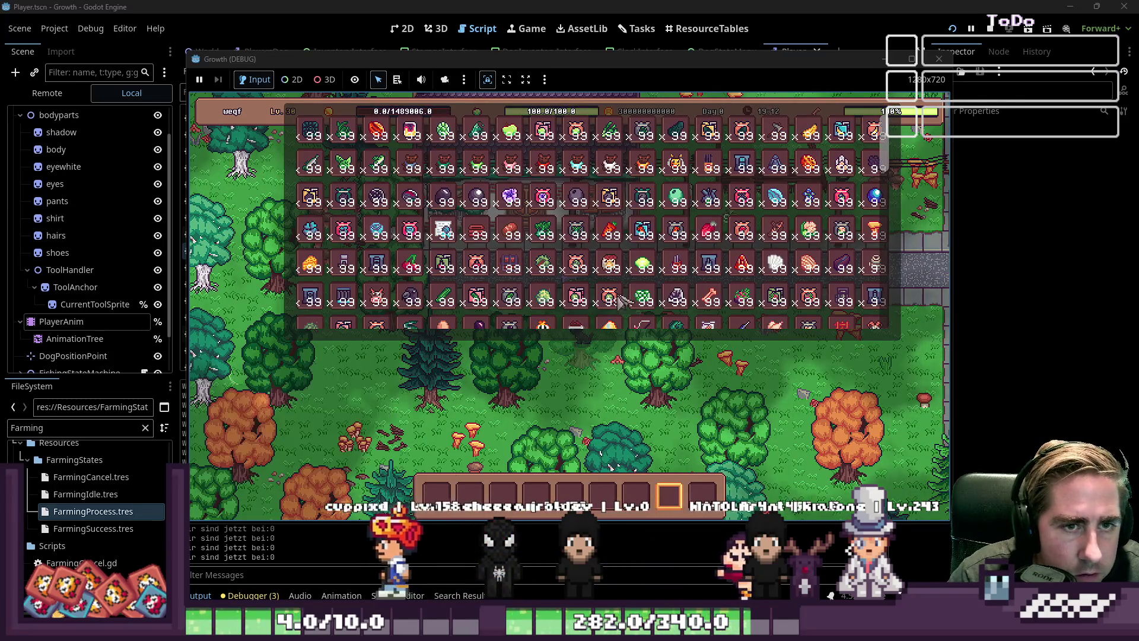
pyautogui.press('i')
pyautogui.press('s')
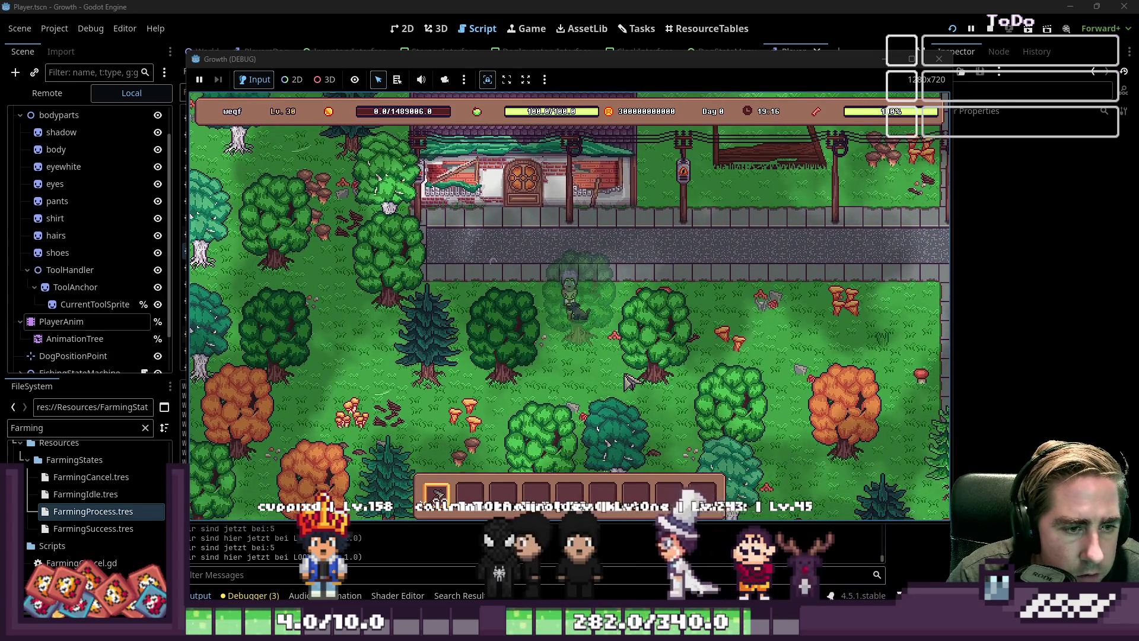
pyautogui.press('s')
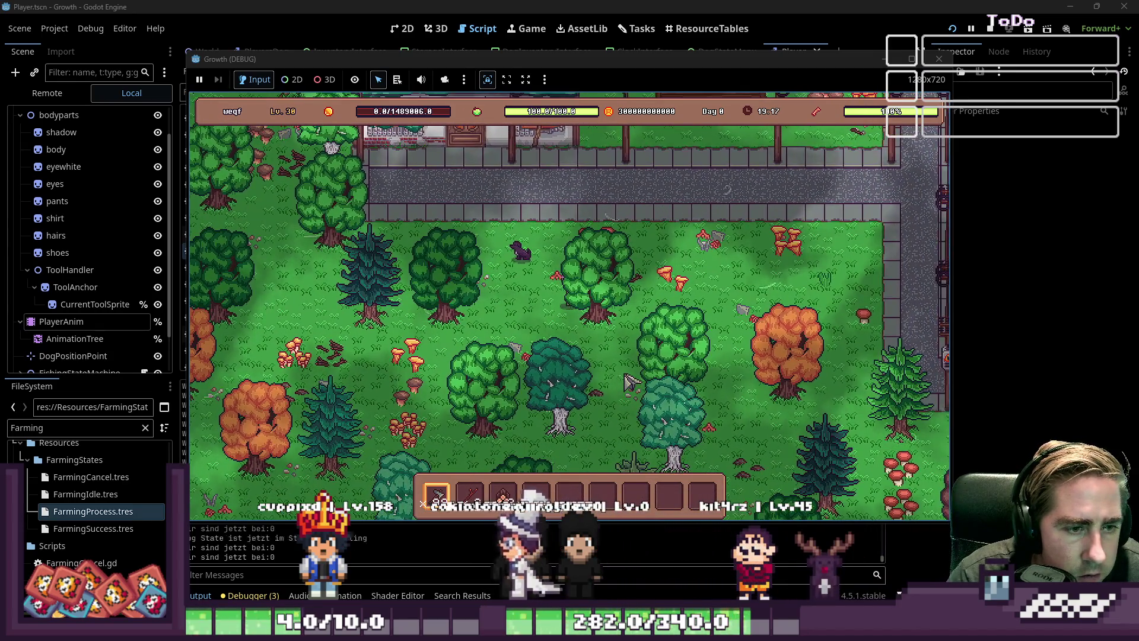
pyautogui.press('d')
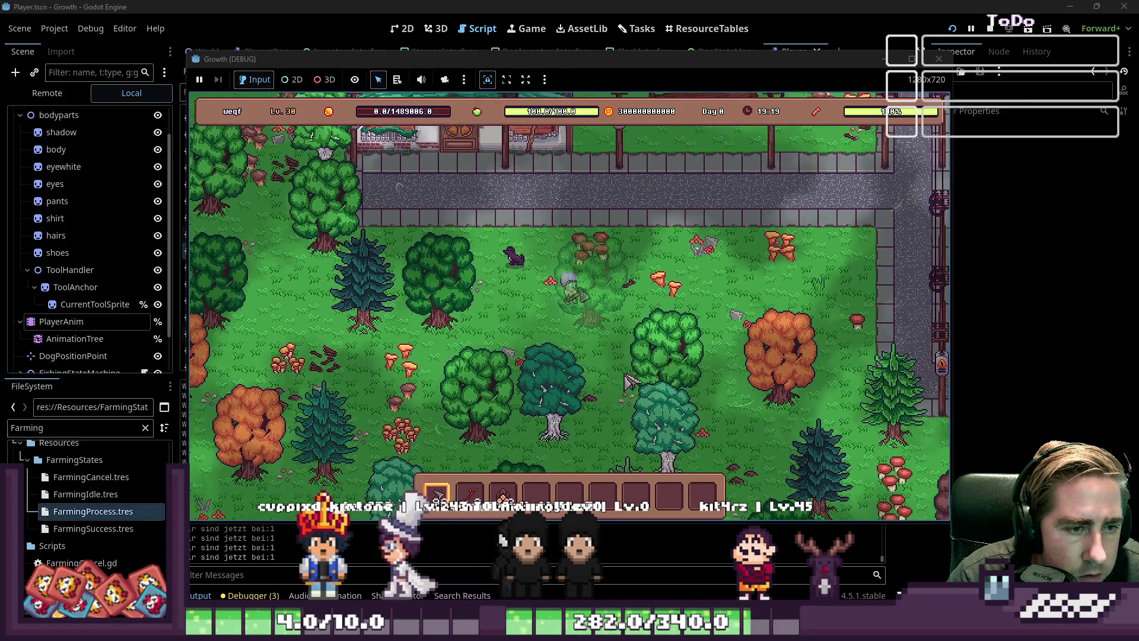
pyautogui.press('d')
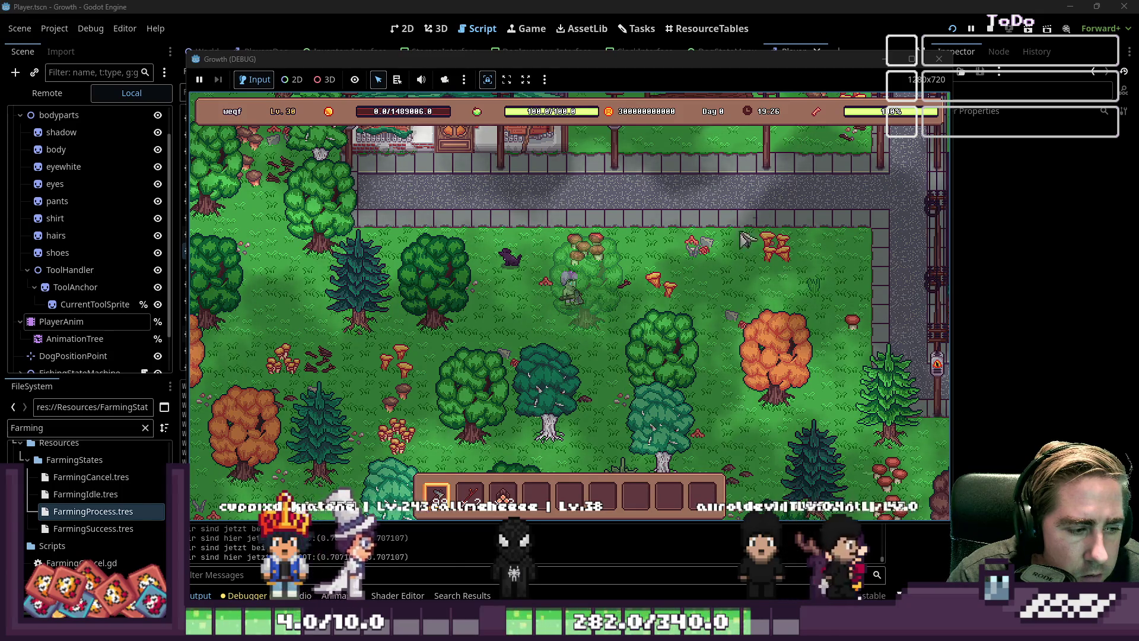
pyautogui.click(939, 58)
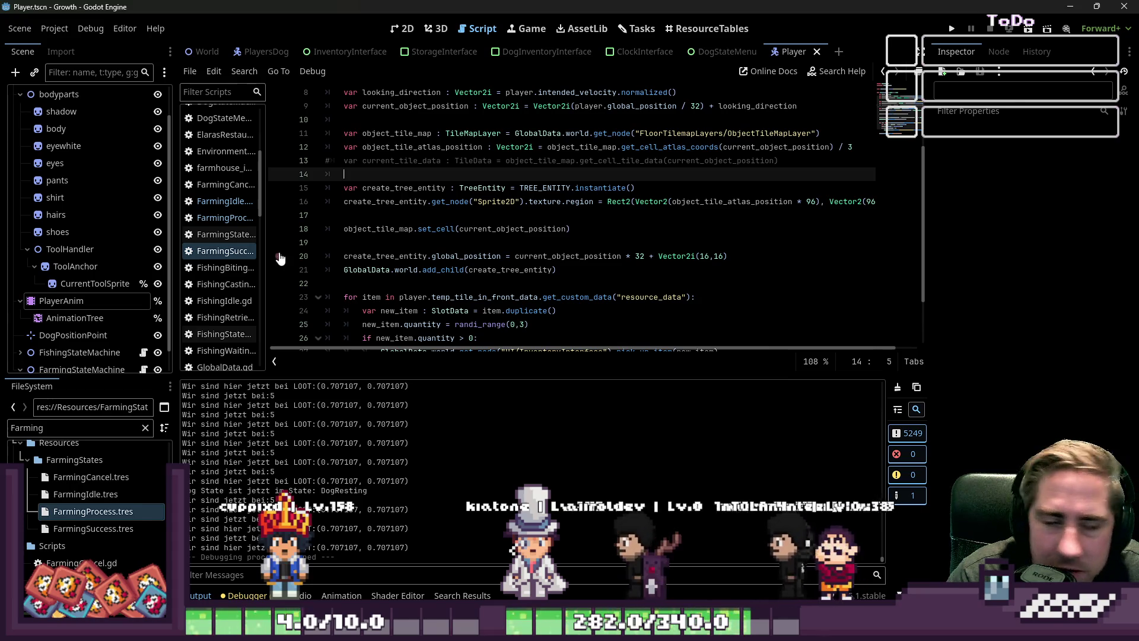
# Widen the script list and read FarmingIdle.gd around line 18.
pyautogui.scroll(1, 540, 248)
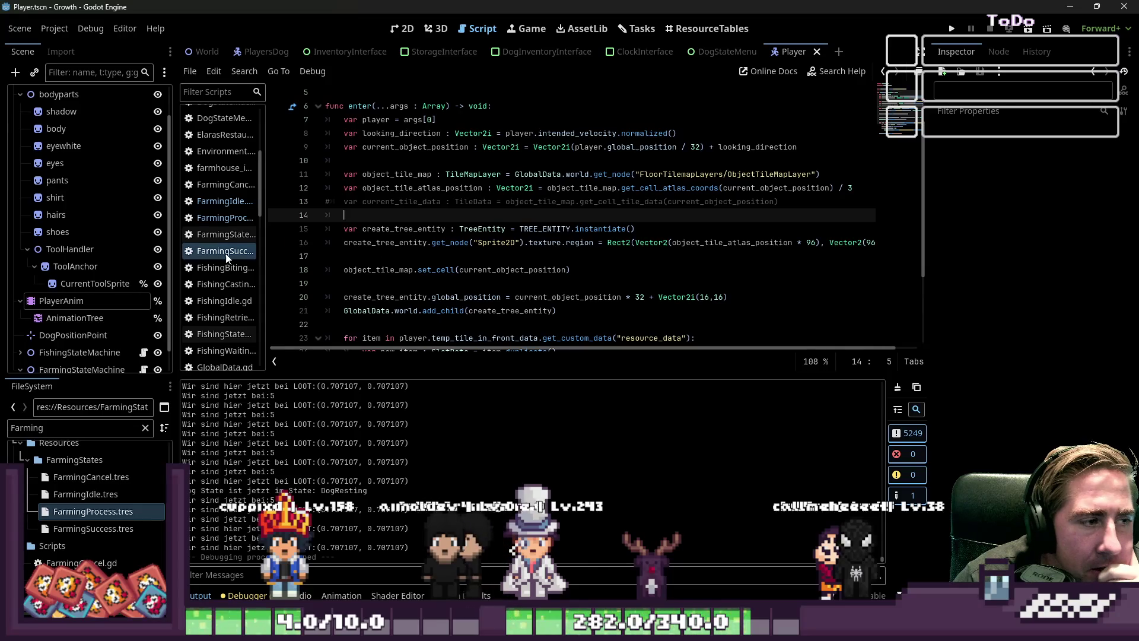
pyautogui.moveTo(265, 268); pyautogui.dragTo(326, 268)
pyautogui.click(227, 201)
pyautogui.click(558, 255)
pyautogui.scroll(-2, 557, 258)
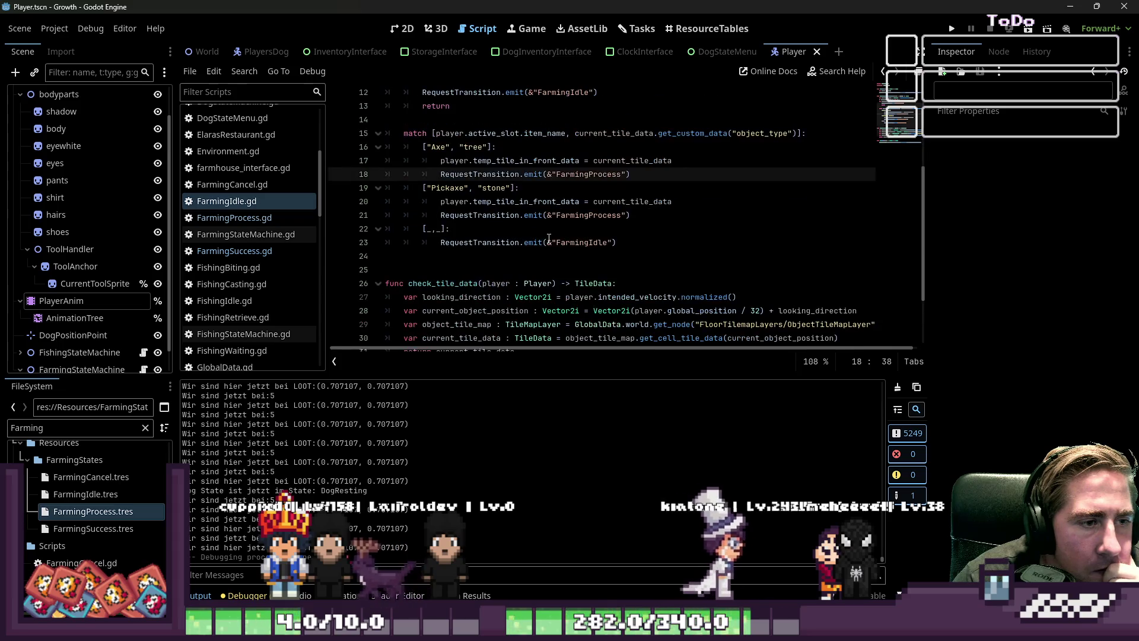
pyautogui.scroll(1, 549, 238)
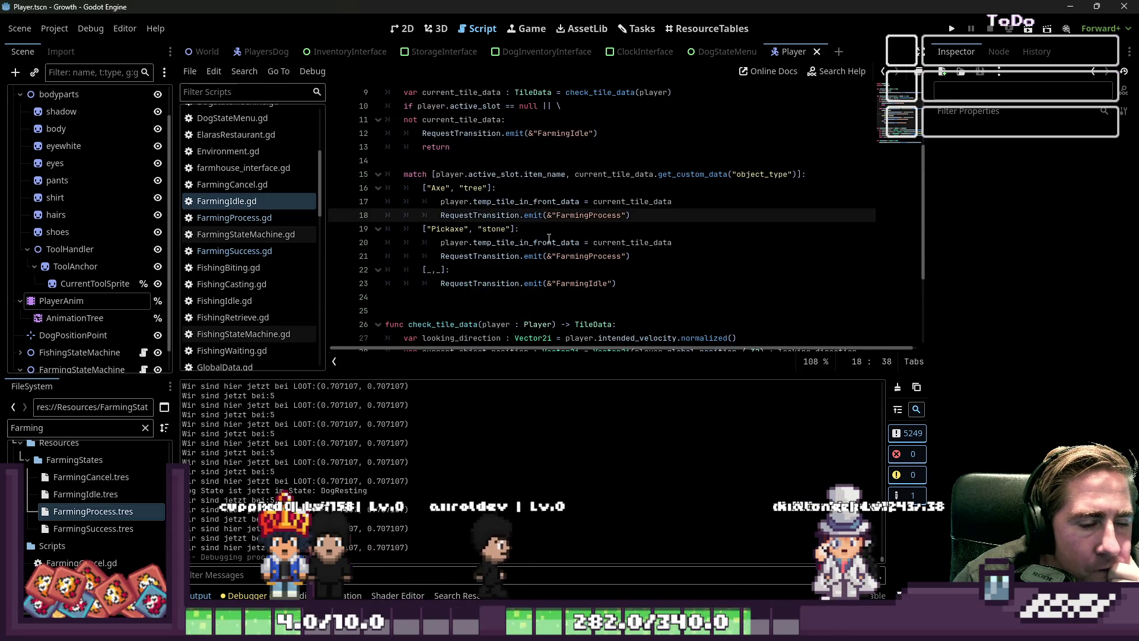
pyautogui.scroll(-1, 548, 243)
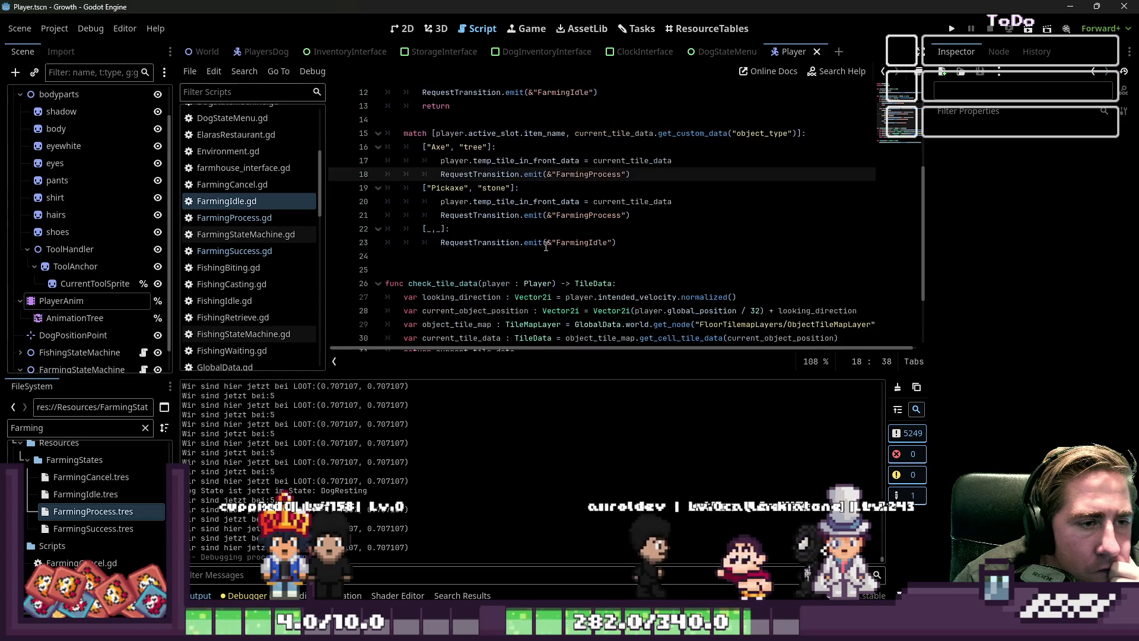
# Open FarmingSuccess.gd to highlight temp_tile_in_front_data, then switch to FarmingProcess.gd.
pyautogui.click(263, 254)
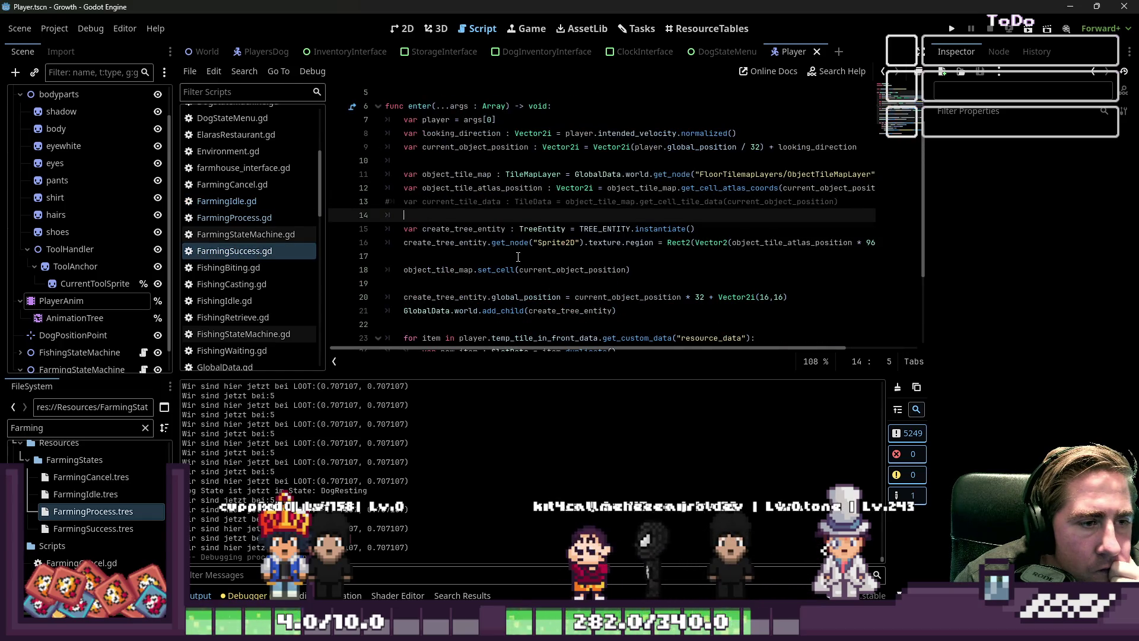
pyautogui.scroll(-3, 518, 256)
pyautogui.click(442, 284)
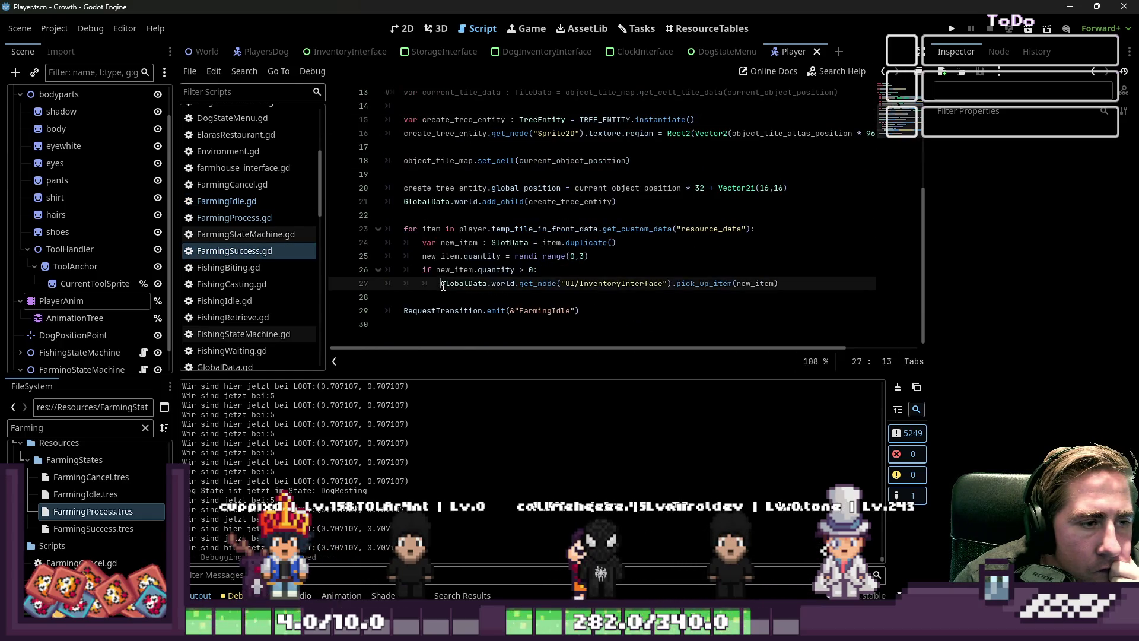
pyautogui.scroll(1, 445, 273)
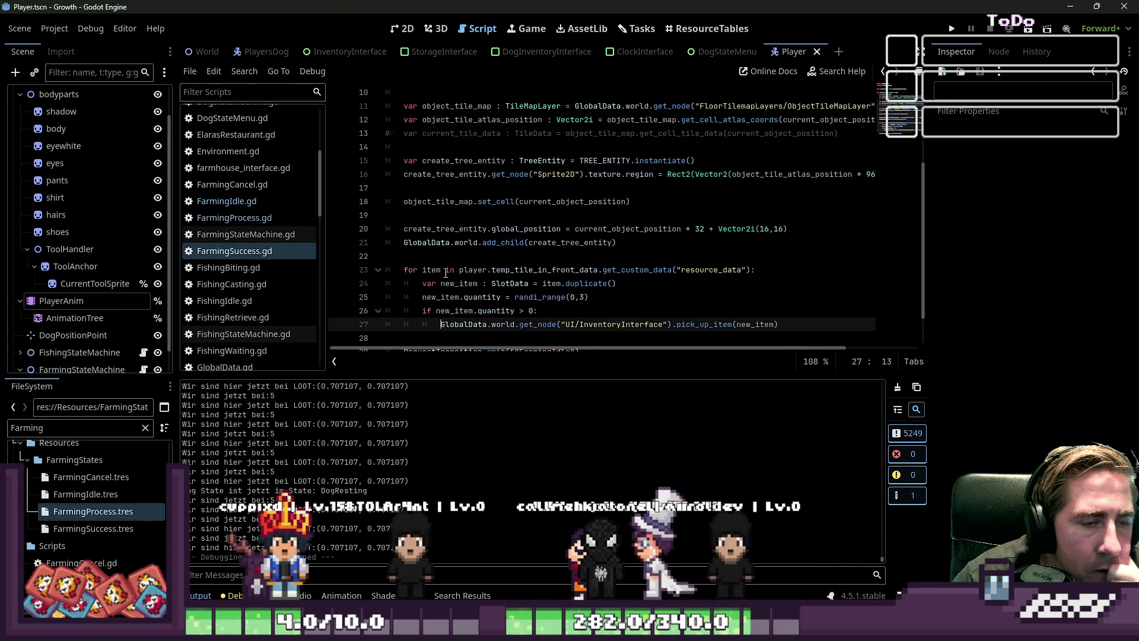
pyautogui.doubleClick(522, 270)
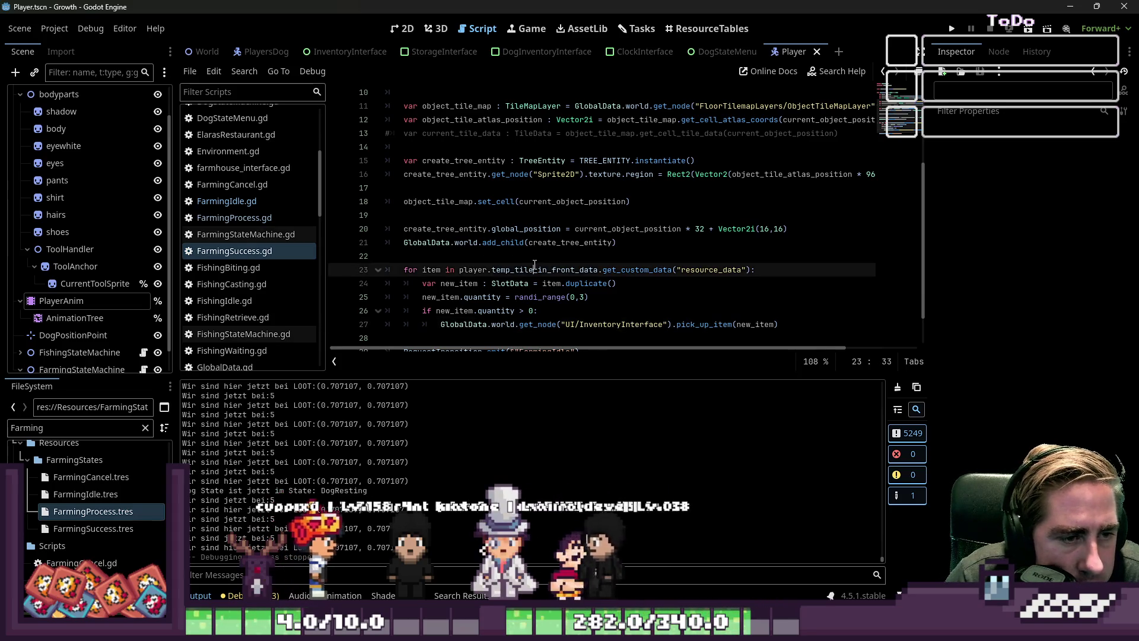
pyautogui.scroll(-1, 476, 292)
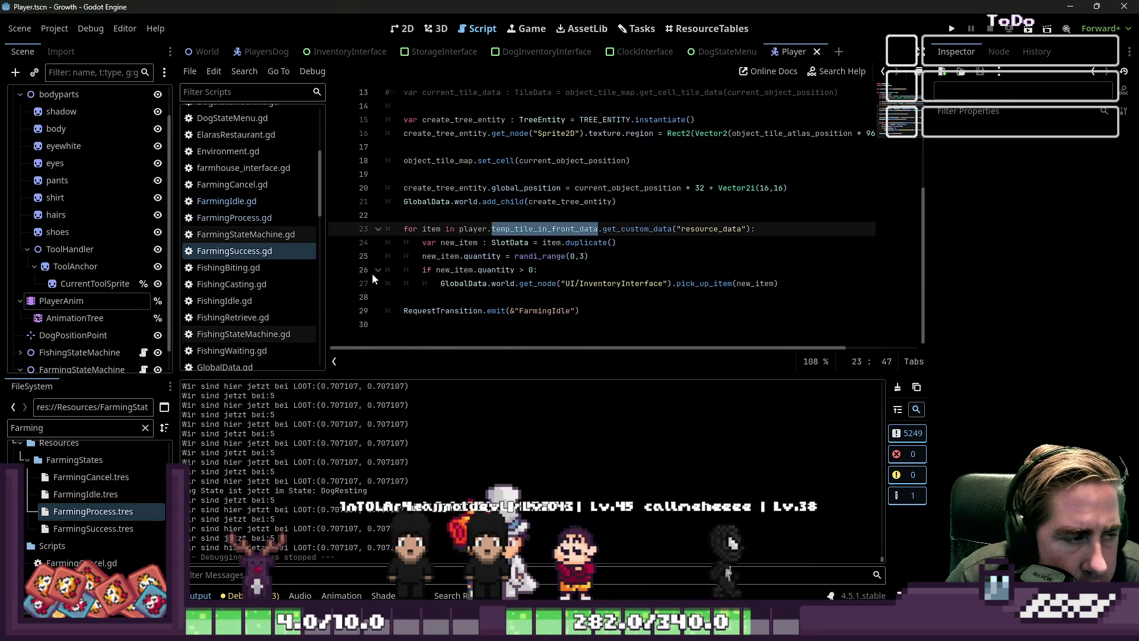
pyautogui.click(235, 219)
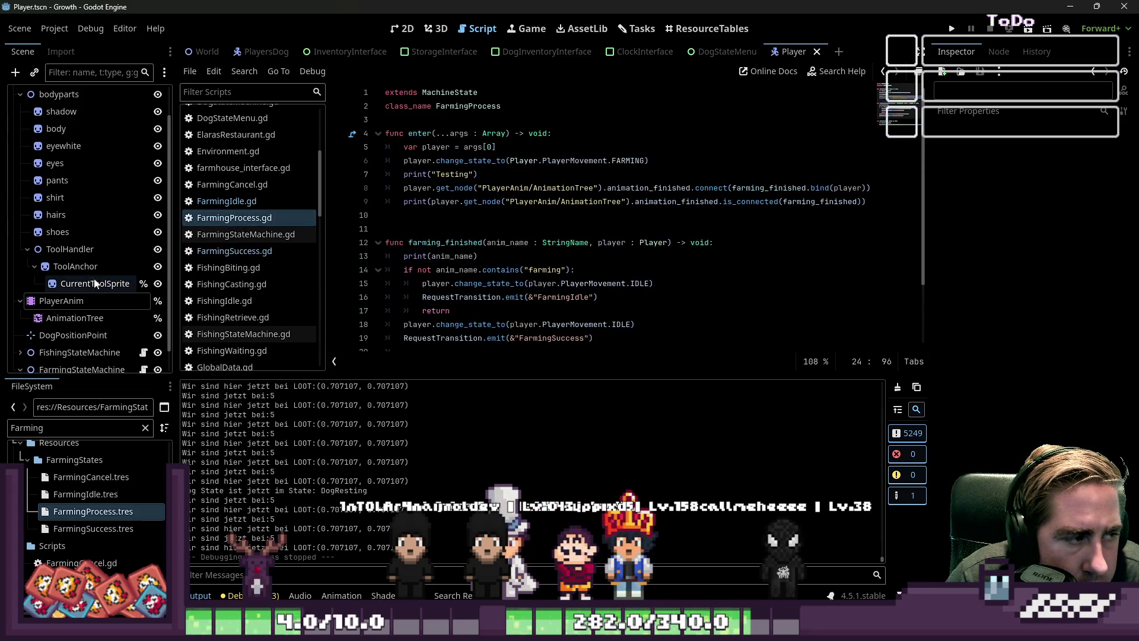
# Inspect the AnimationTree node, then select PlayerAnim to view its animation timeline.
pyautogui.click(66, 320)
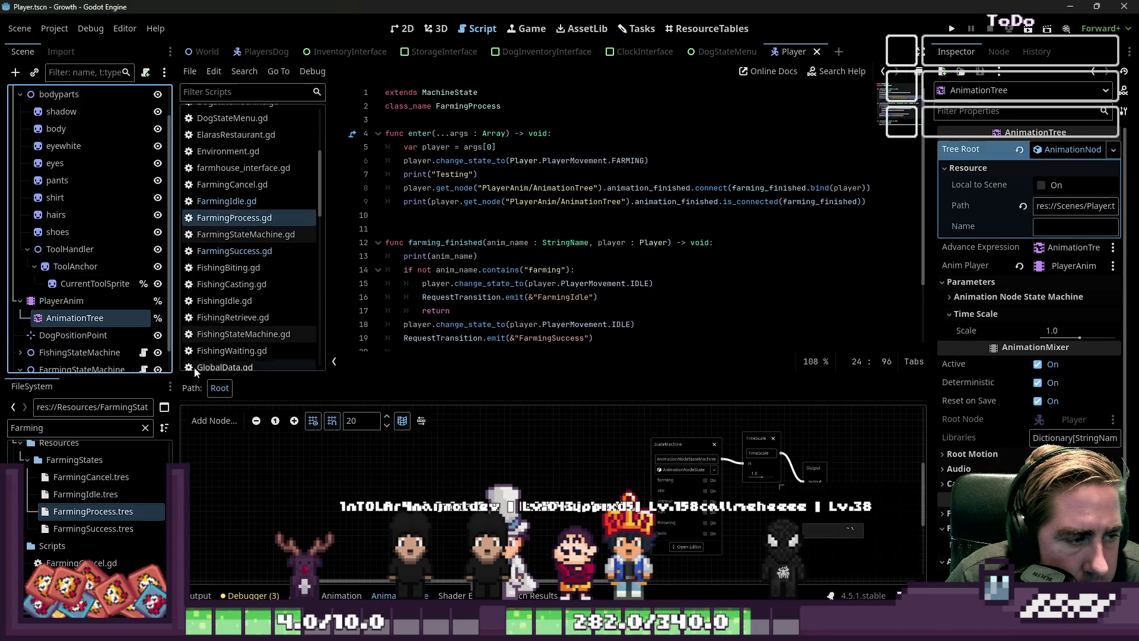
pyautogui.click(44, 318)
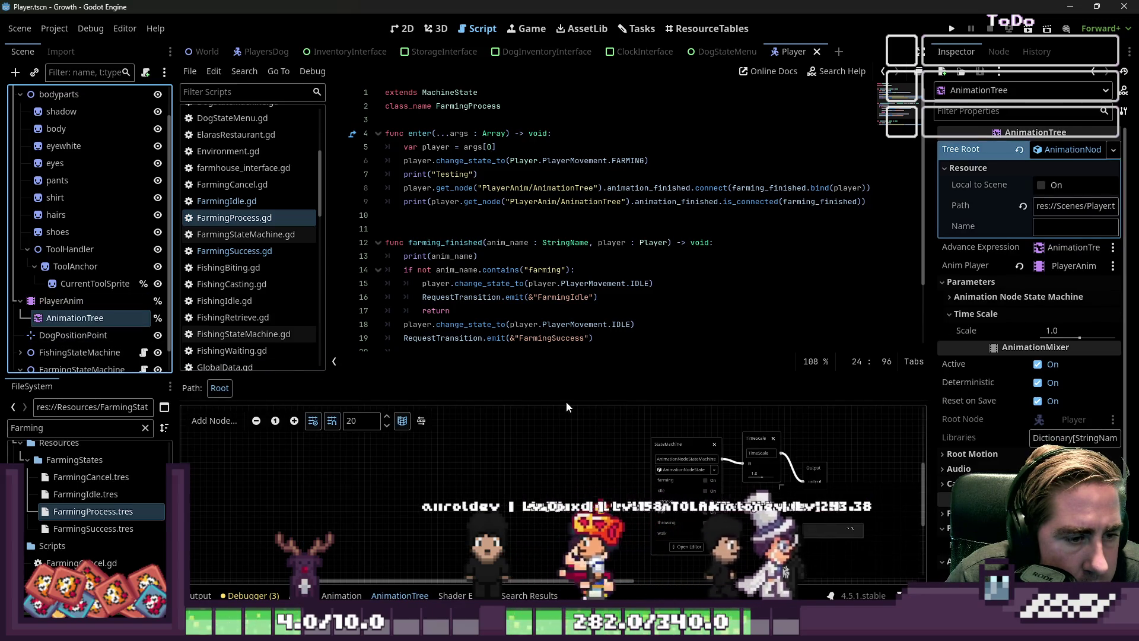
pyautogui.hotkey('ctrl', 'F1')
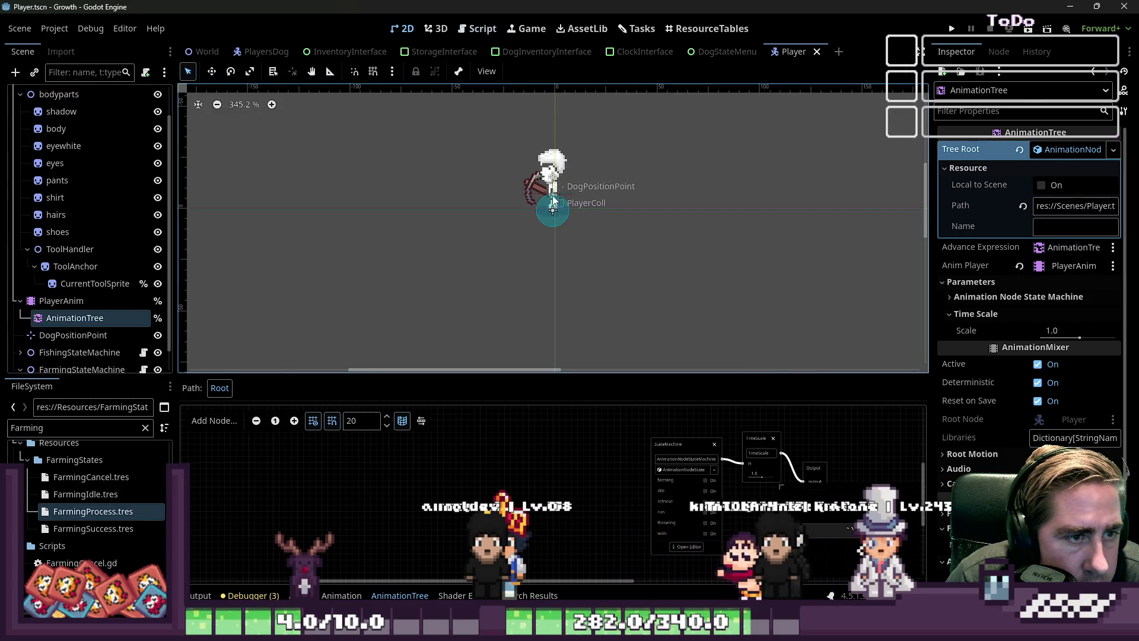
pyautogui.click(61, 301)
pyautogui.click(73, 319)
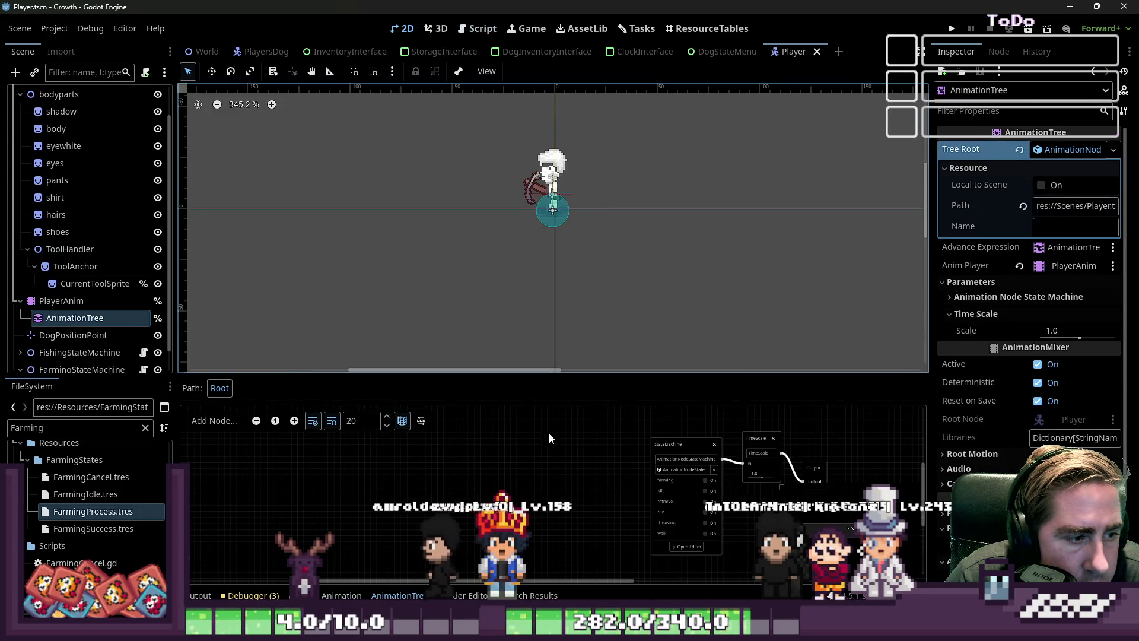
pyautogui.scroll(-2, 729, 467)
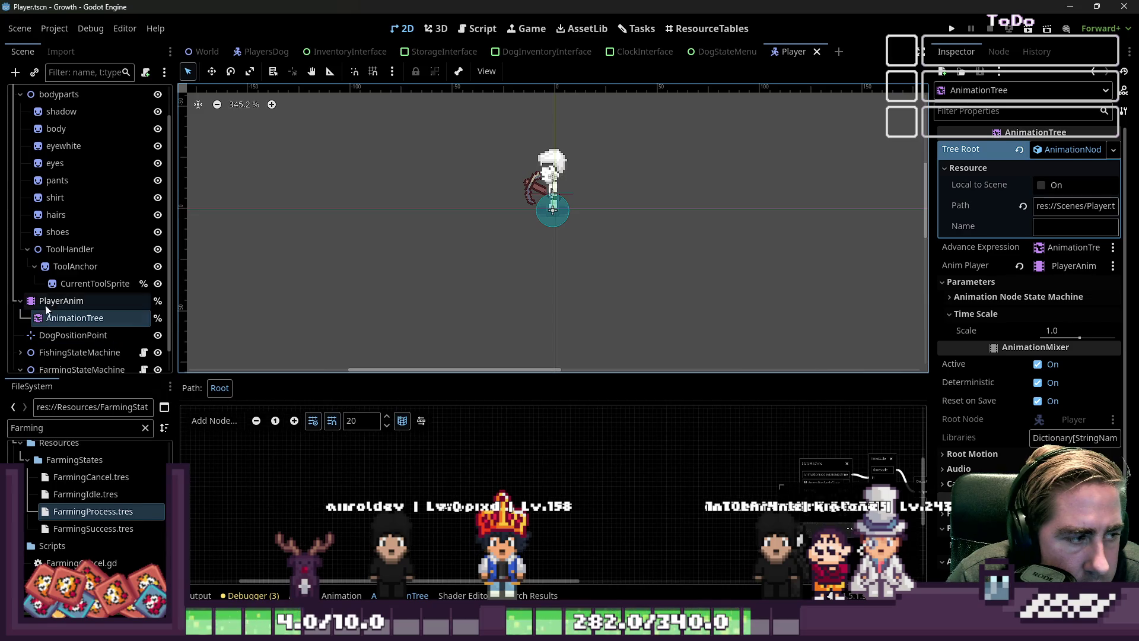
pyautogui.click(47, 303)
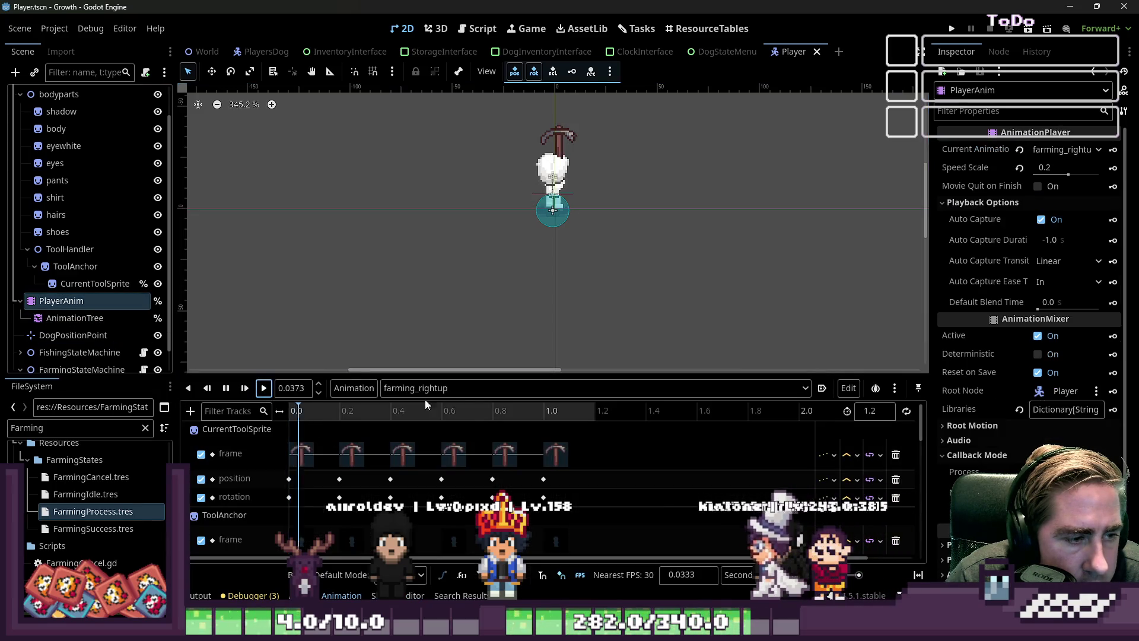
# Step through farming_up and farming_rightup, then play farming_rightdown twice before switching to scripts.
pyautogui.click(453, 385)
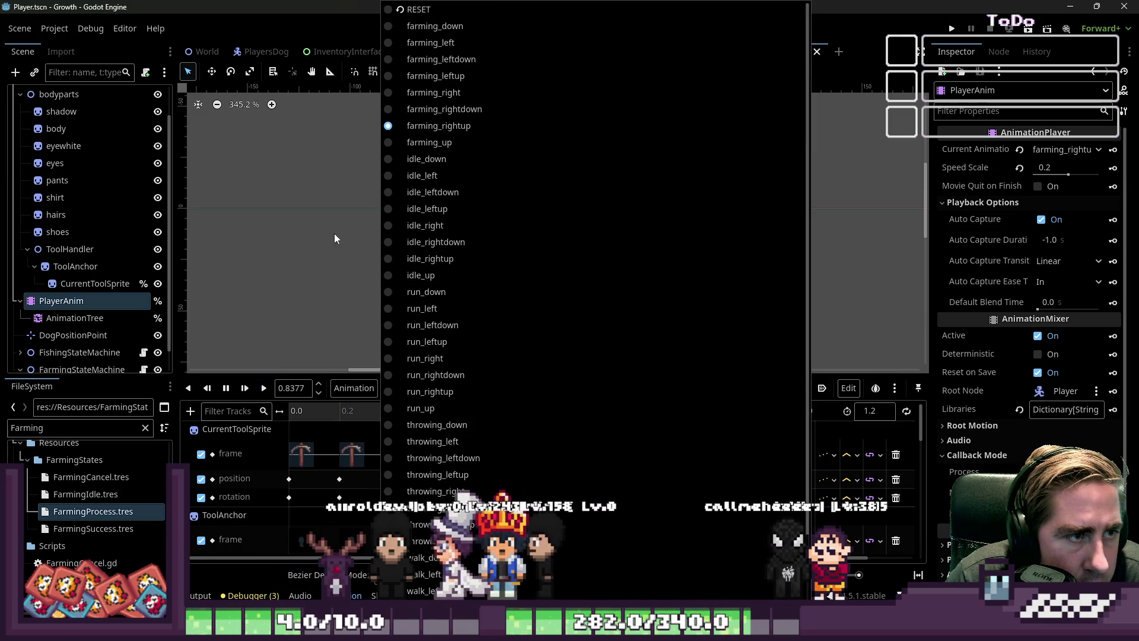
pyautogui.click(432, 143)
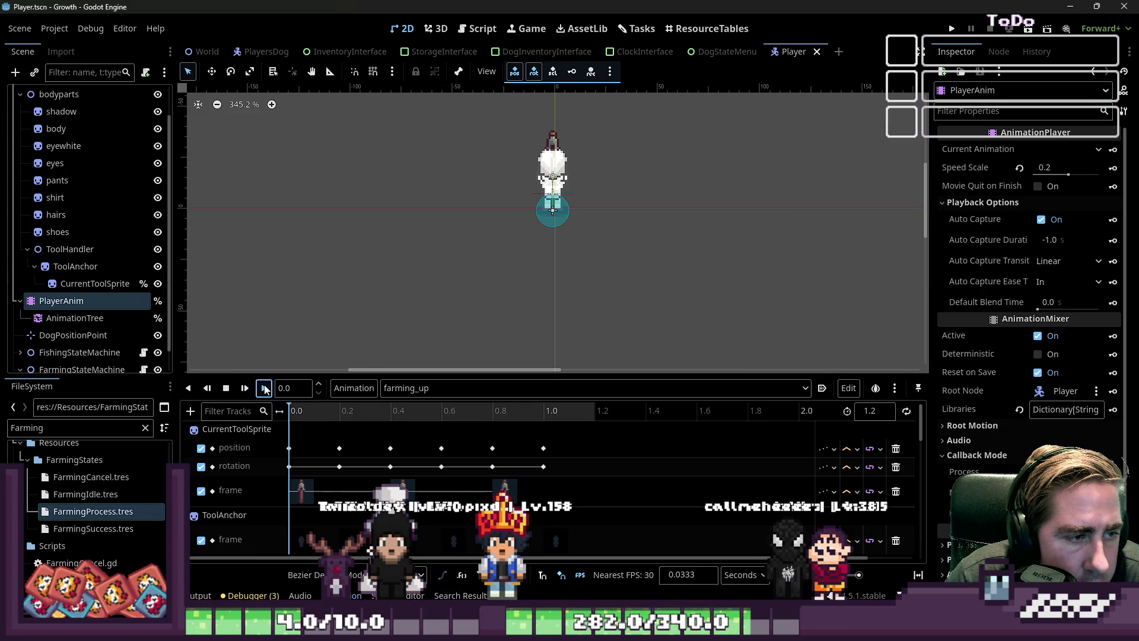
pyautogui.click(441, 386)
pyautogui.click(415, 126)
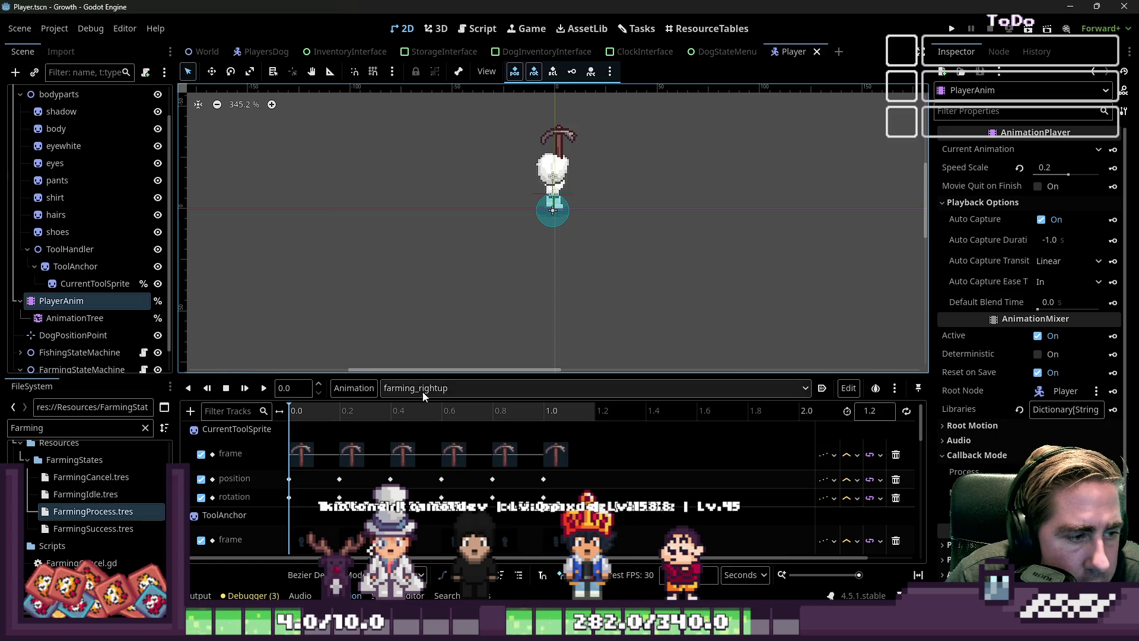
pyautogui.click(422, 389)
pyautogui.click(425, 108)
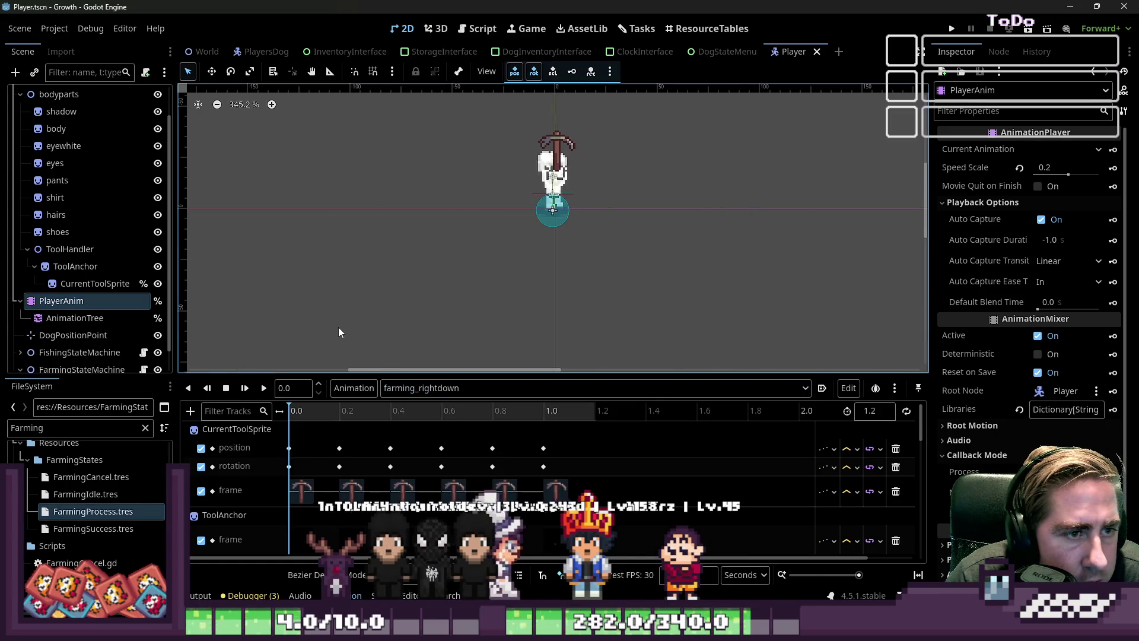
pyautogui.click(262, 390)
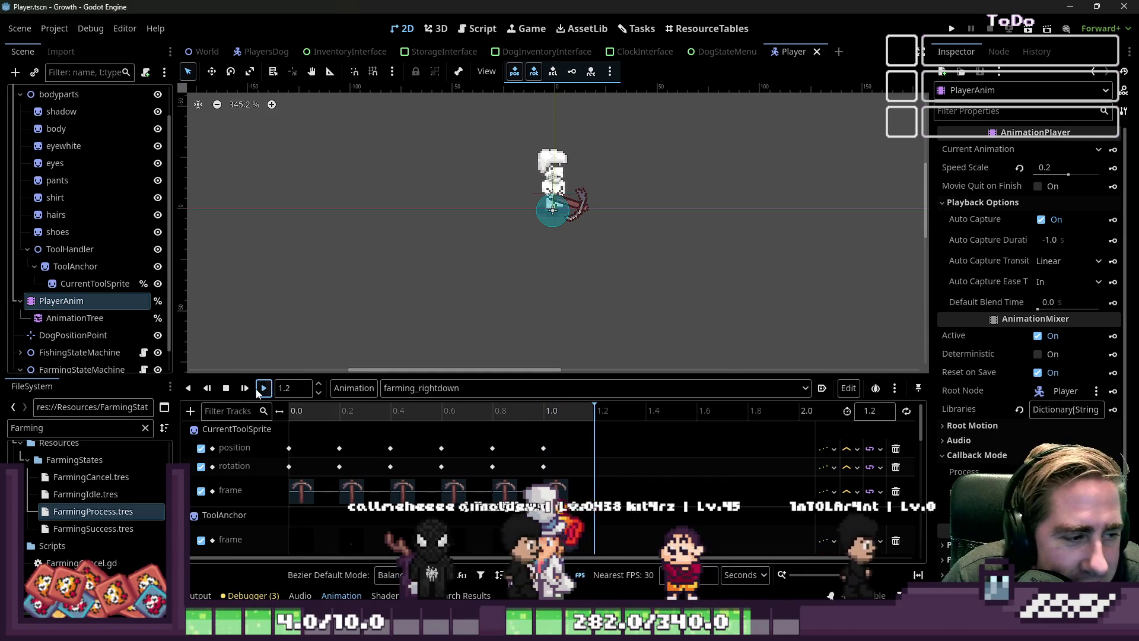
pyautogui.click(263, 389)
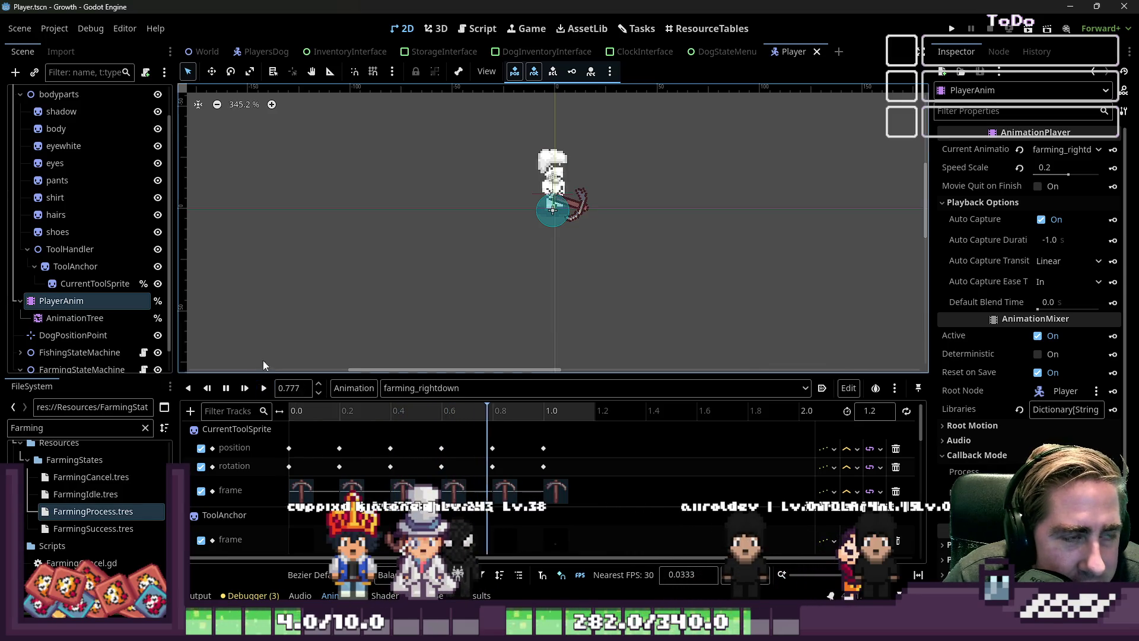
pyautogui.click(477, 28)
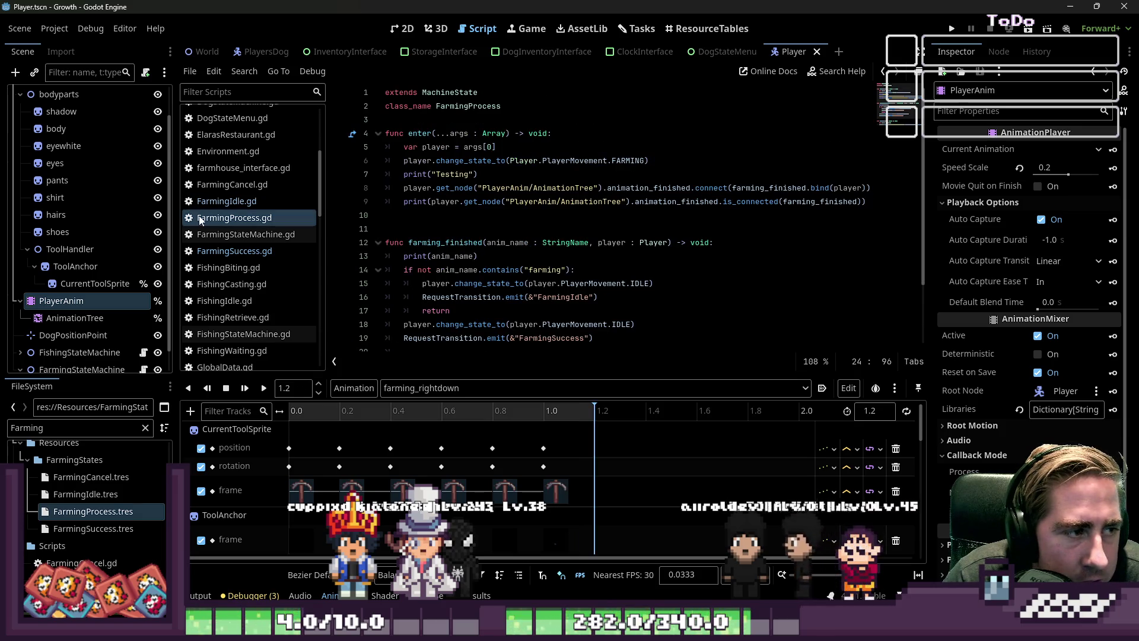
# Select the Player root node and open Player.gd at its updateAnimation code.
pyautogui.scroll(2, 69, 120)
pyautogui.click(98, 94)
pyautogui.click(143, 95)
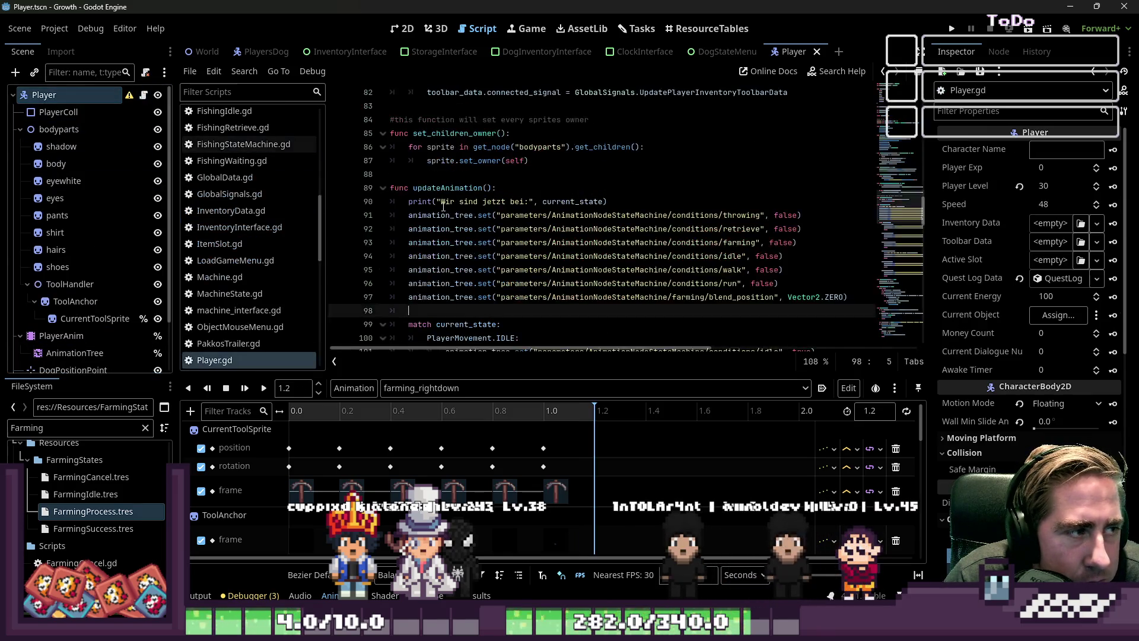
pyautogui.click(334, 211)
pyautogui.press('Up')
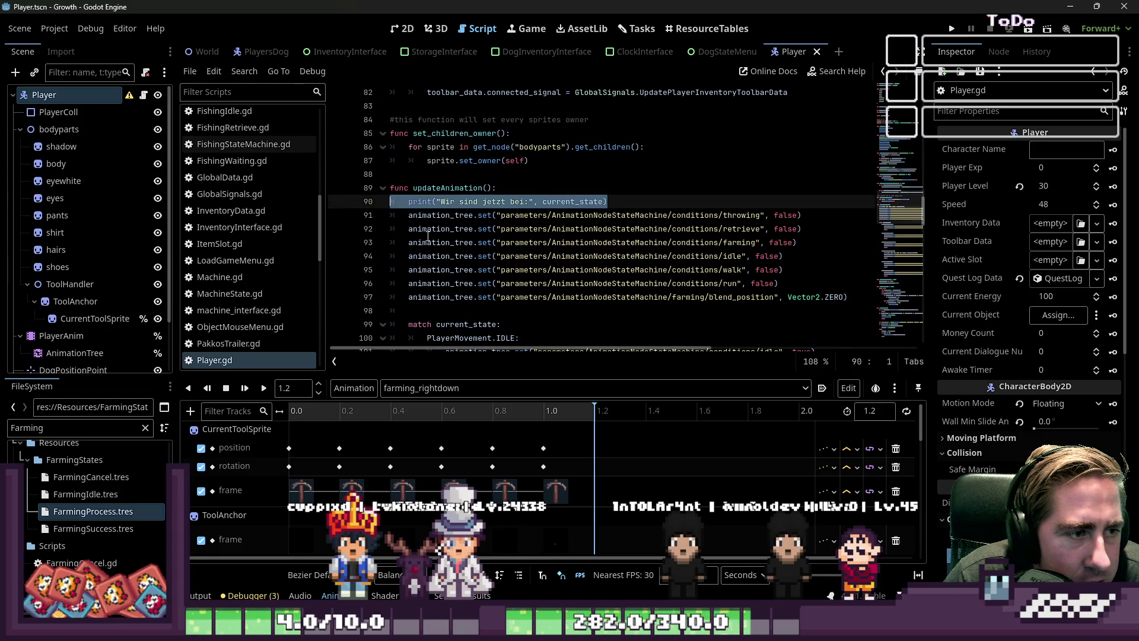
pyautogui.scroll(-5, 552, 269)
pyautogui.scroll(-2, 550, 256)
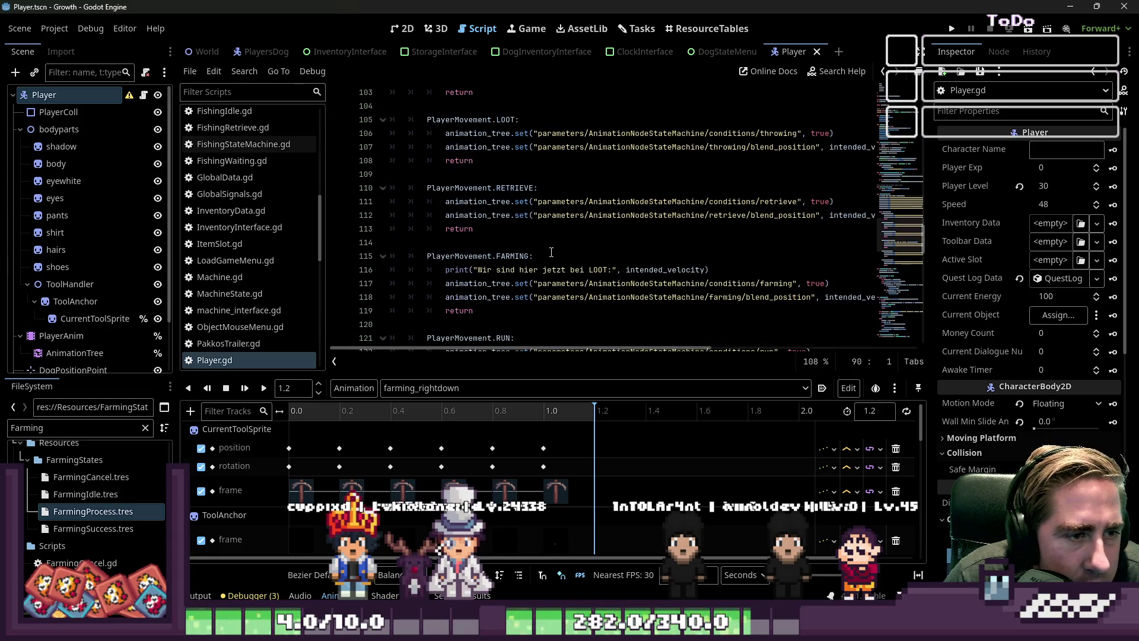
# Highlight the farming debug print, the farming condition, intended_velocity and blend_position.
pyautogui.moveTo(783, 270); pyautogui.dragTo(390, 271)
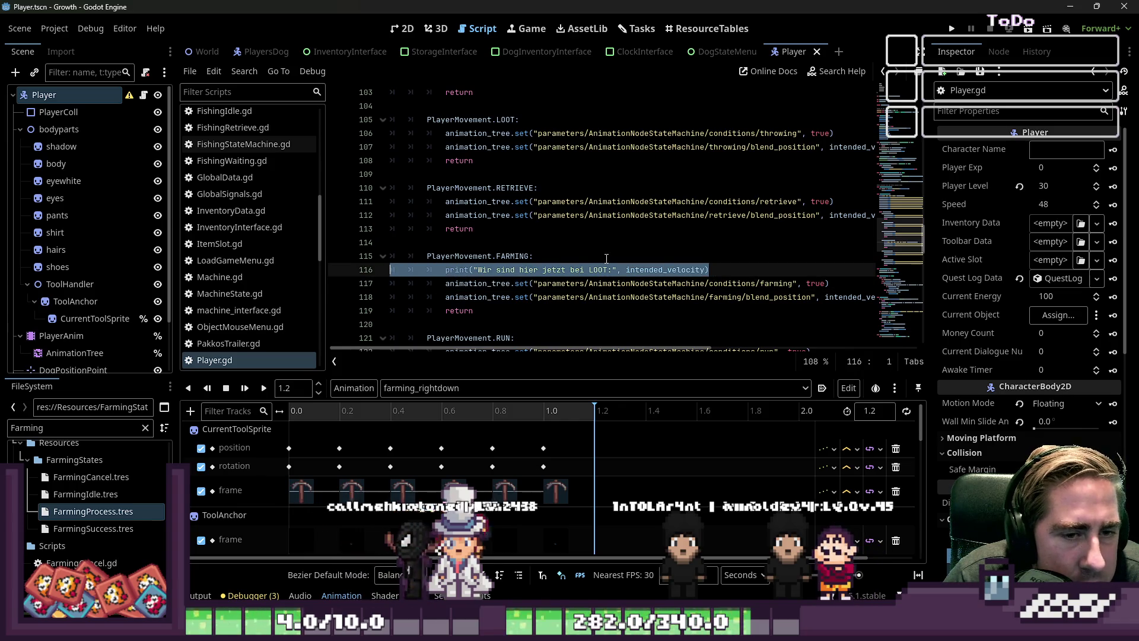
pyautogui.moveTo(829, 283); pyautogui.dragTo(663, 286)
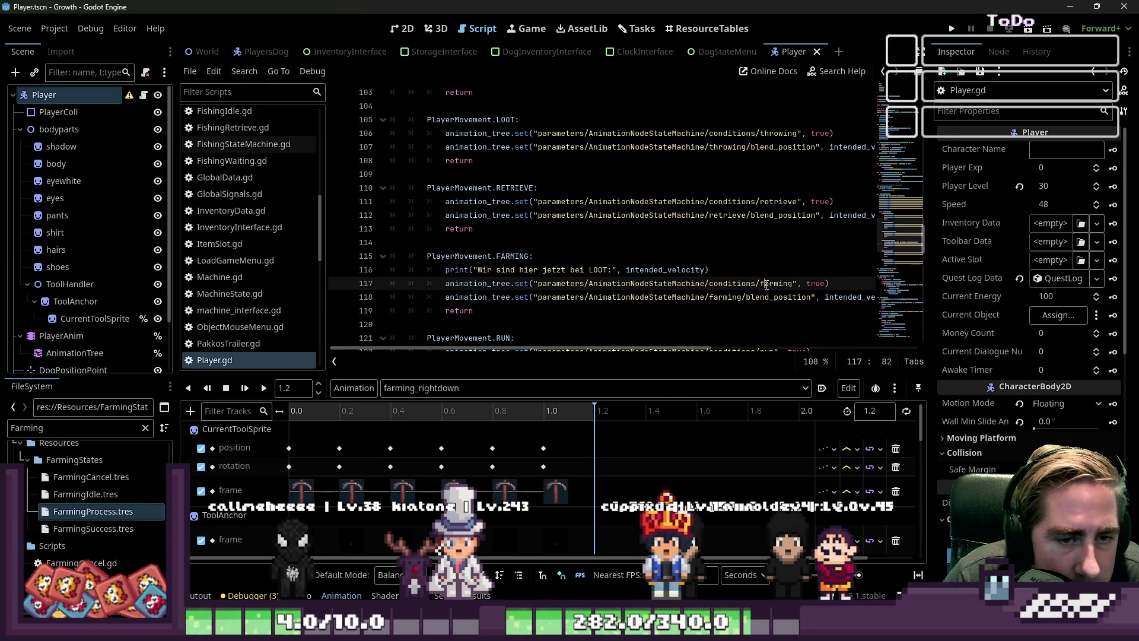
pyautogui.moveTo(660, 354); pyautogui.dragTo(718, 355)
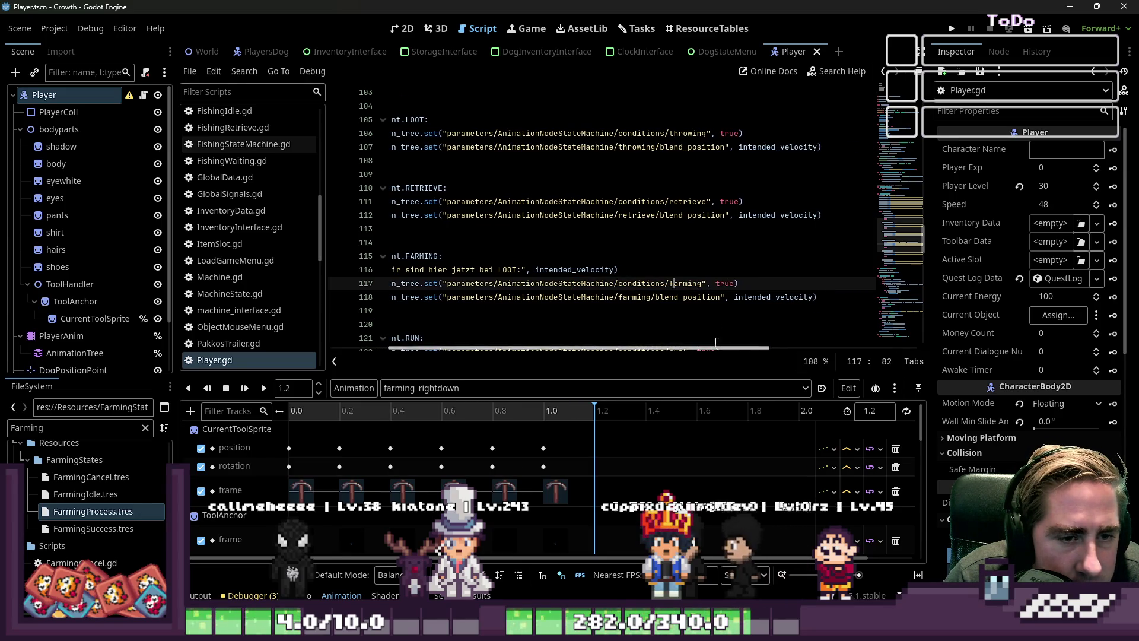
pyautogui.doubleClick(773, 297)
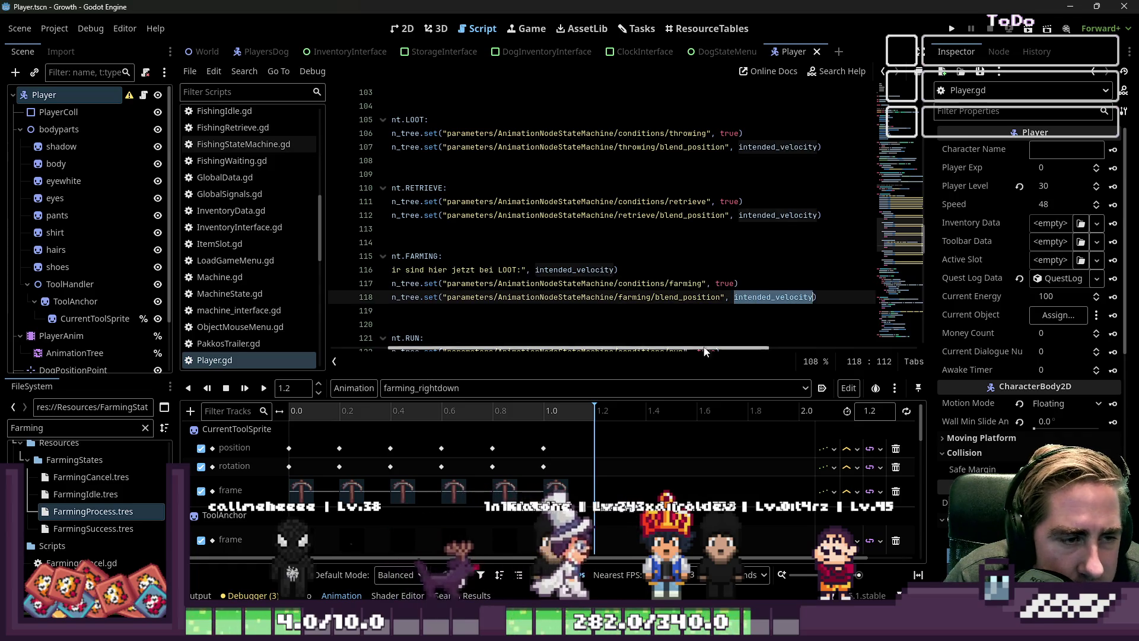
pyautogui.doubleClick(689, 298)
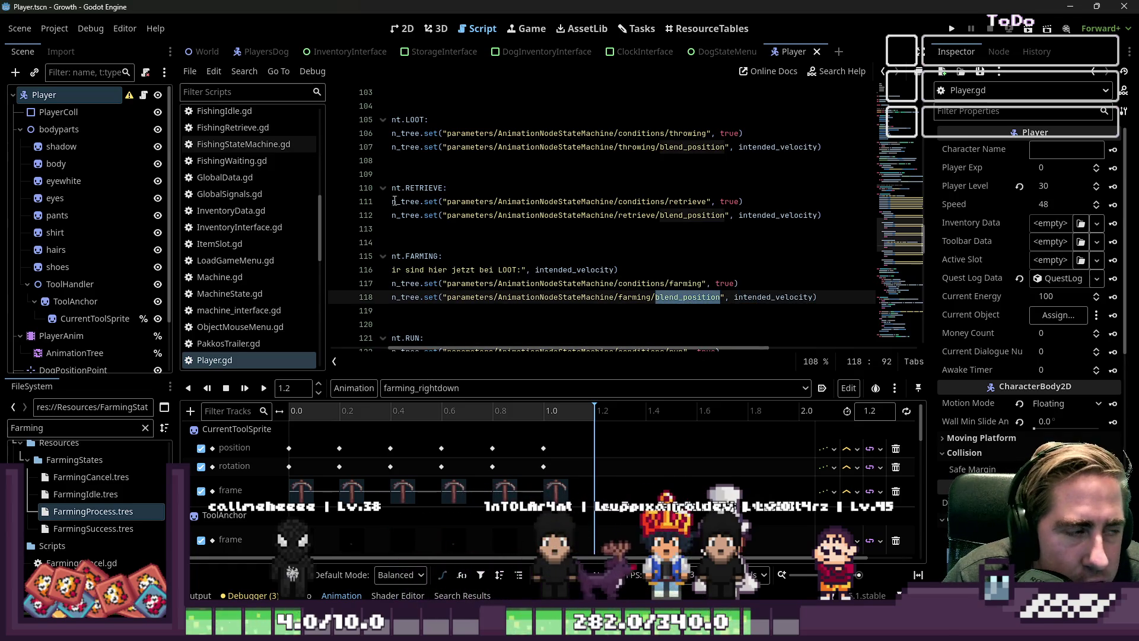
# Select the AnimationTree node and return to the Player scene's 2D view.
pyautogui.click(83, 318)
pyautogui.scroll(-1, 77, 323)
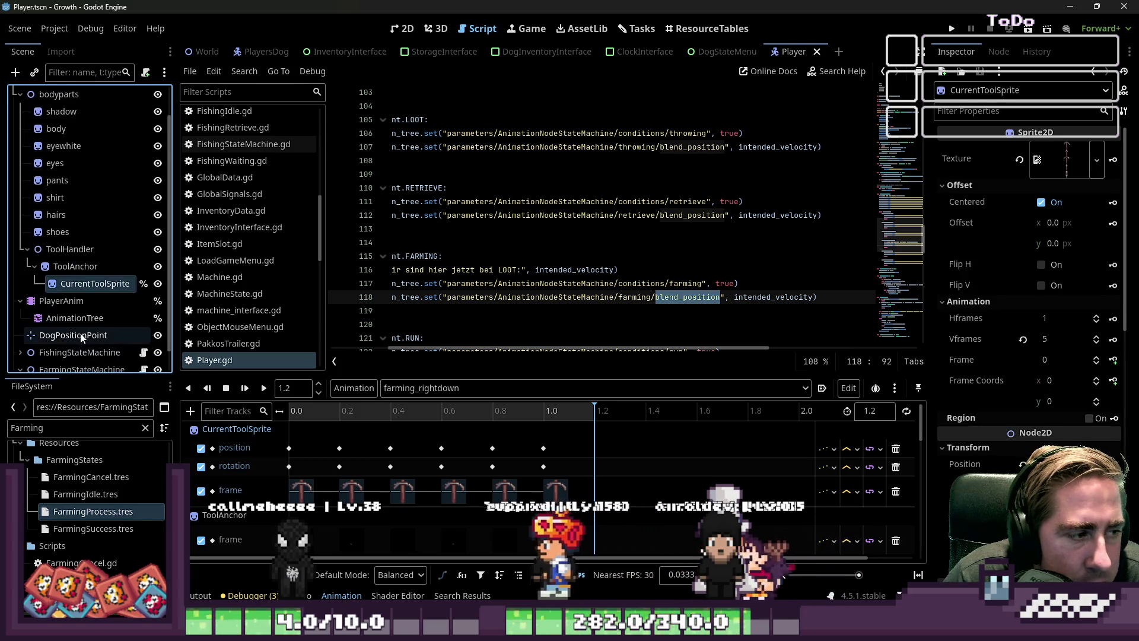
pyautogui.click(75, 318)
pyautogui.click(406, 30)
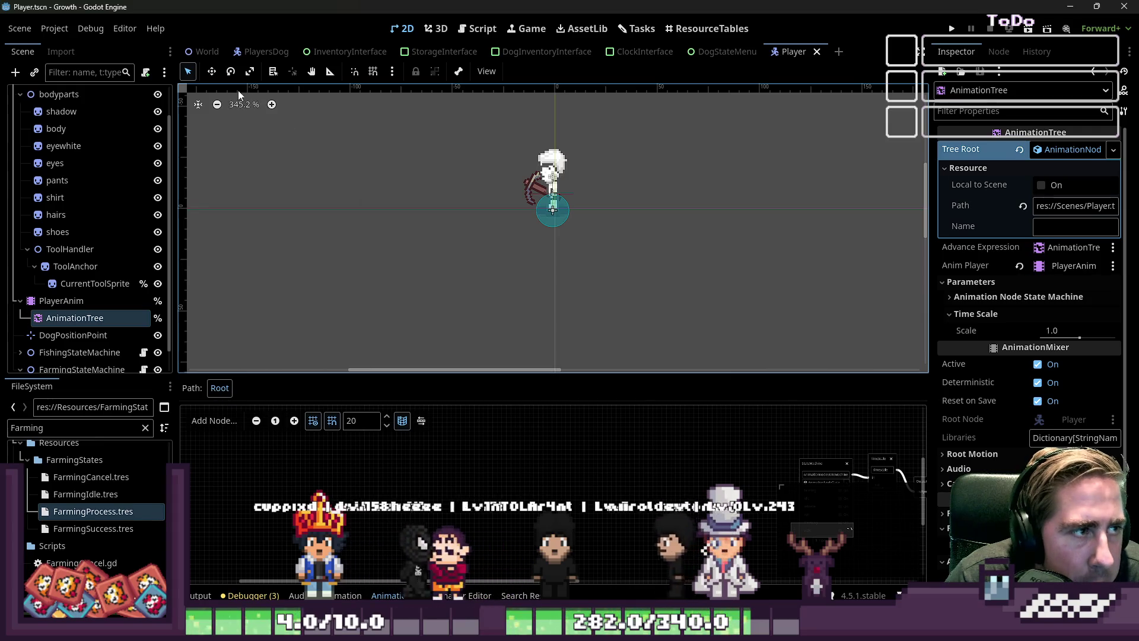
# Switch the Player AnimationTree state machine's play mode to Travel and run the project.
pyautogui.scroll(2, 65, 167)
pyautogui.click(84, 97)
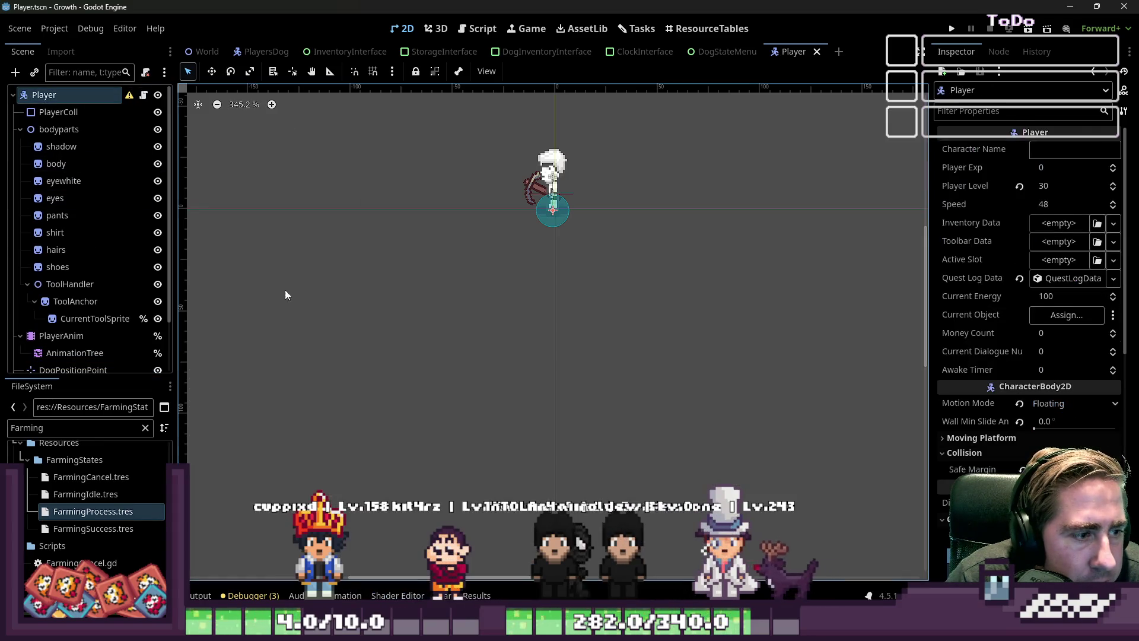
pyautogui.click(89, 319)
pyautogui.click(50, 351)
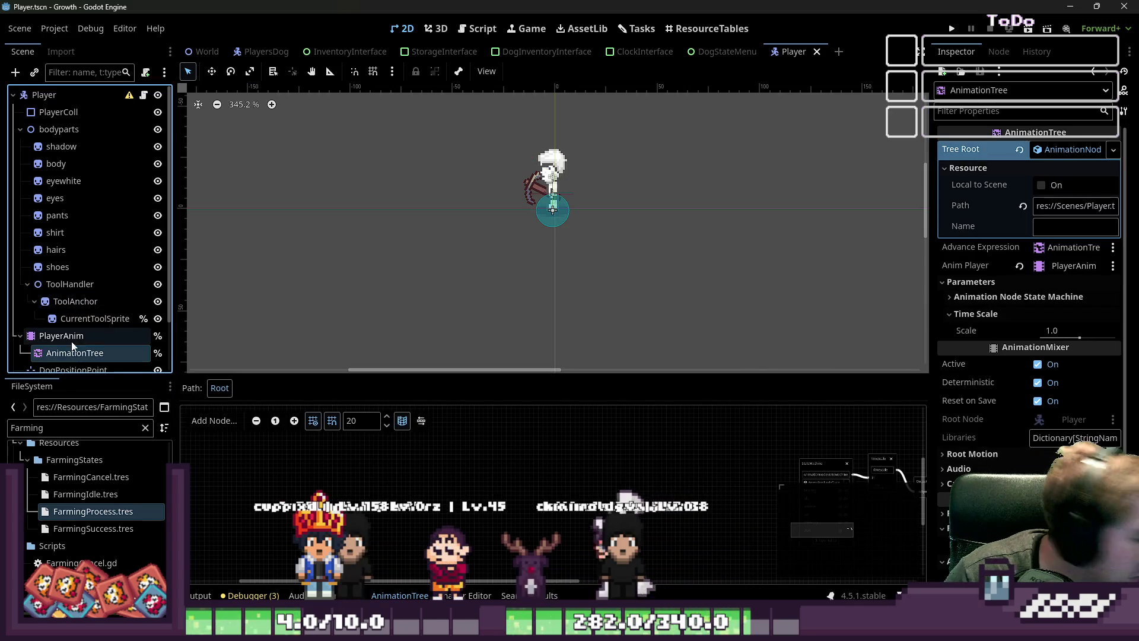
pyautogui.scroll(4, 720, 468)
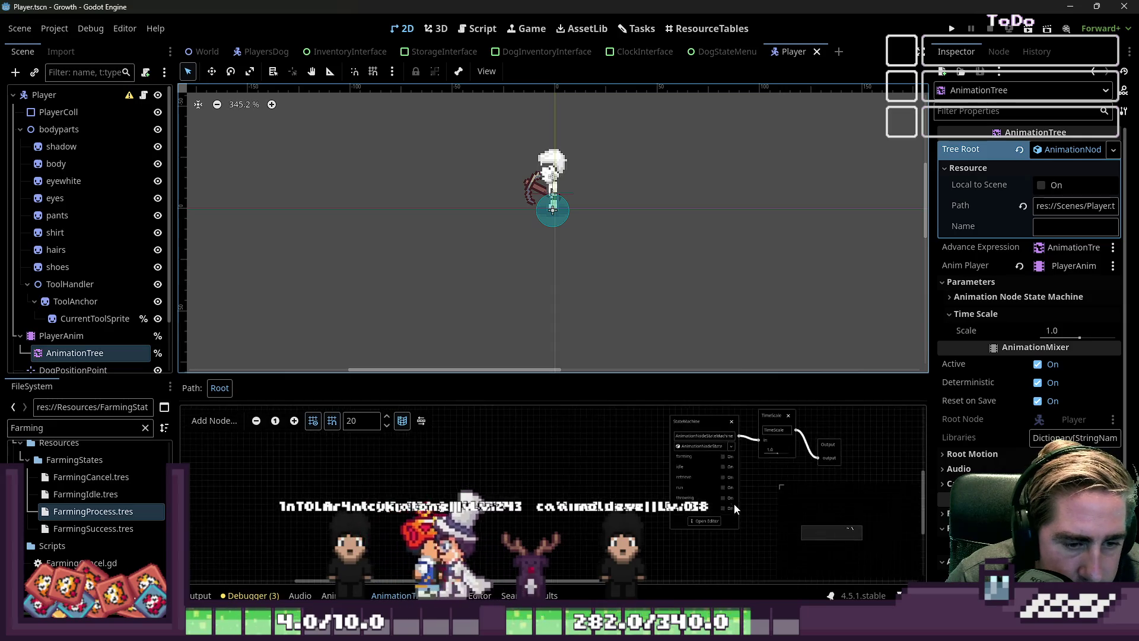
pyautogui.click(694, 521)
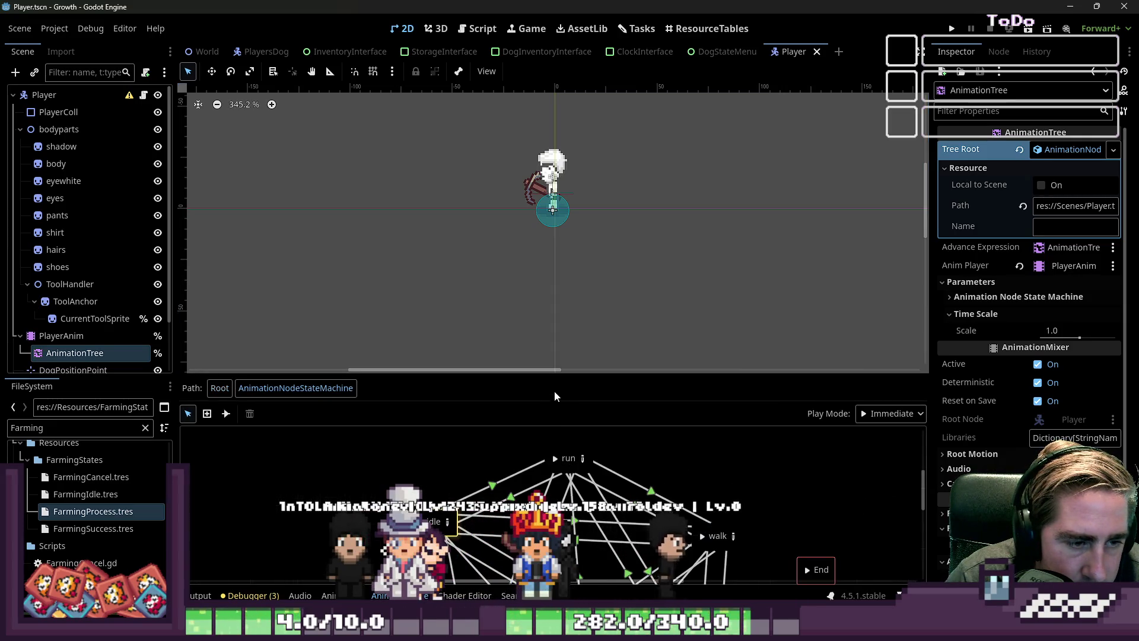
pyautogui.click(880, 432)
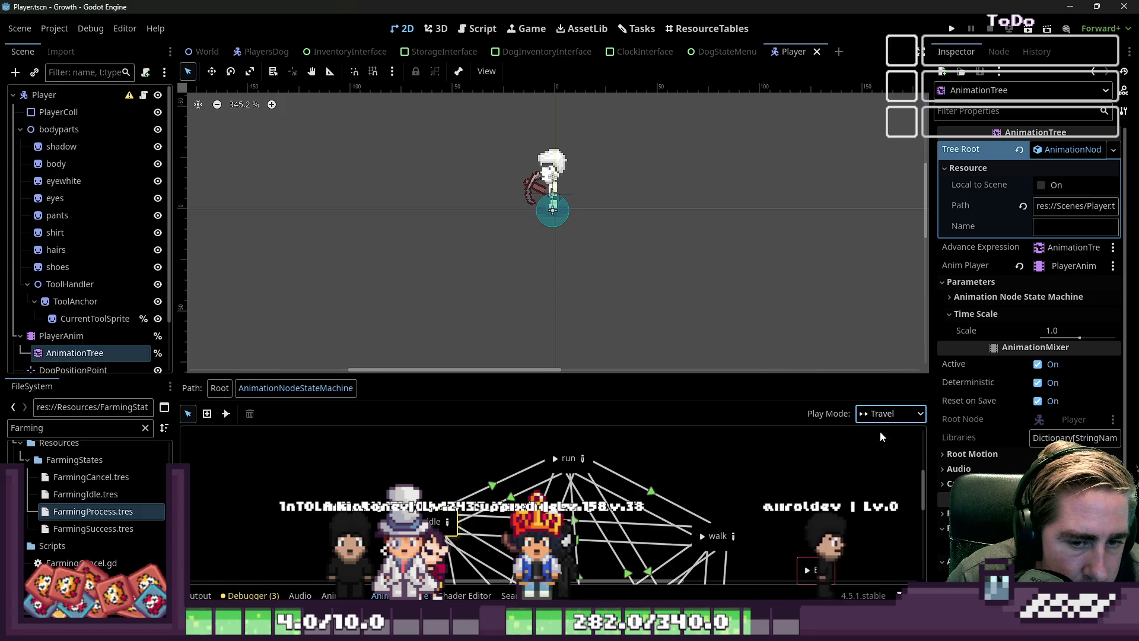
pyautogui.click(950, 27)
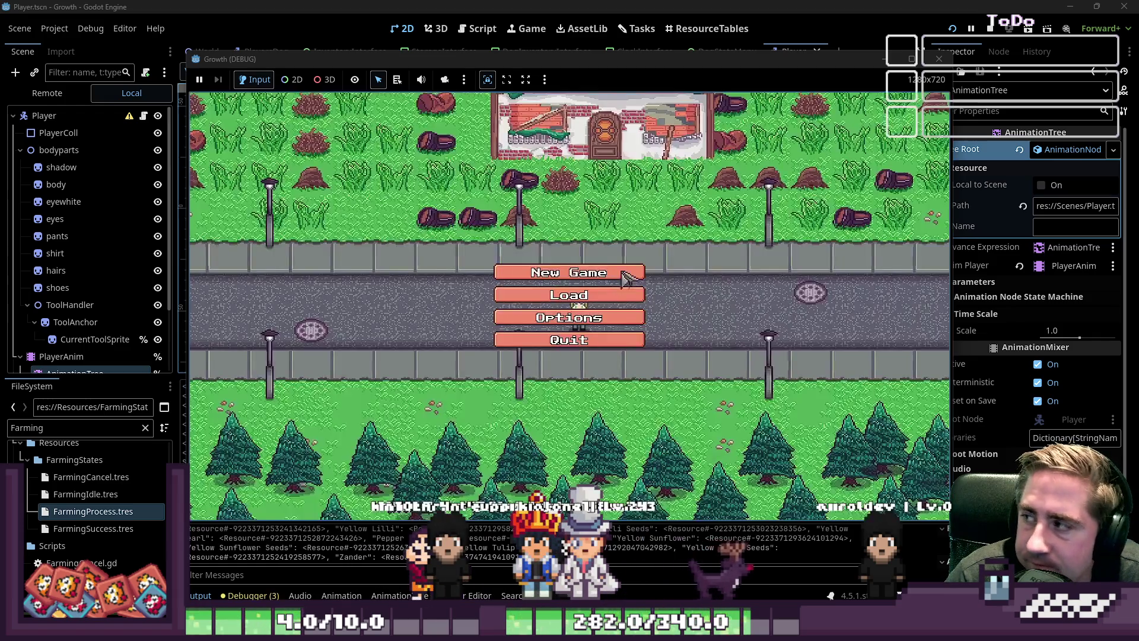
# Create a new character named 'sadgs', enter the world and pick hotbar item 1.
pyautogui.click(618, 274)
pyautogui.write('sadgs')
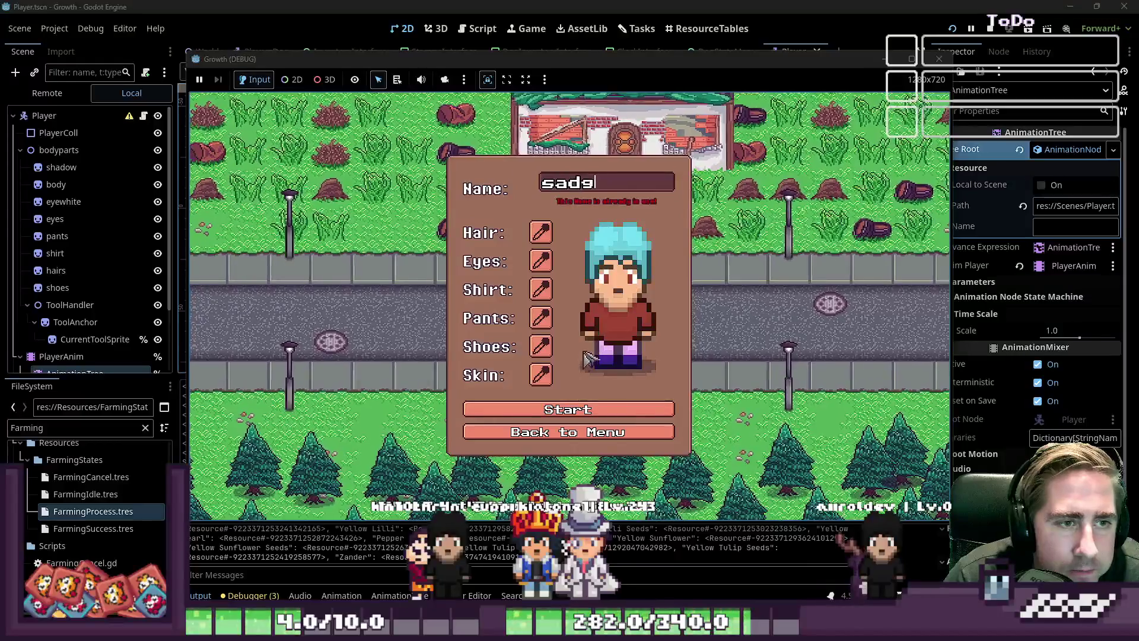
pyautogui.click(544, 404)
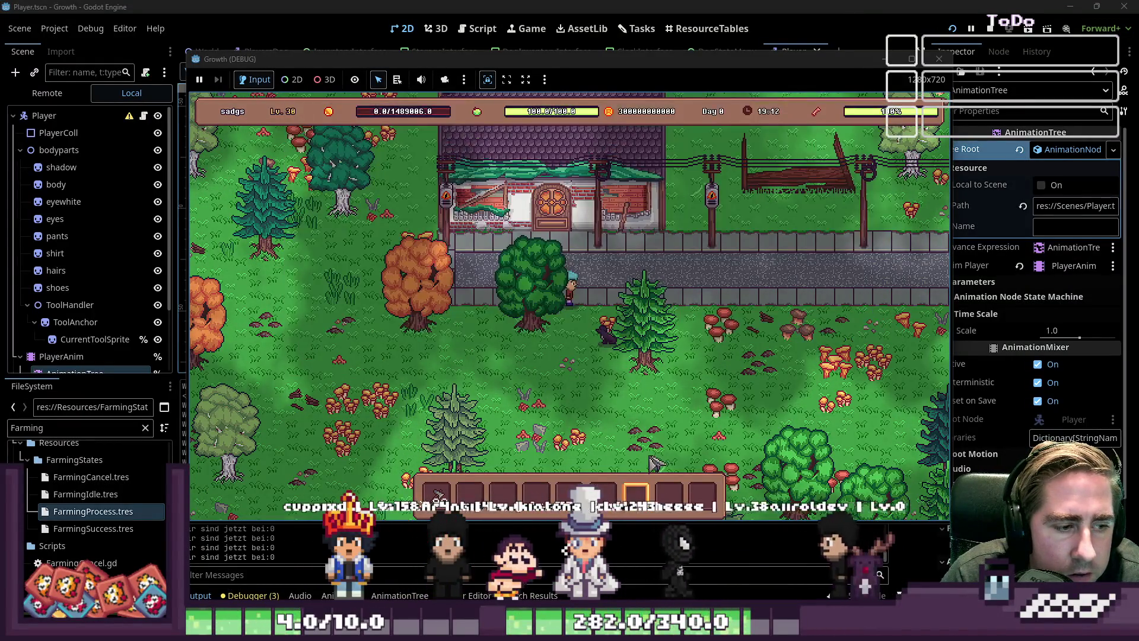
pyautogui.press('1')
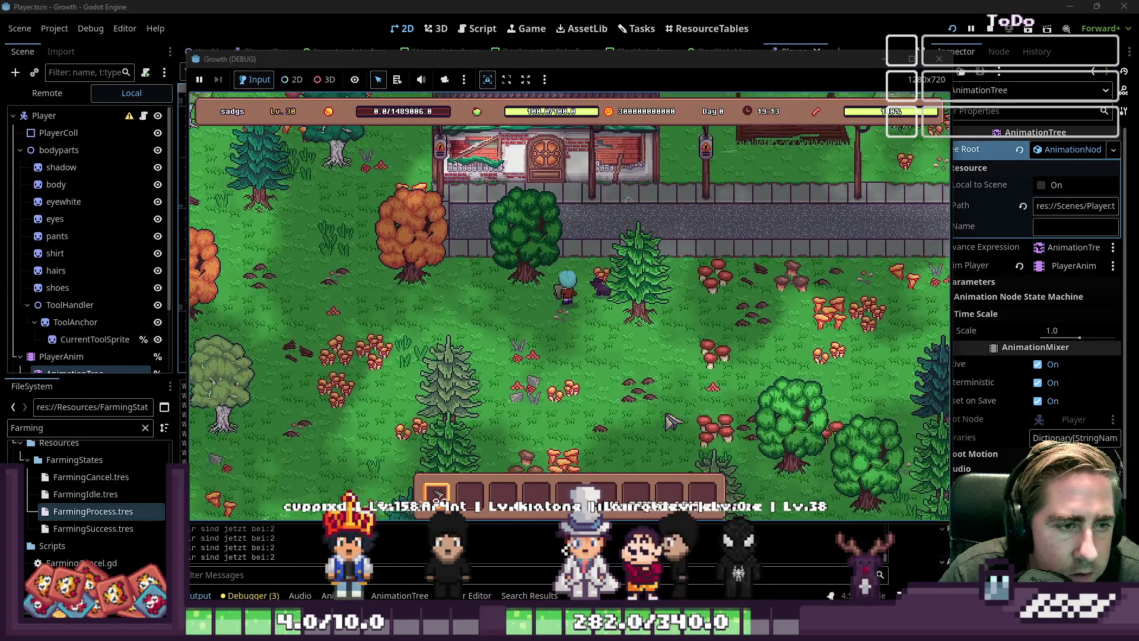
# Walk the character down, down-left, then up-left through the forest, and stop the game.
pyautogui.press('s')
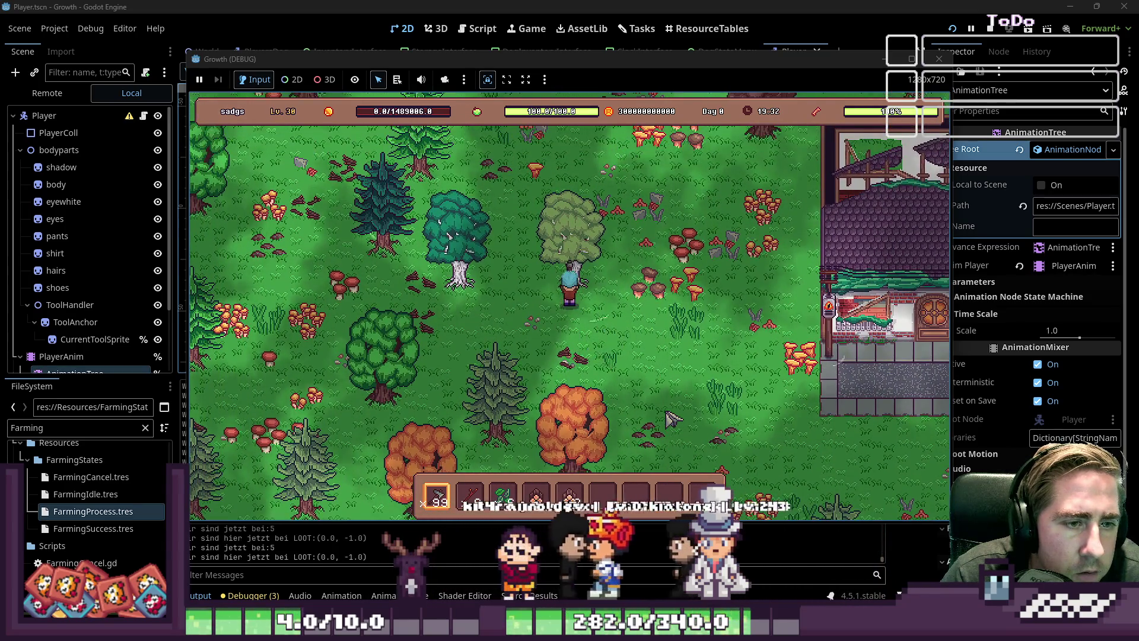
pyautogui.press('a')
pyautogui.press('s')
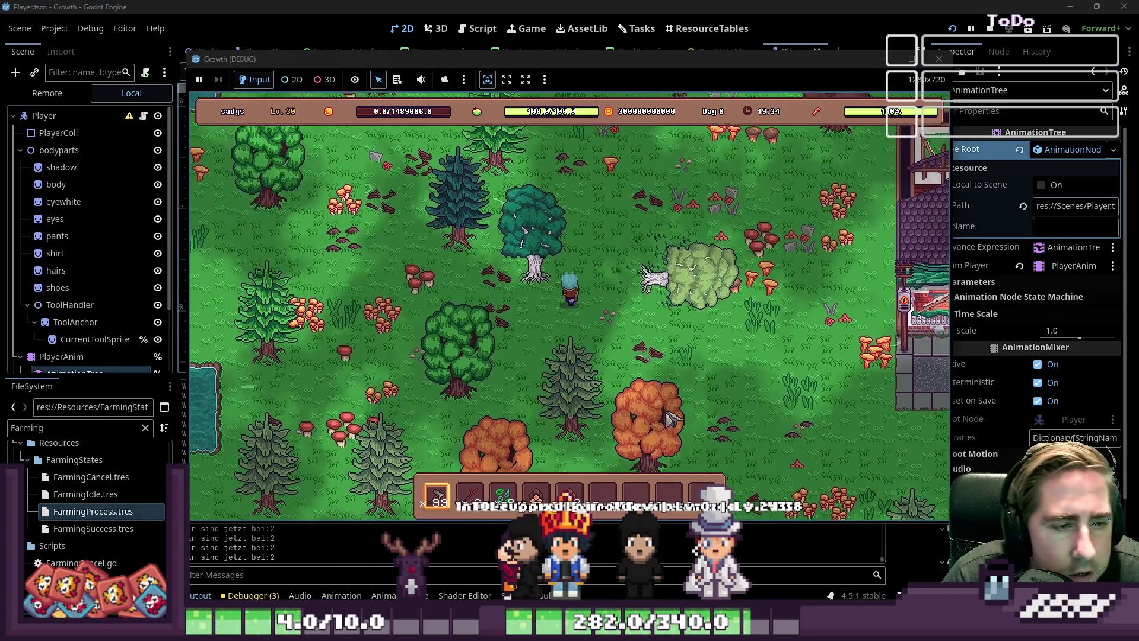
pyautogui.press('w')
pyautogui.press('a')
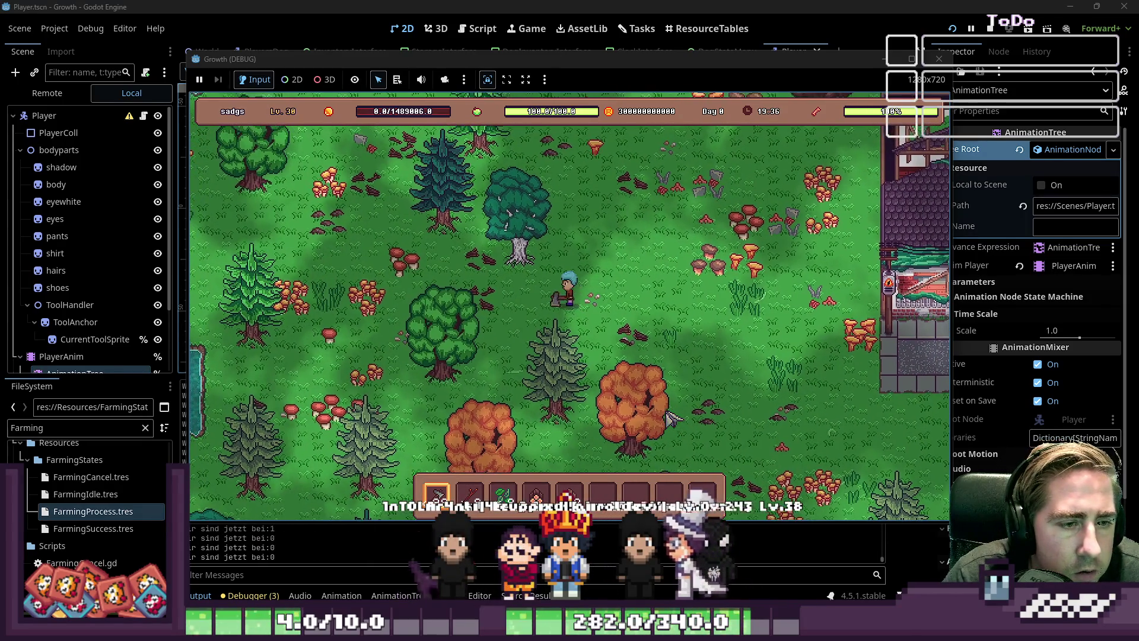
pyautogui.press('w')
pyautogui.press('a')
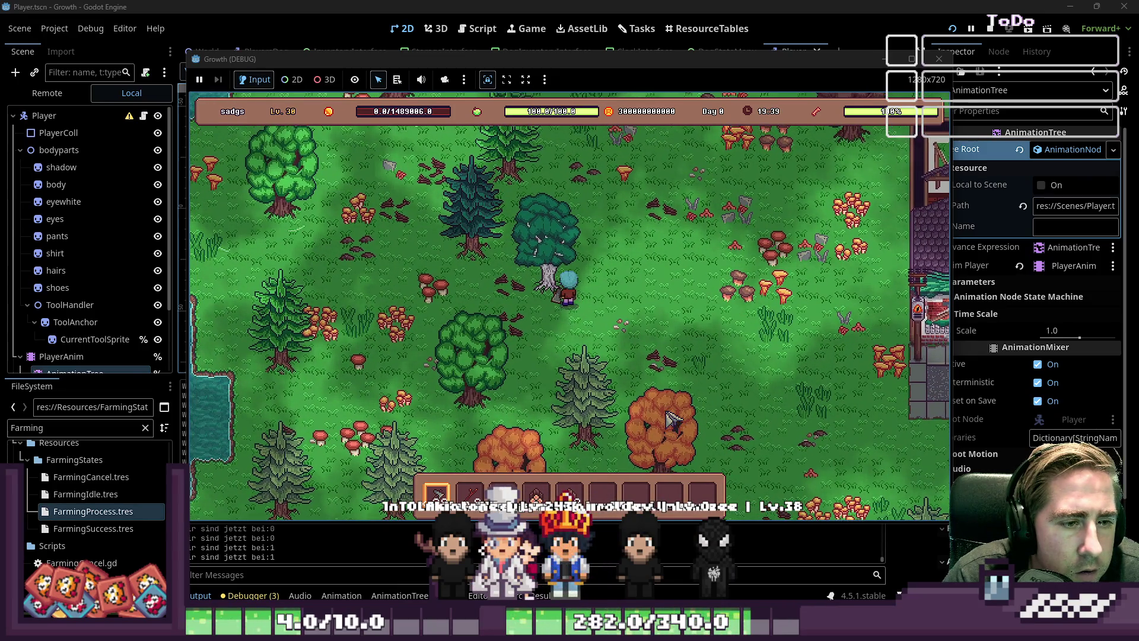
pyautogui.press('w')
pyautogui.press('a')
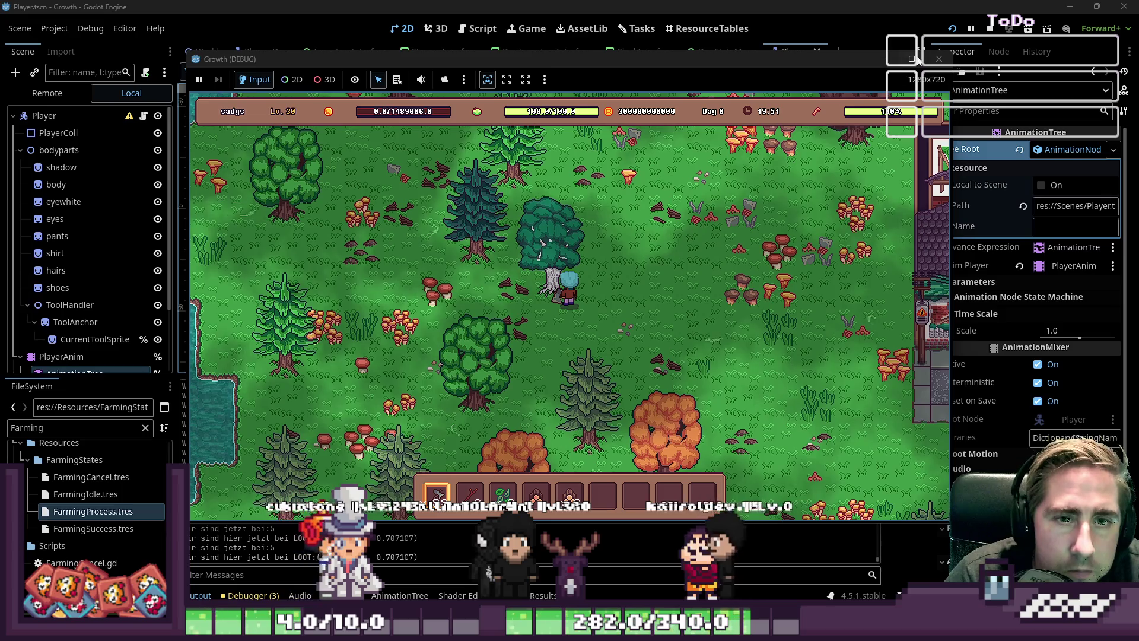
pyautogui.click(901, 95)
pyautogui.press('F8')
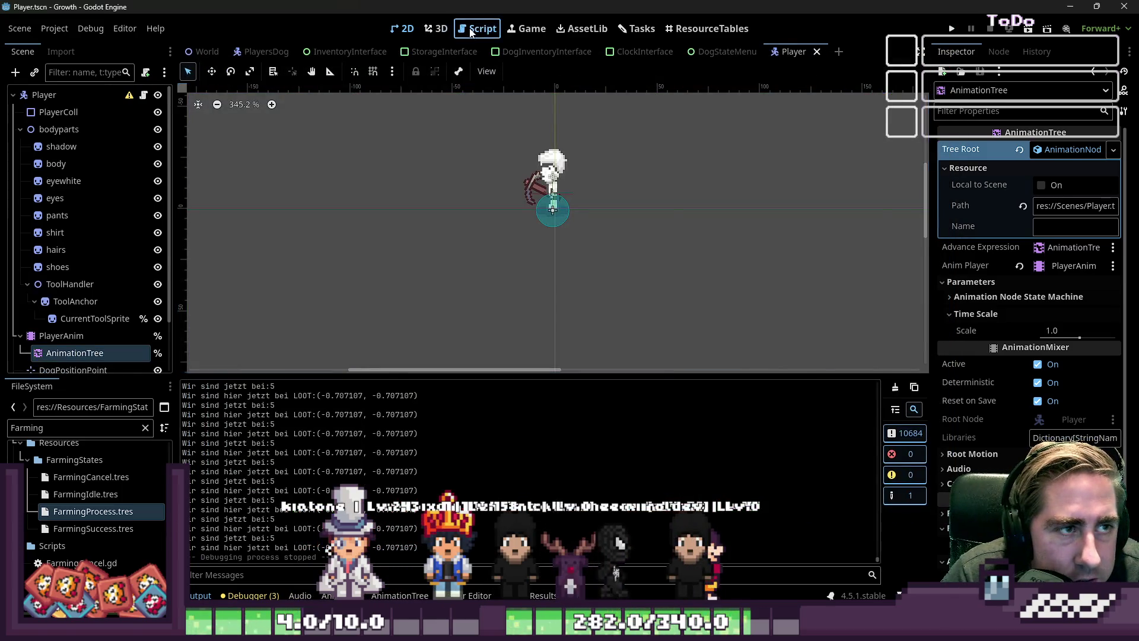
# Flip between the script editor, the Player scene and Player.gd.
pyautogui.click(478, 29)
pyautogui.click(404, 29)
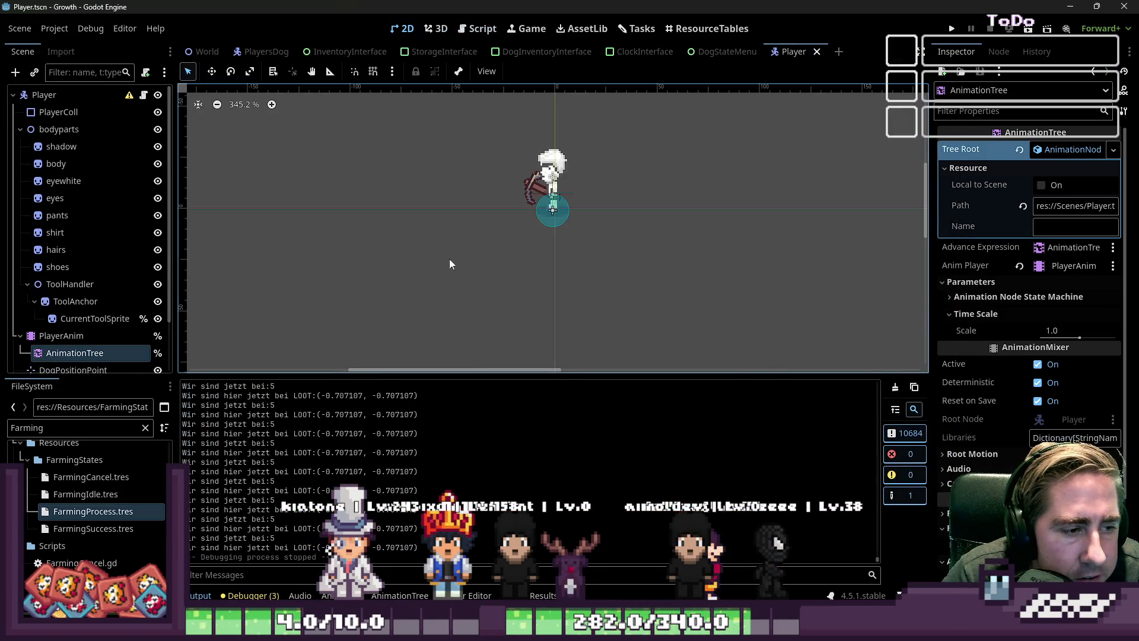
pyautogui.click(436, 27)
pyautogui.hotkey('ctrl', 'F3')
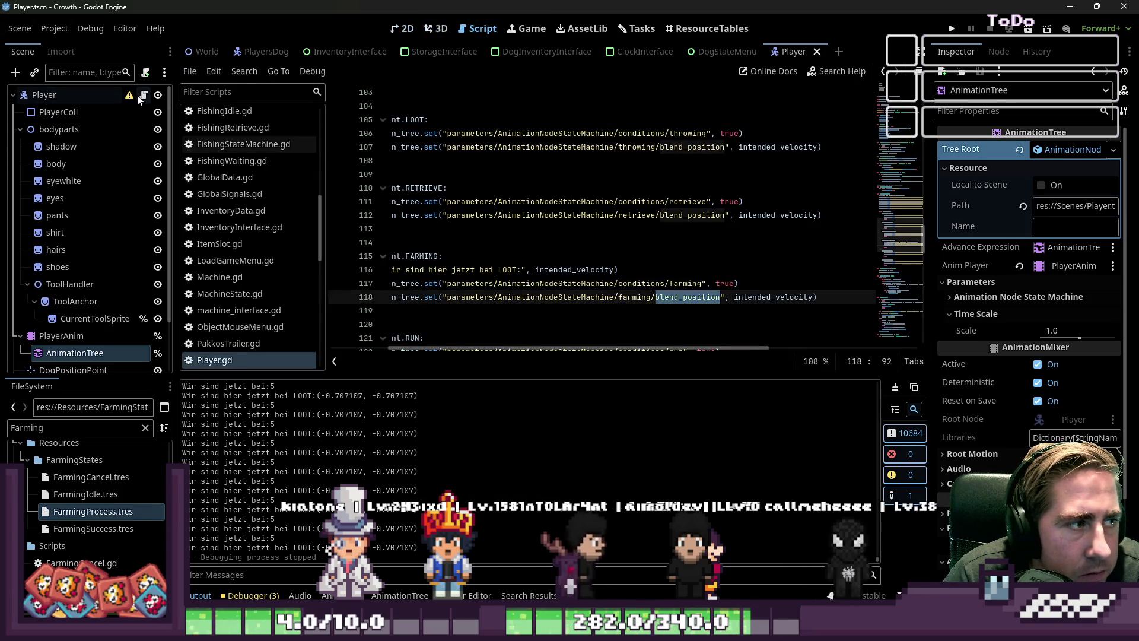
pyautogui.scroll(-2, 127, 246)
# Enlarge the AnimationTree panel and open the state machine's farming blend space.
pyautogui.click(74, 292)
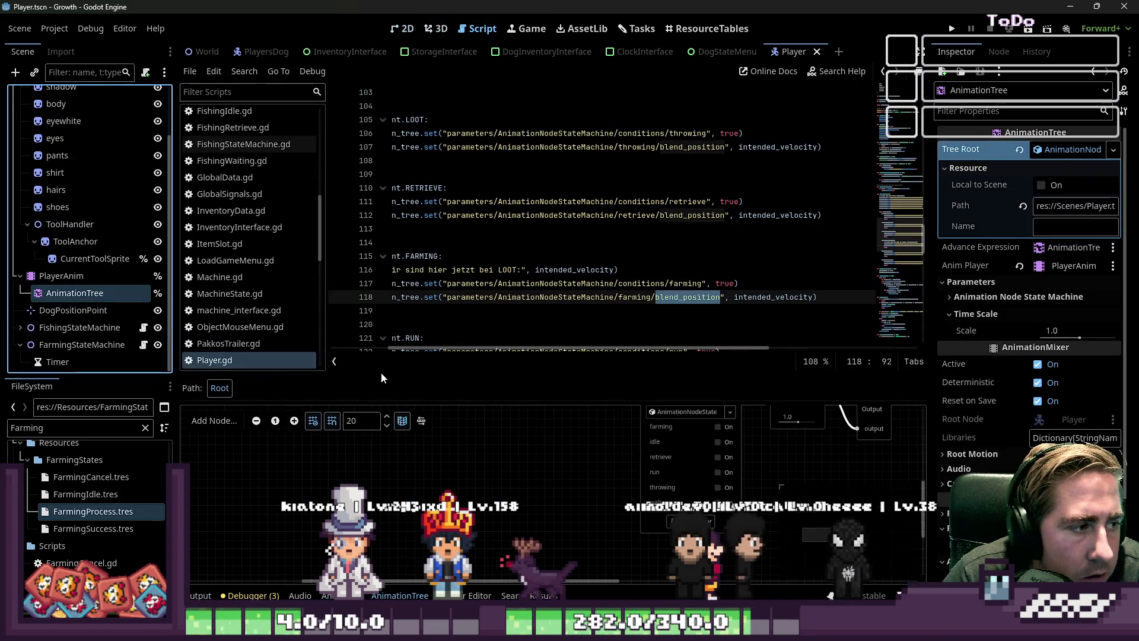
pyautogui.moveTo(515, 371); pyautogui.dragTo(513, 132)
pyautogui.click(98, 276)
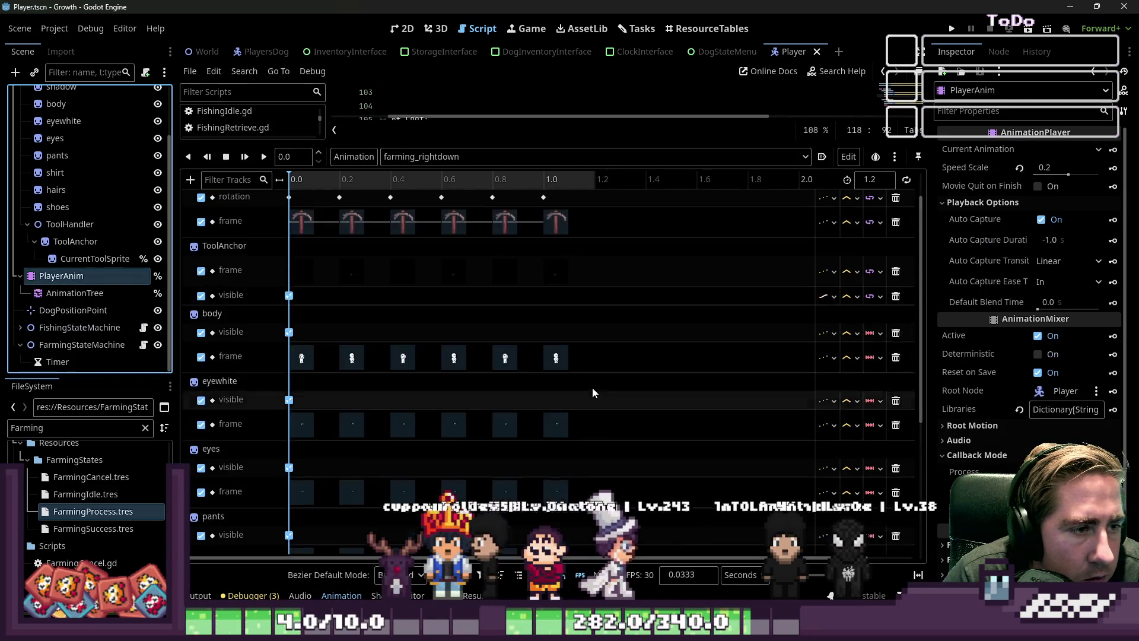
pyautogui.press('Down')
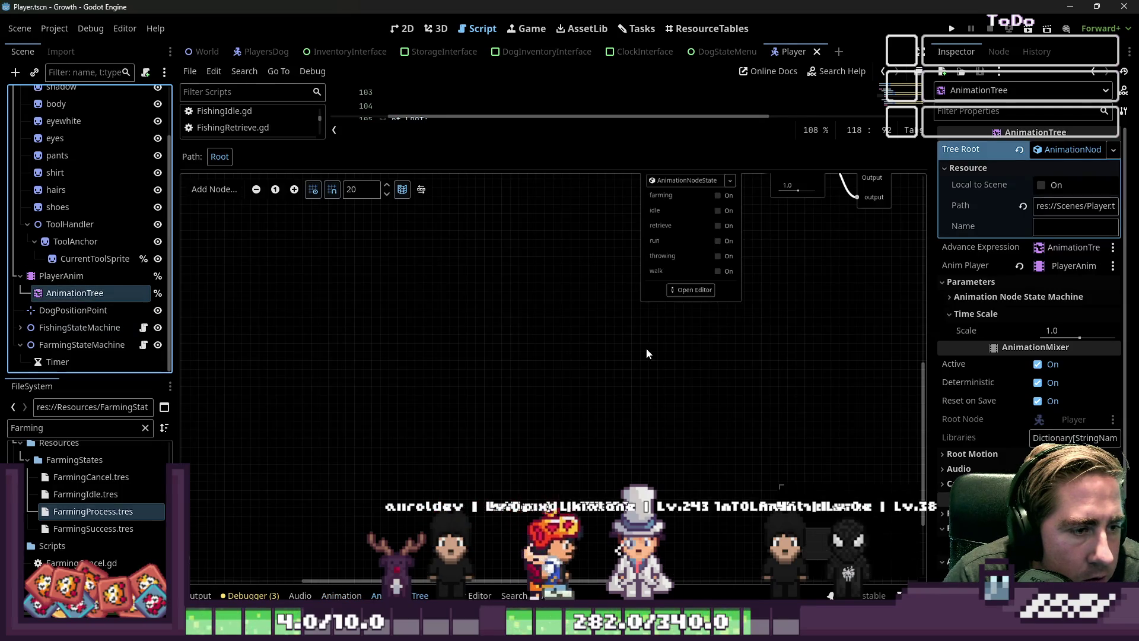
pyautogui.click(691, 290)
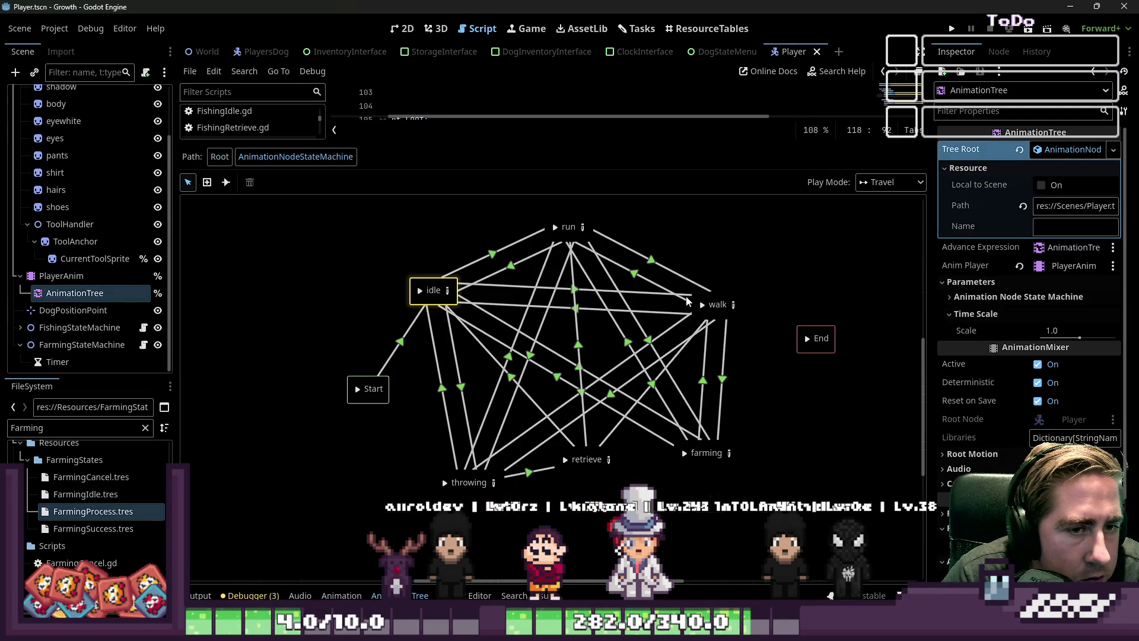
pyautogui.click(702, 452)
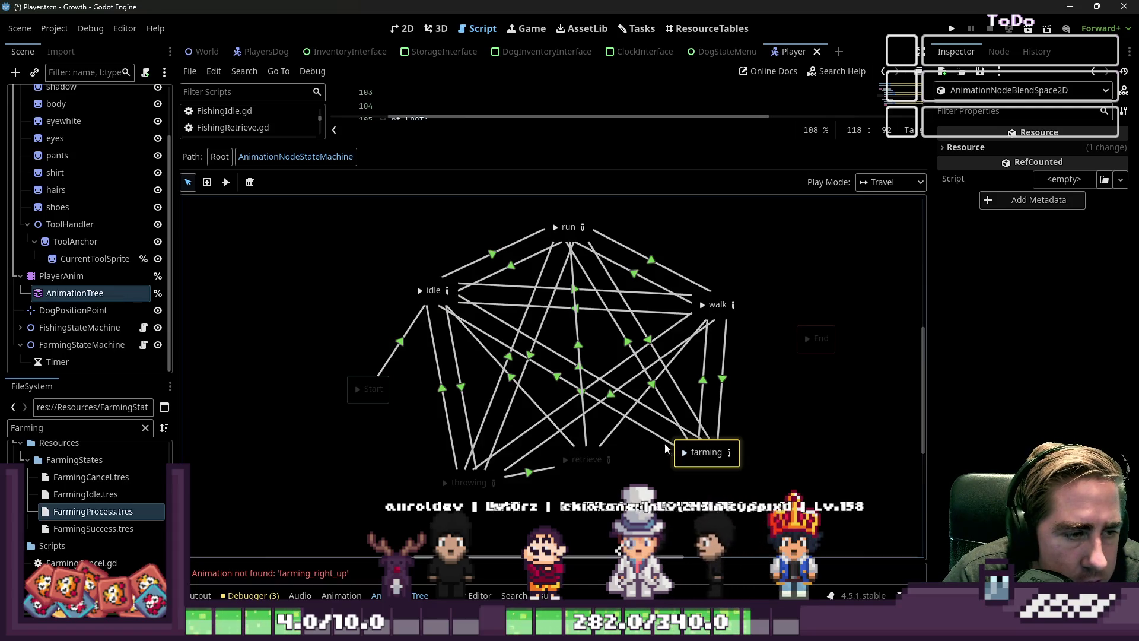
pyautogui.click(725, 451)
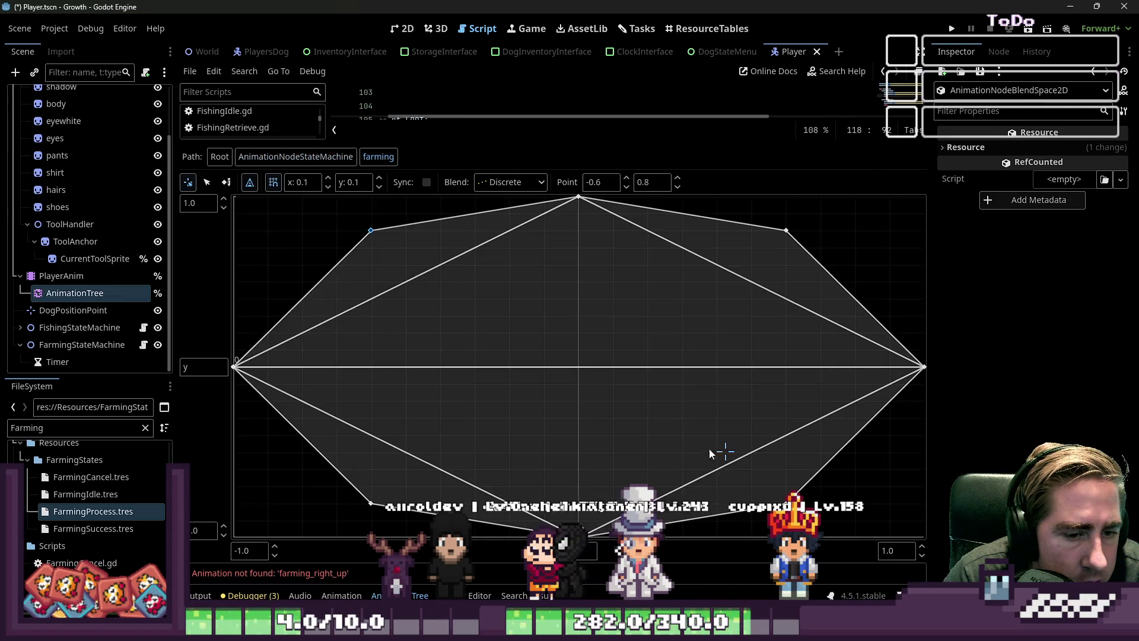
# Set the farming blend toward upper left and check the AnimationTree's tree root and node-path fields.
pyautogui.click(369, 234)
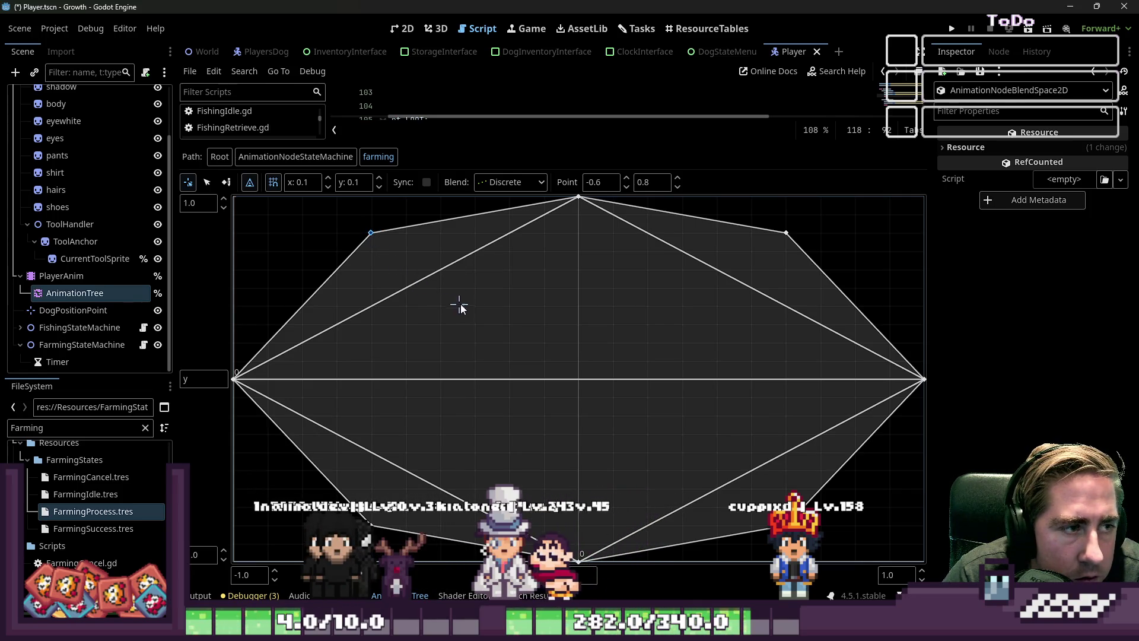
pyautogui.click(108, 297)
pyautogui.scroll(-2, 1055, 274)
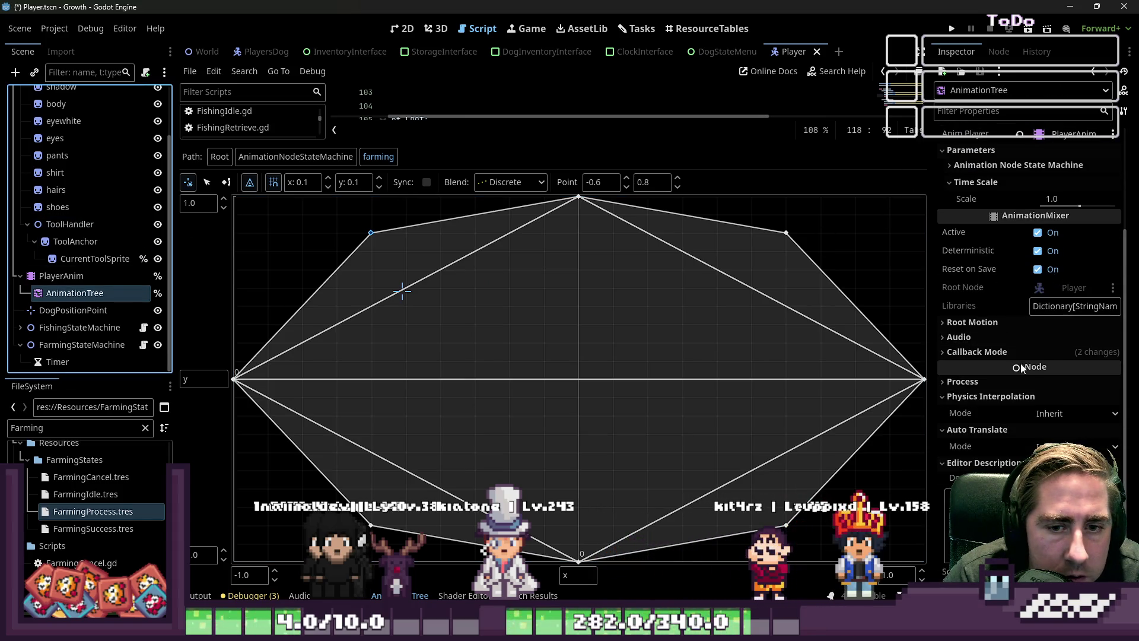
pyautogui.scroll(2, 1044, 268)
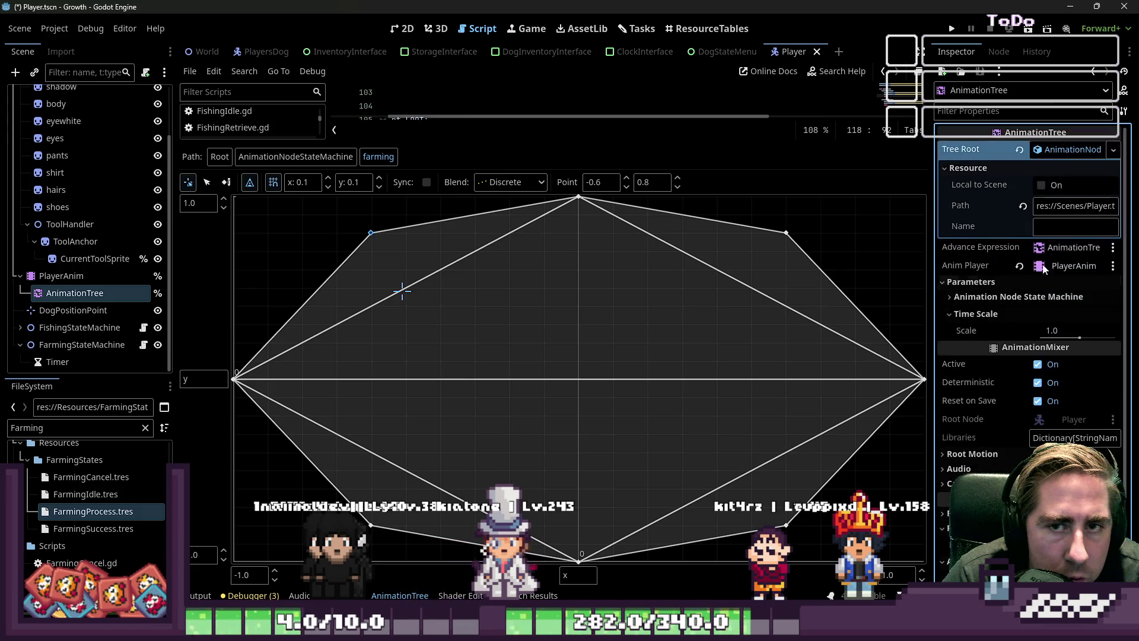
pyautogui.click(1068, 149)
pyautogui.click(1068, 149)
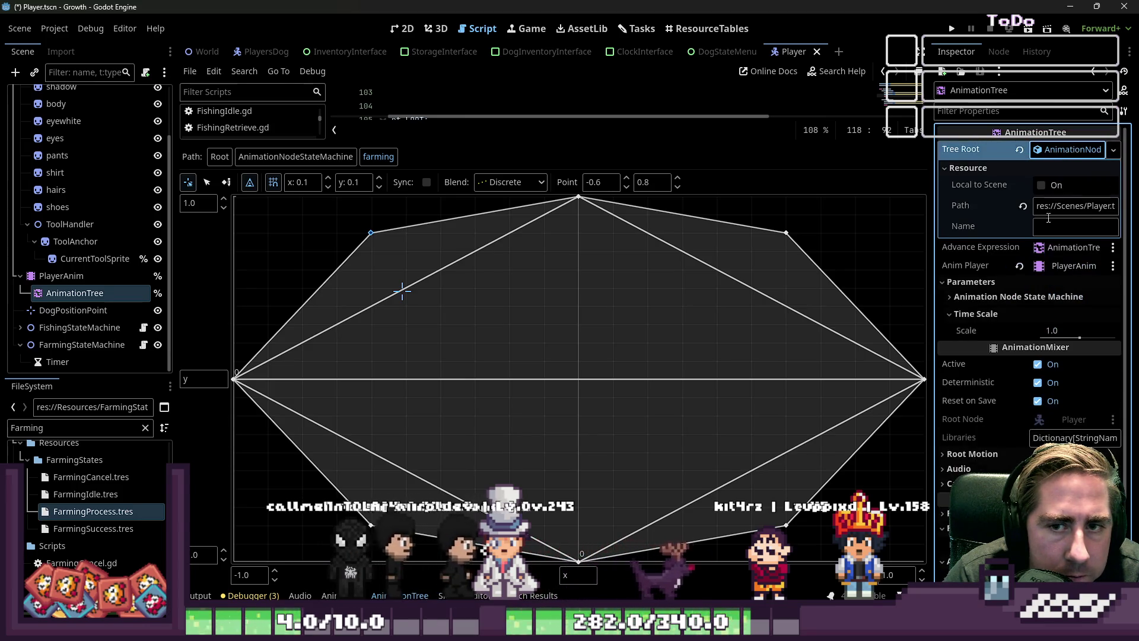
pyautogui.click(1053, 267)
pyautogui.press('Escape')
pyautogui.click(1053, 248)
pyautogui.press('Escape')
# Review the AnimationTree's root motion, process and state machine parameter settings.
pyautogui.scroll(-3, 1078, 287)
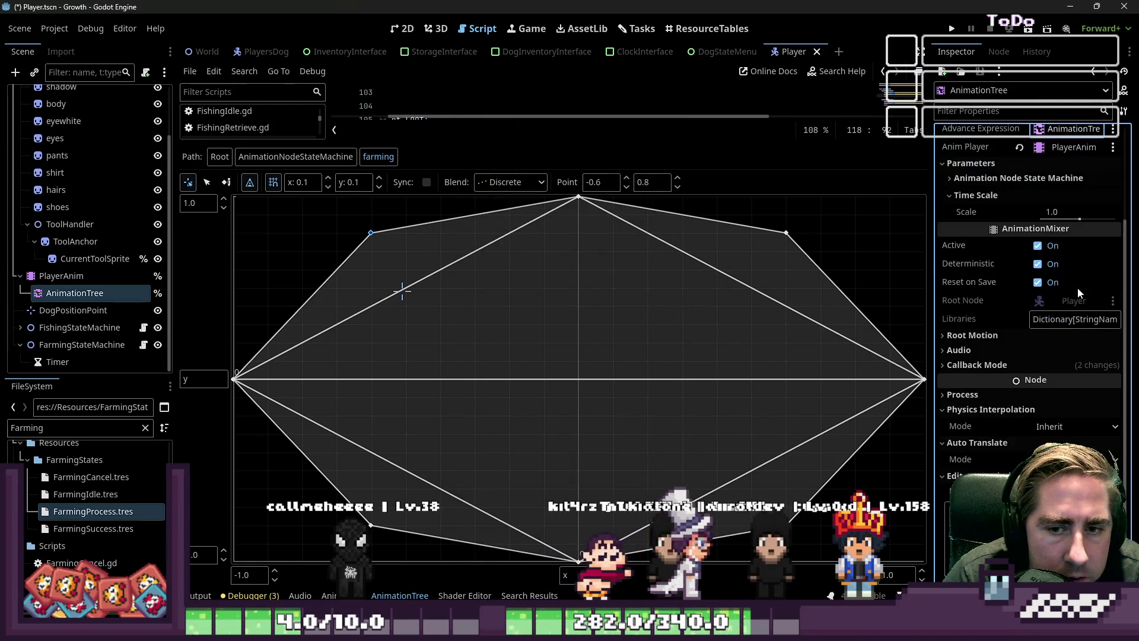
pyautogui.click(1026, 323)
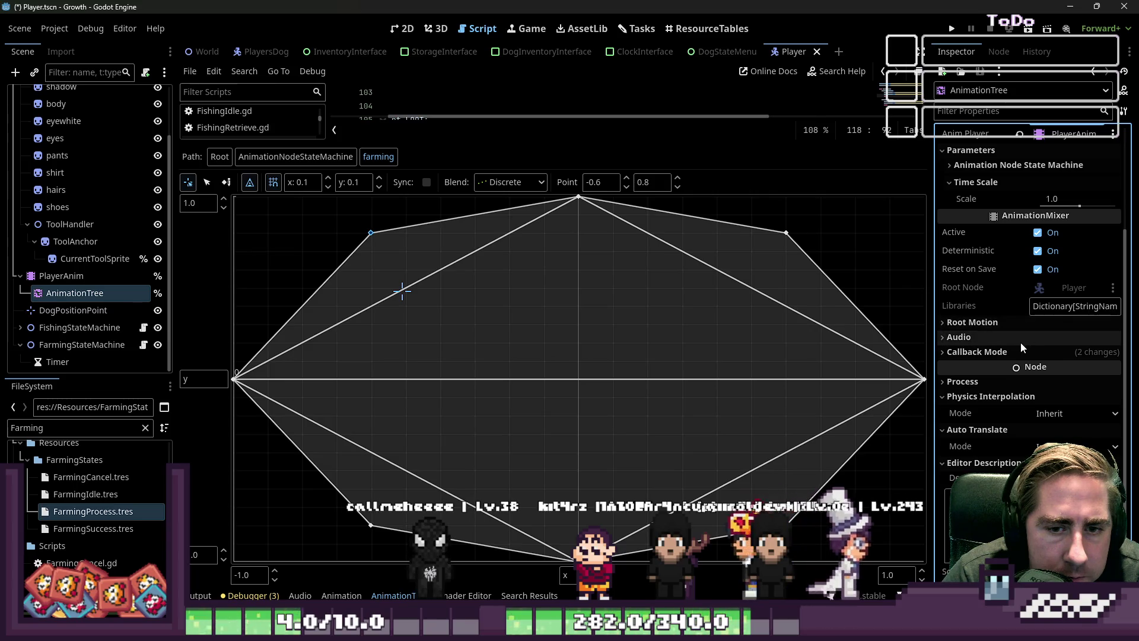
pyautogui.click(1012, 325)
pyautogui.click(1007, 382)
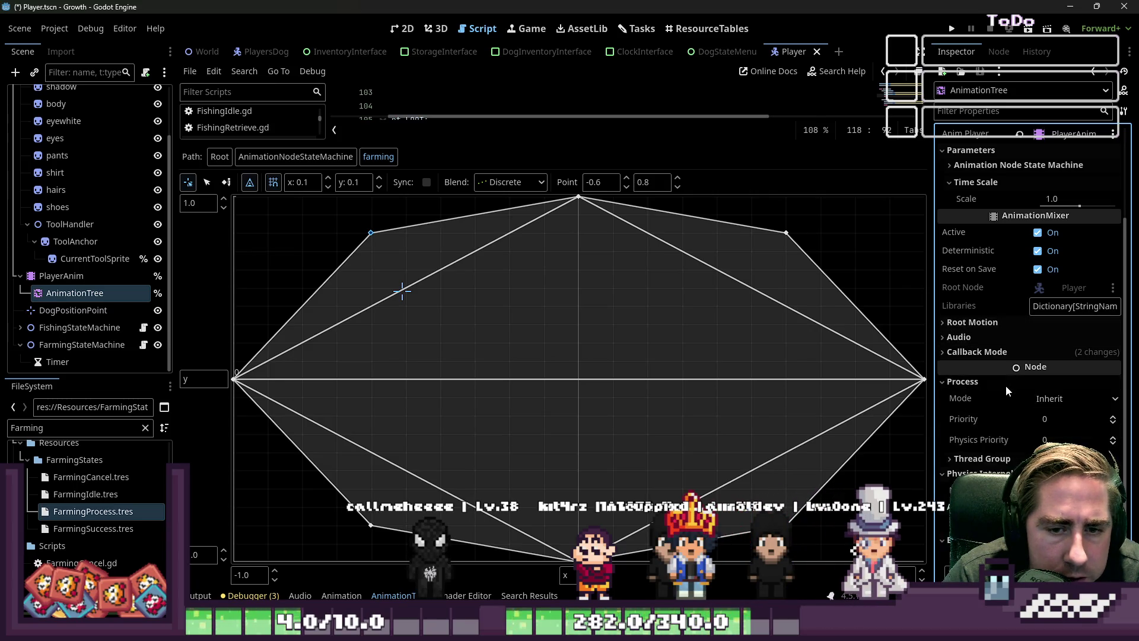
pyautogui.scroll(1, 1007, 389)
pyautogui.click(982, 229)
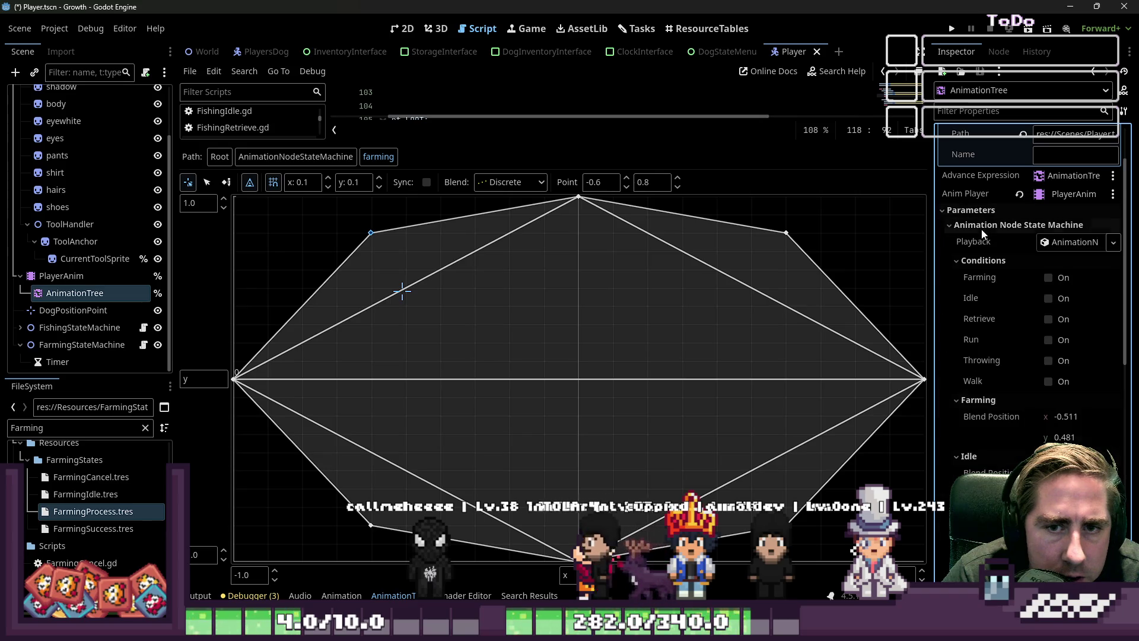
pyautogui.scroll(-1, 1010, 286)
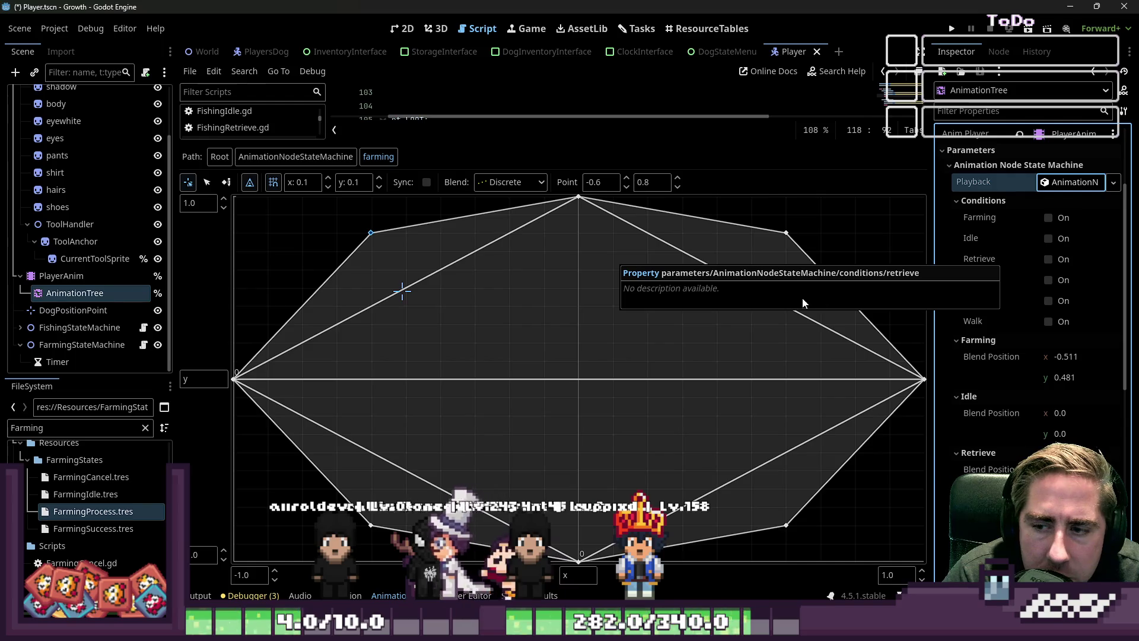
pyautogui.scroll(2, 122, 171)
pyautogui.moveTo(131, 99)
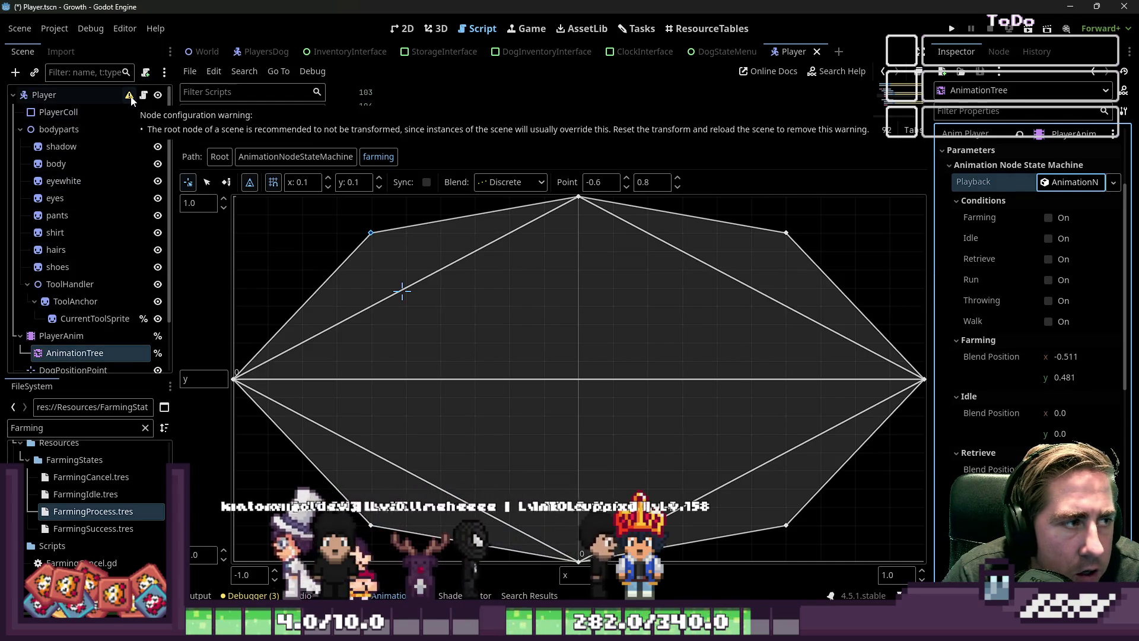
# Reset the Player root position to 0, 0, check the bodyparts offset, and save the scene.
pyautogui.click(407, 31)
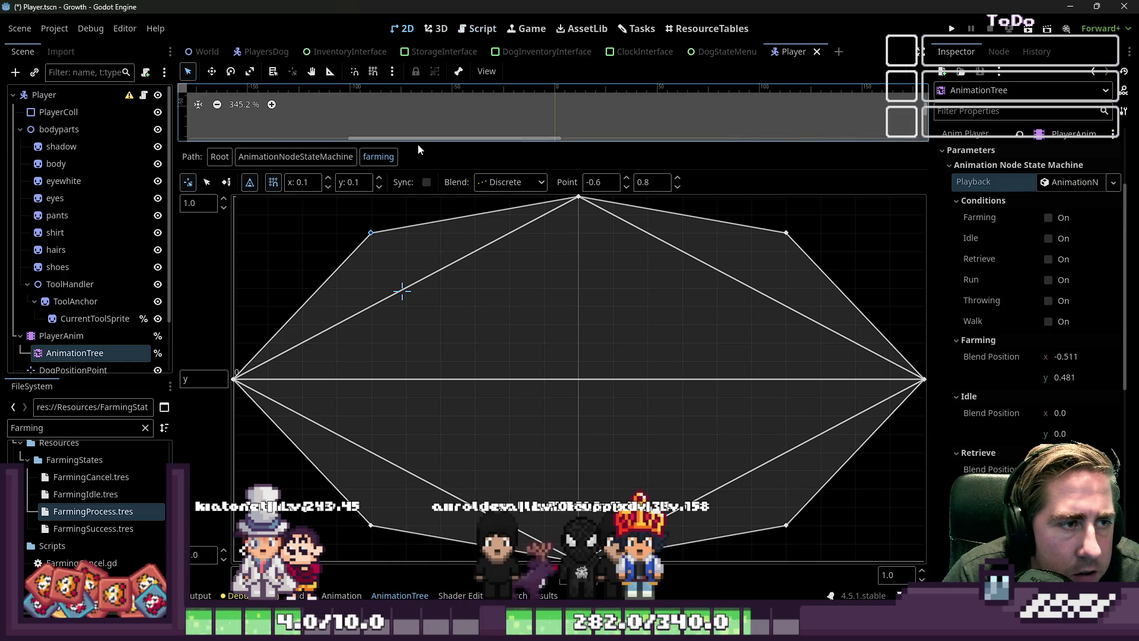
pyautogui.moveTo(418, 144); pyautogui.dragTo(418, 375)
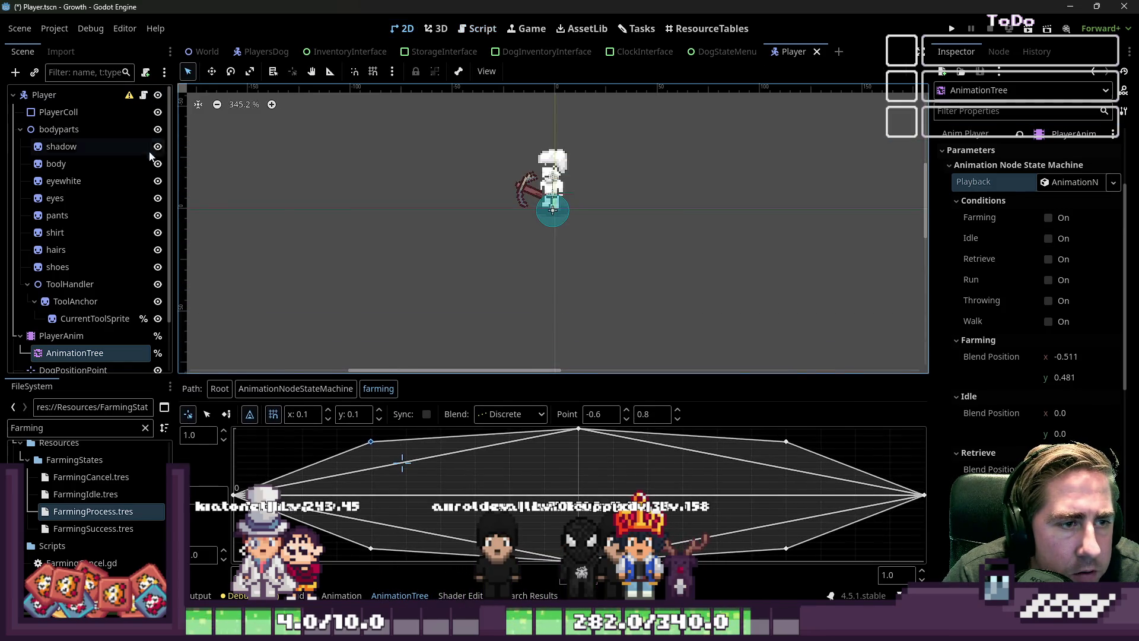
pyautogui.click(98, 97)
pyautogui.scroll(-10, 966, 225)
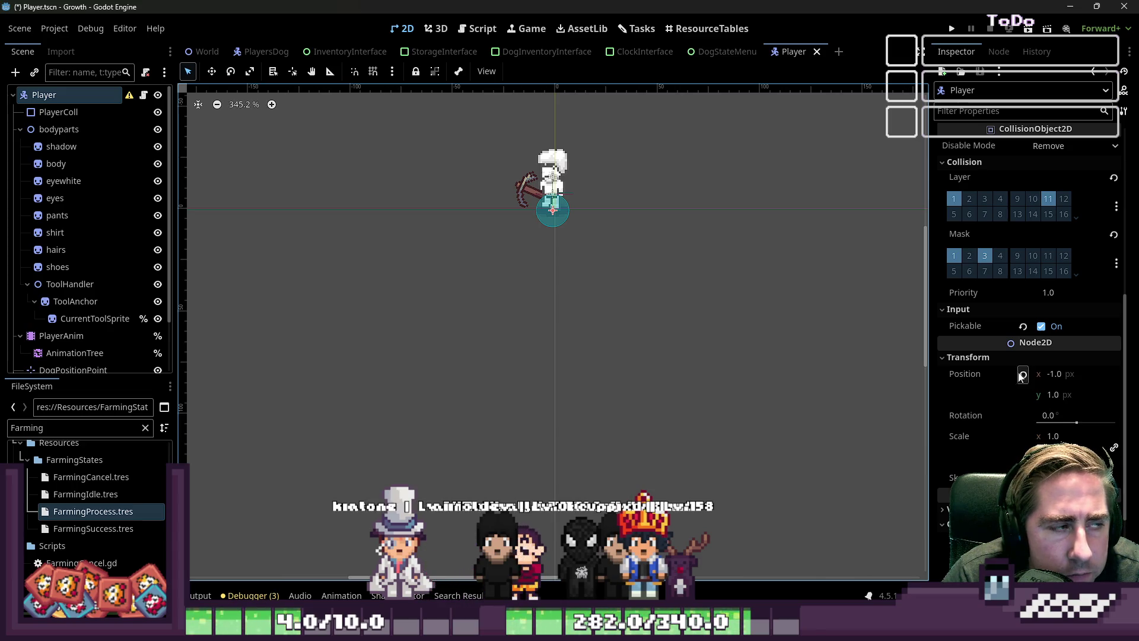
pyautogui.click(1023, 375)
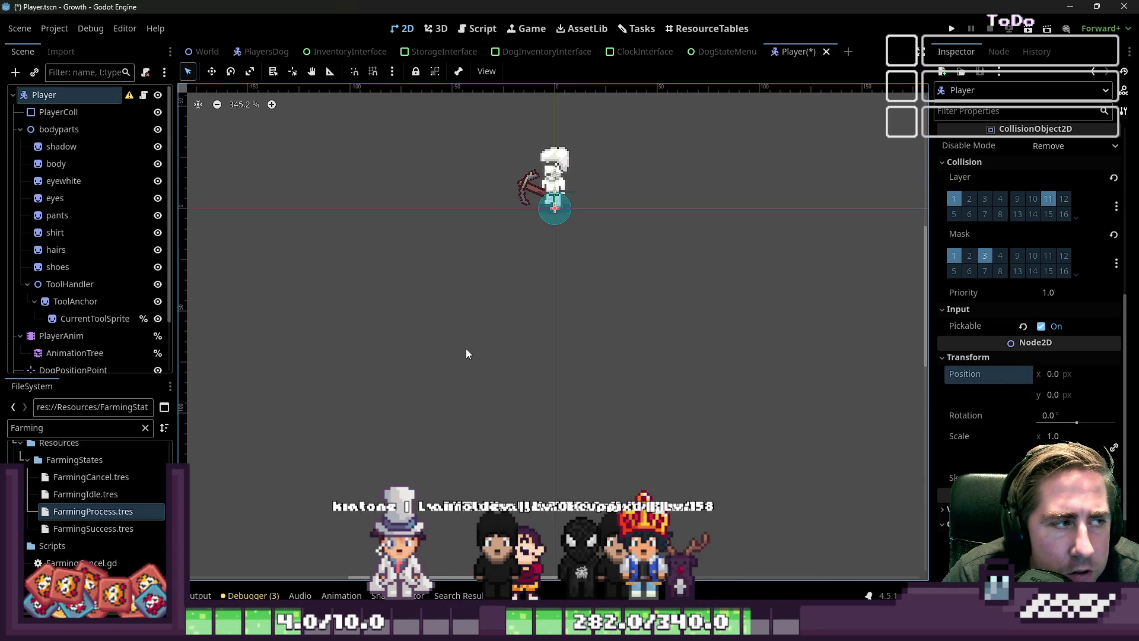
pyautogui.click(120, 201)
pyautogui.click(95, 97)
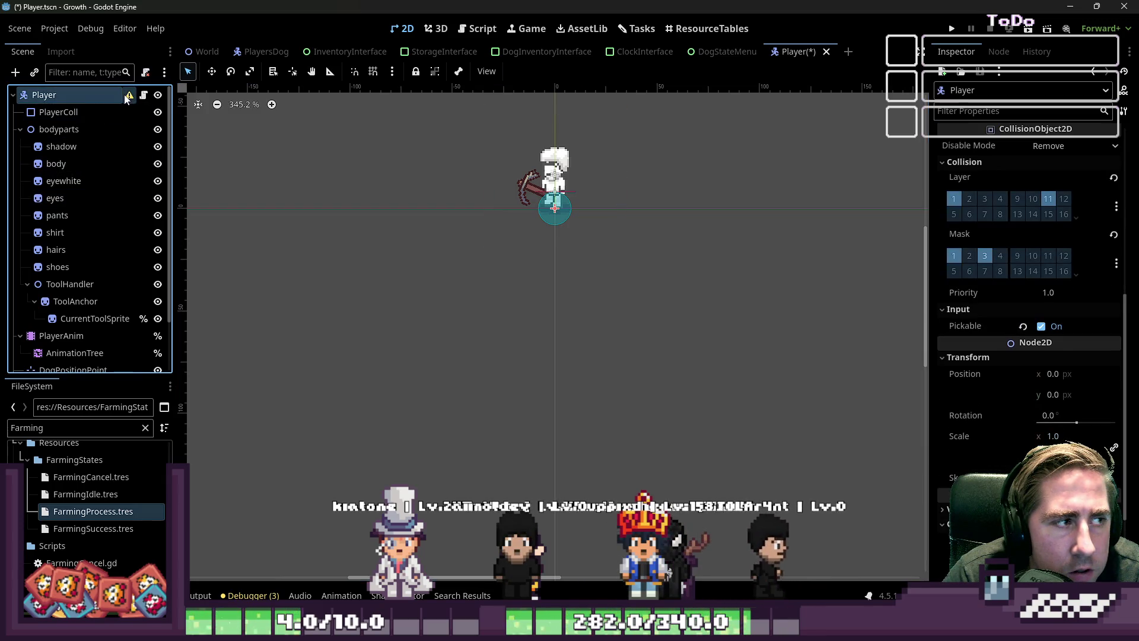
pyautogui.moveTo(132, 100)
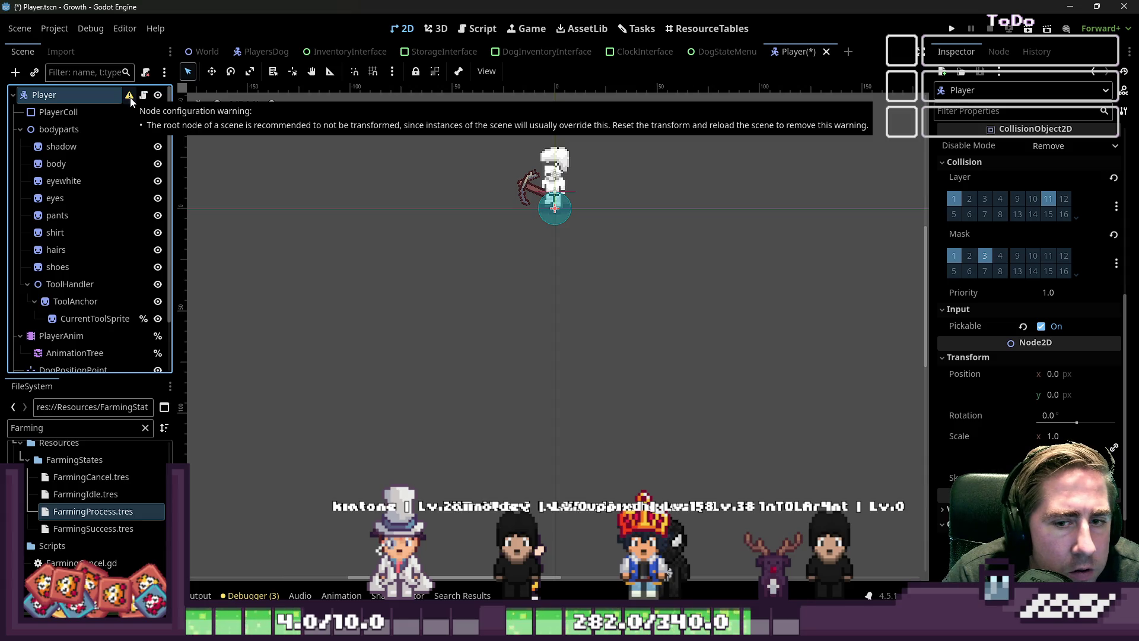
pyautogui.click(58, 129)
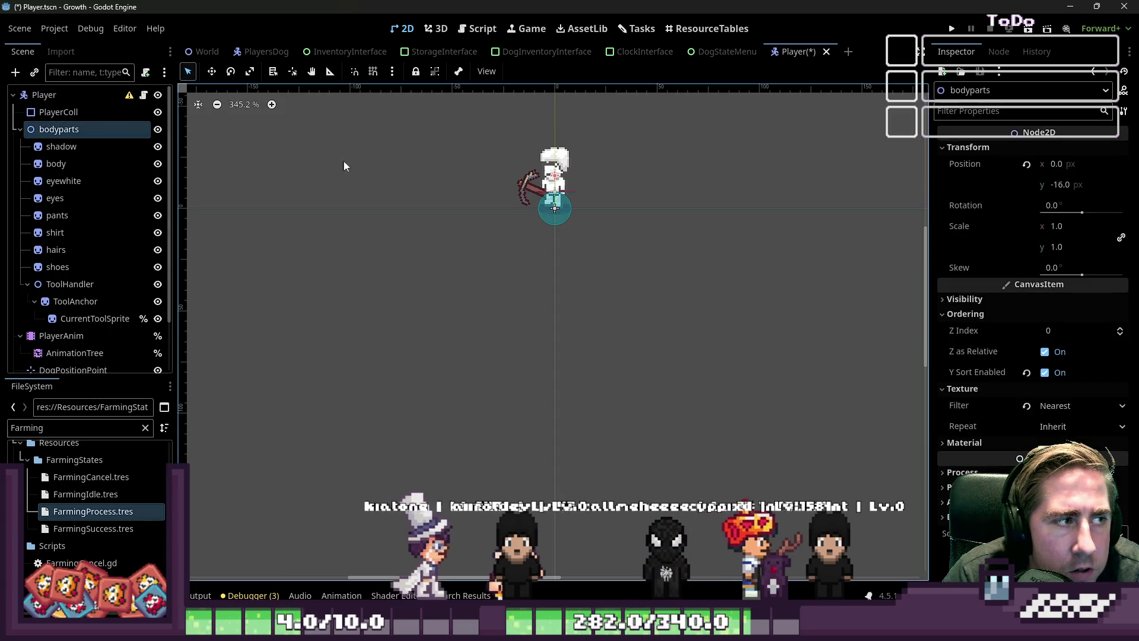
pyautogui.hotkey('ctrl', 's')
pyautogui.click(44, 95)
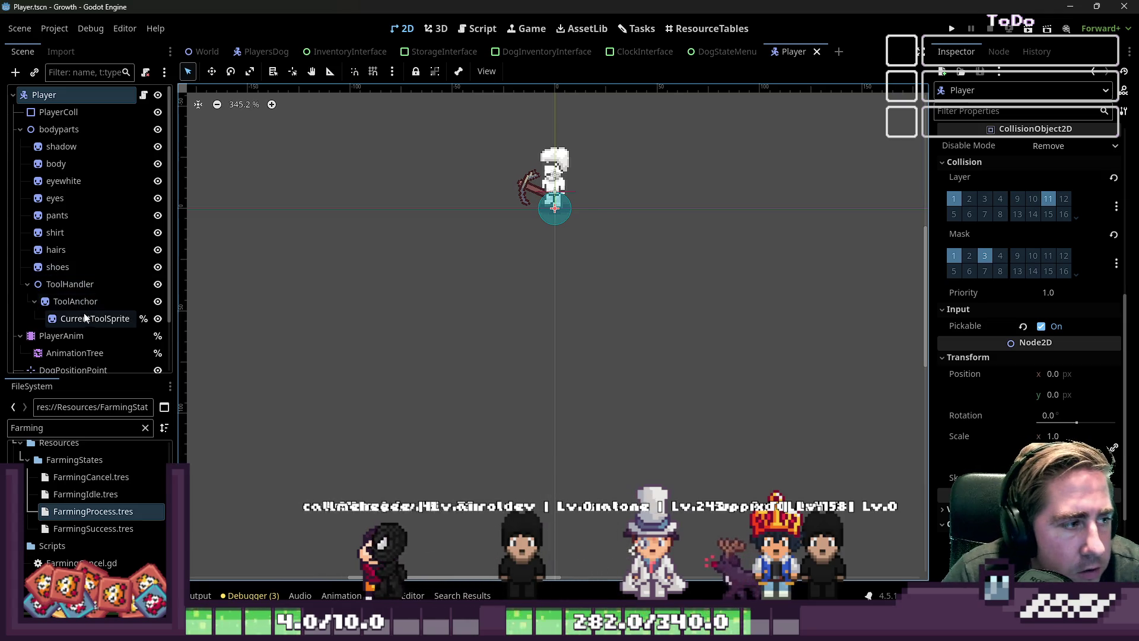
pyautogui.click(73, 353)
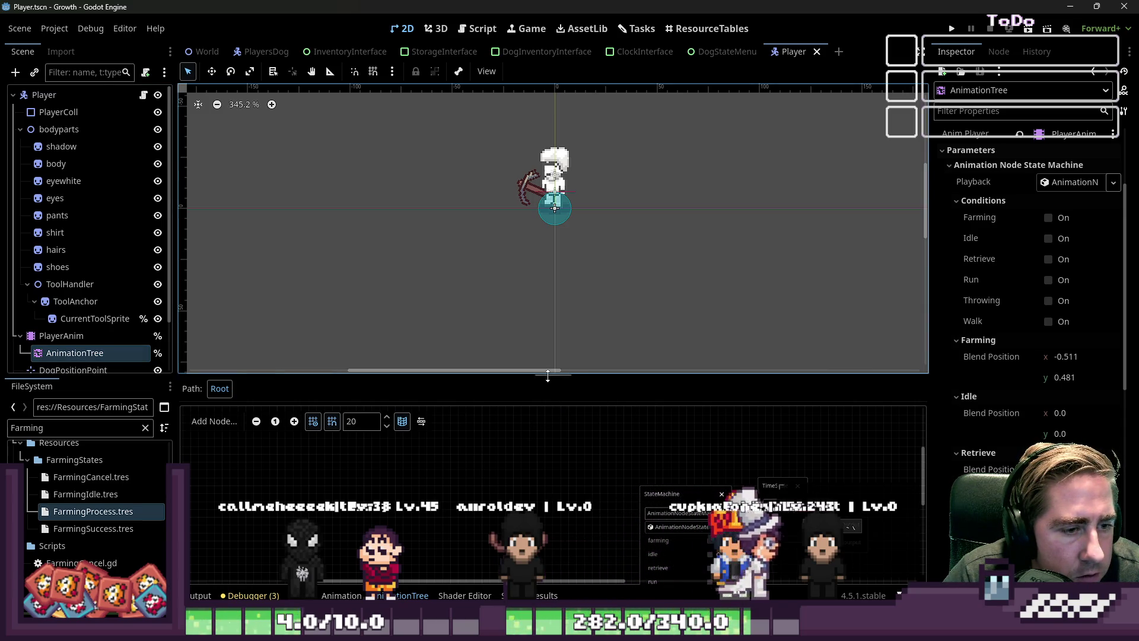
# Enlarge the graph area, enter the nested state machine and open the farming blend space.
pyautogui.moveTo(547, 373); pyautogui.dragTo(547, 110)
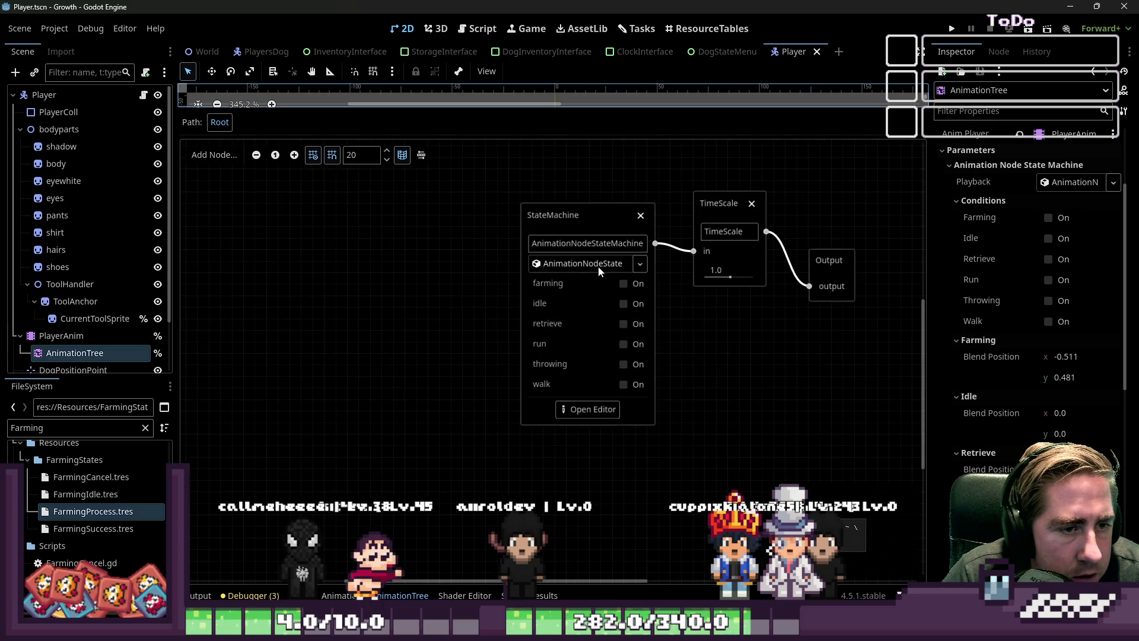
pyautogui.click(592, 409)
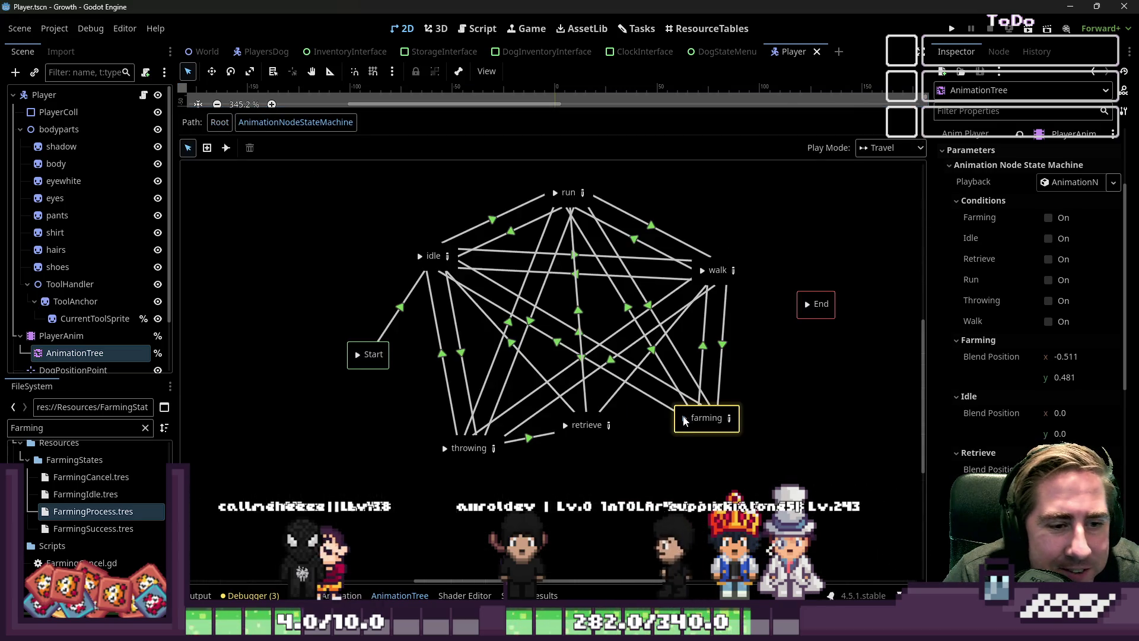
pyautogui.click(730, 418)
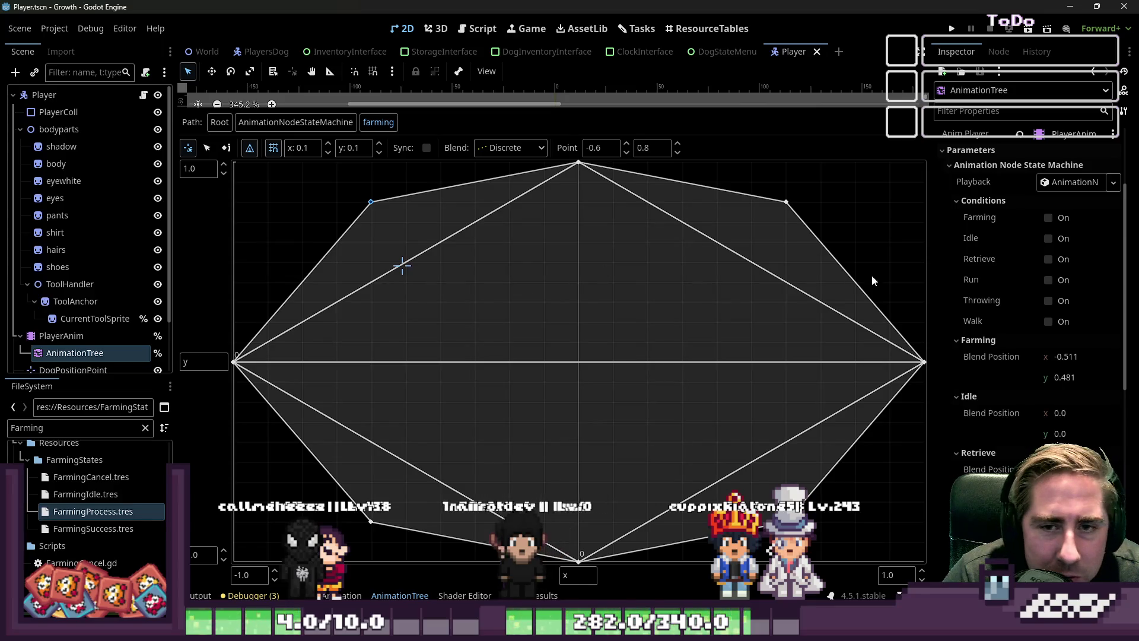
# Preview farming blend positions toward upper left, upper right, lower right and left of centre.
pyautogui.click(363, 197)
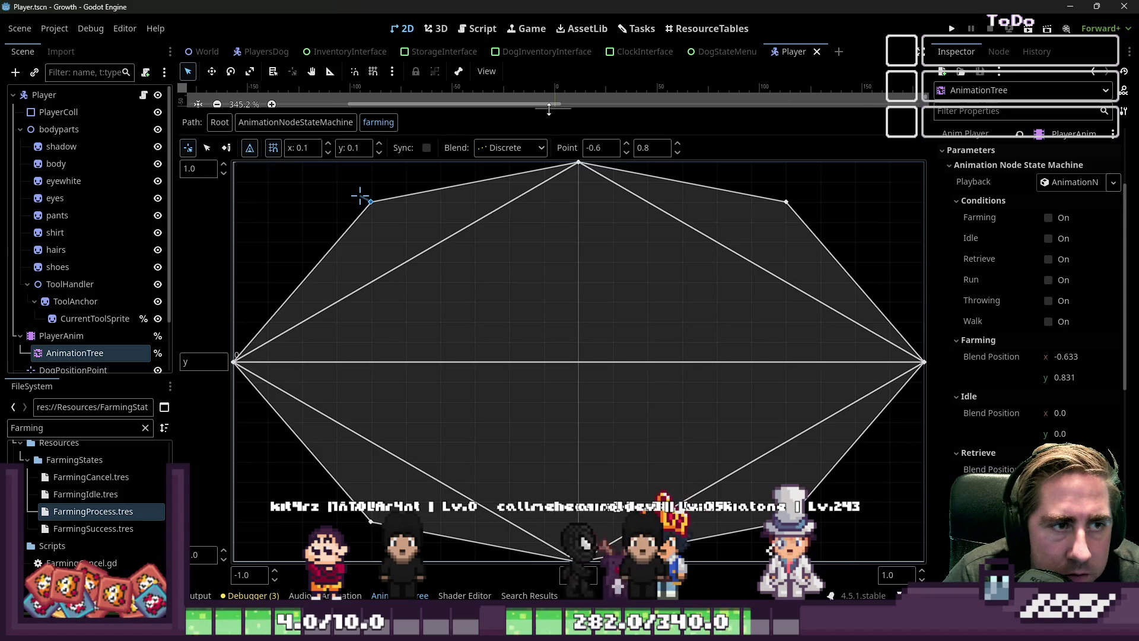
pyautogui.moveTo(551, 106)
pyautogui.mouseDown()
pyautogui.moveTo(564, 297)
pyautogui.moveTo(546, 328)
pyautogui.mouseUp()
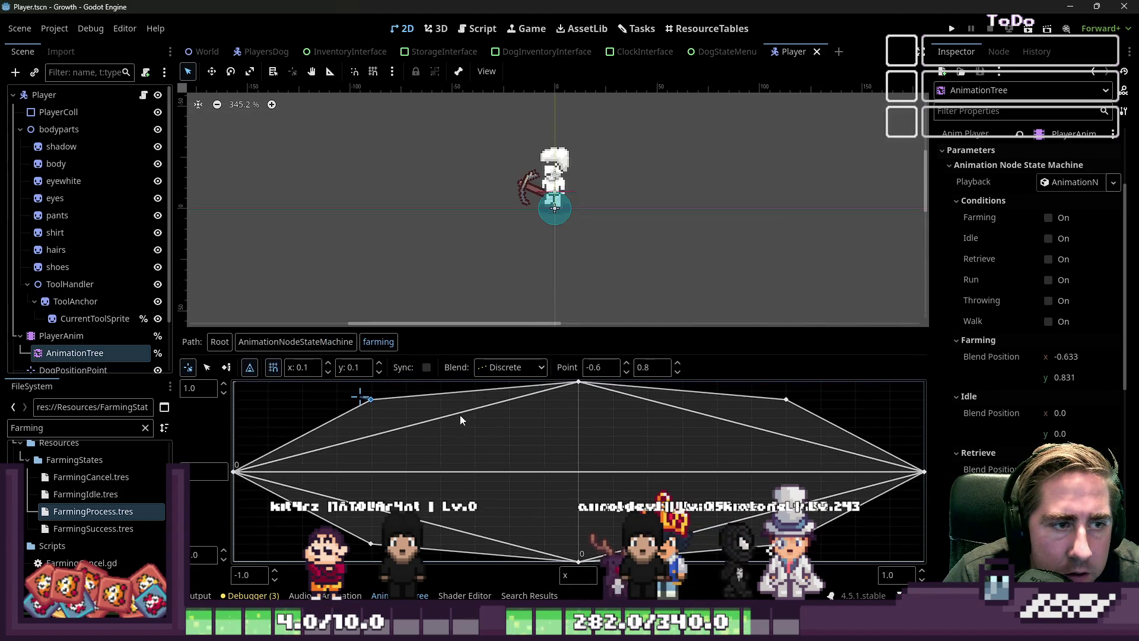
pyautogui.click(688, 444)
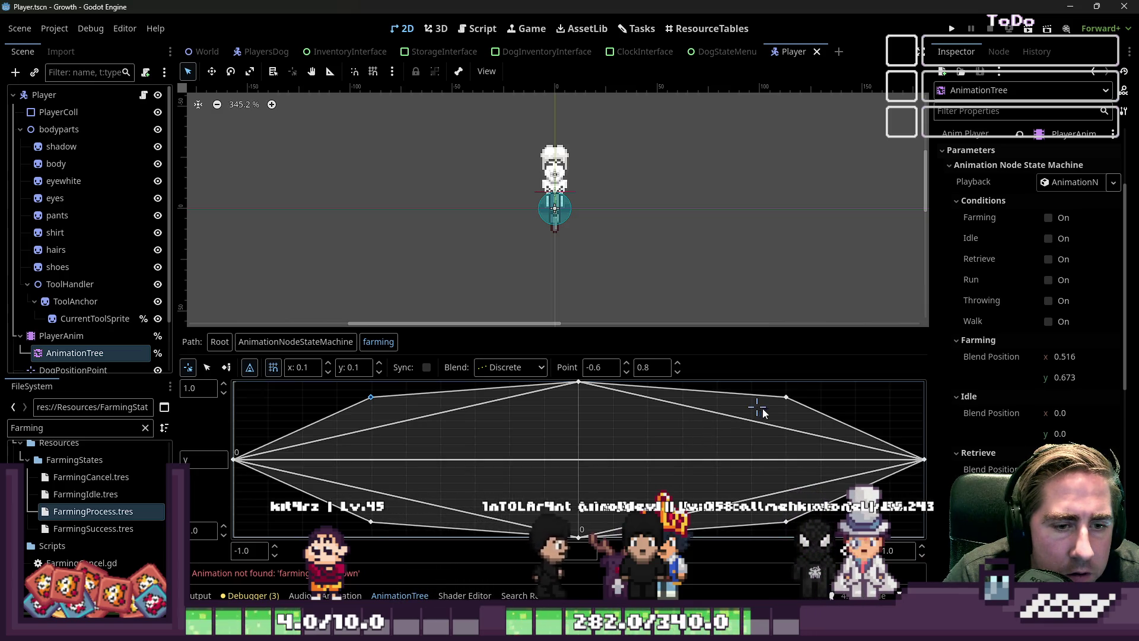
pyautogui.click(762, 493)
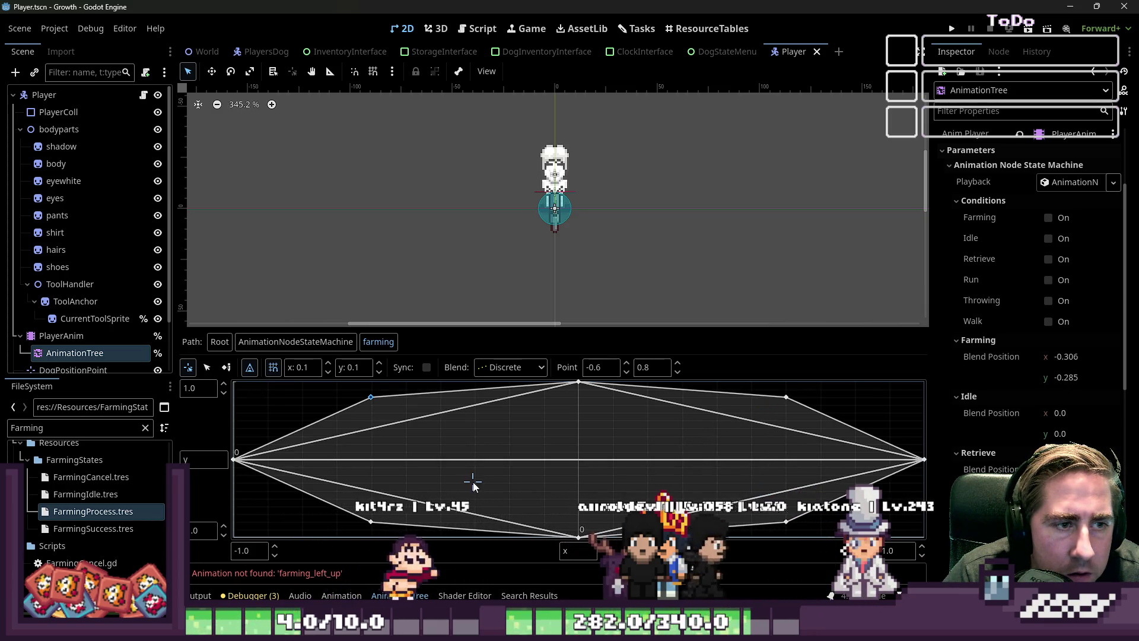
pyautogui.click(440, 420)
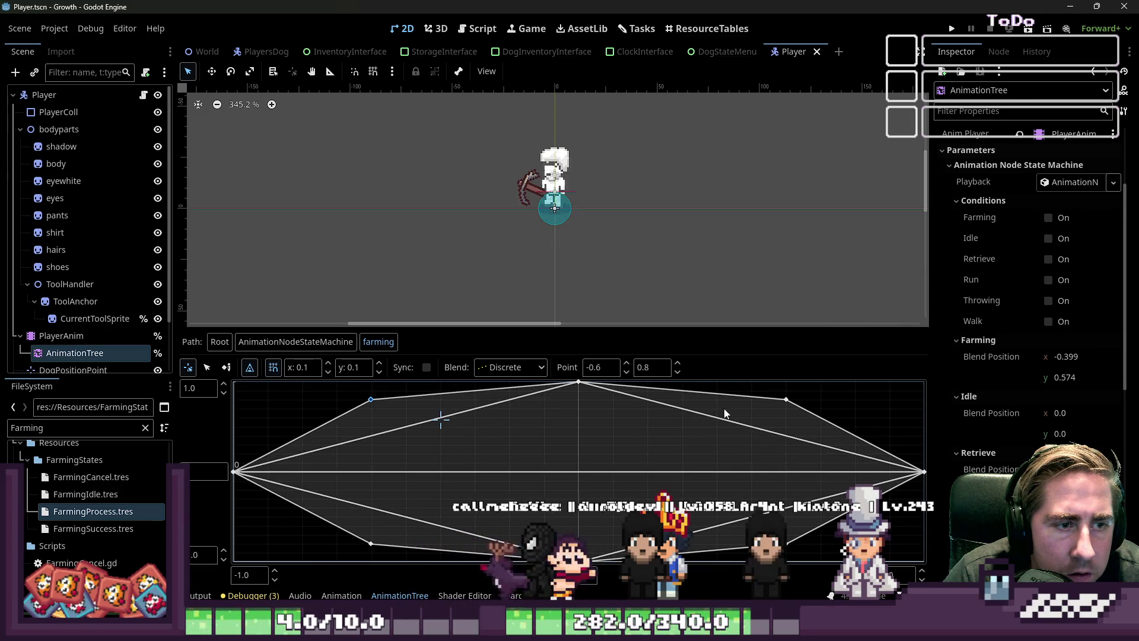
pyautogui.click(689, 490)
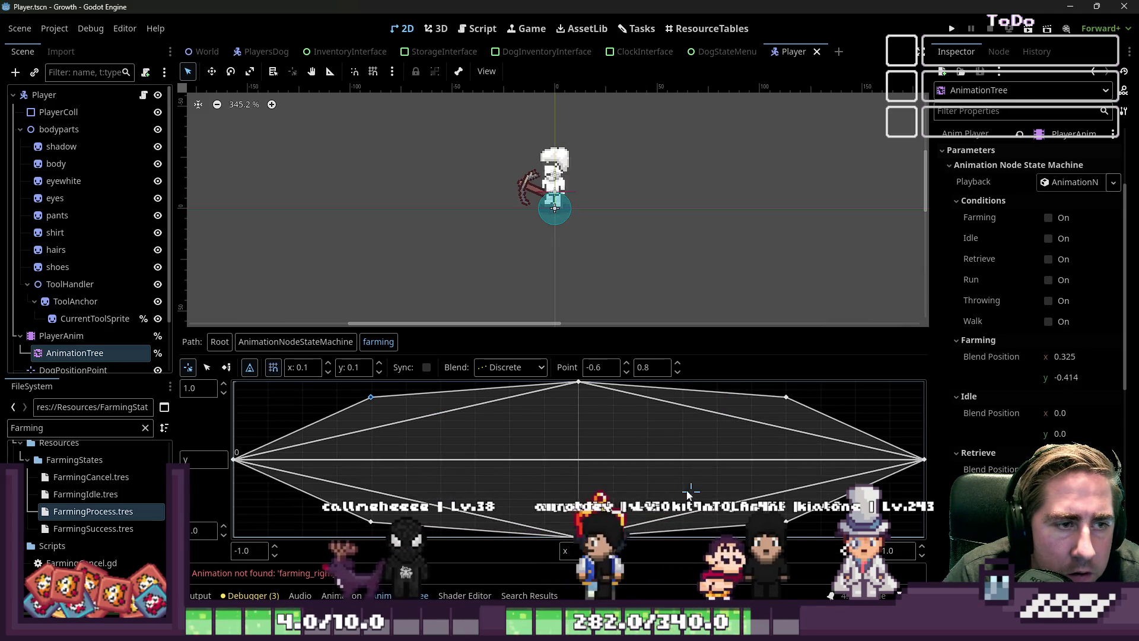
pyautogui.click(440, 430)
pyautogui.click(661, 419)
pyautogui.click(486, 488)
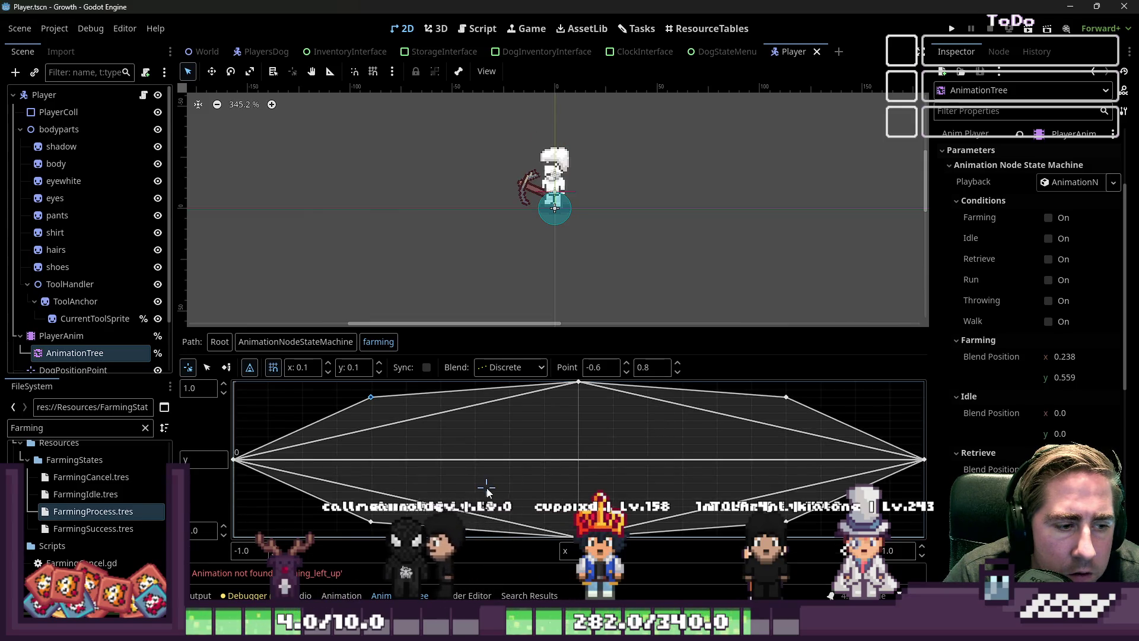
pyautogui.click(463, 425)
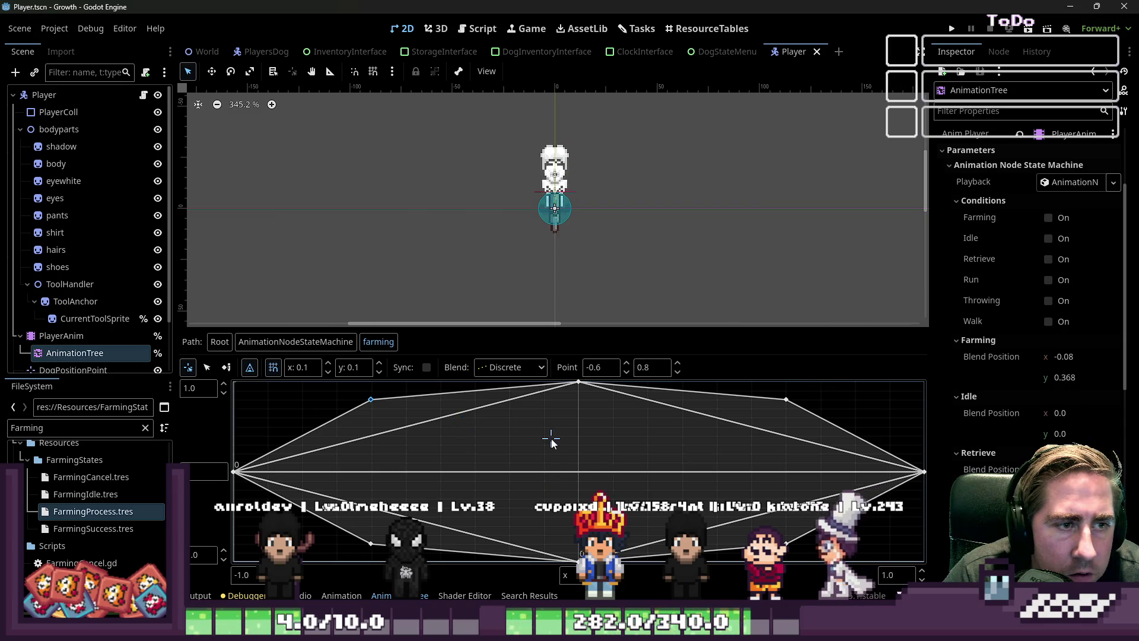
# Test more right-side positions, dragging the blend position up to about 0.691, 0.795.
pyautogui.click(585, 502)
pyautogui.click(423, 430)
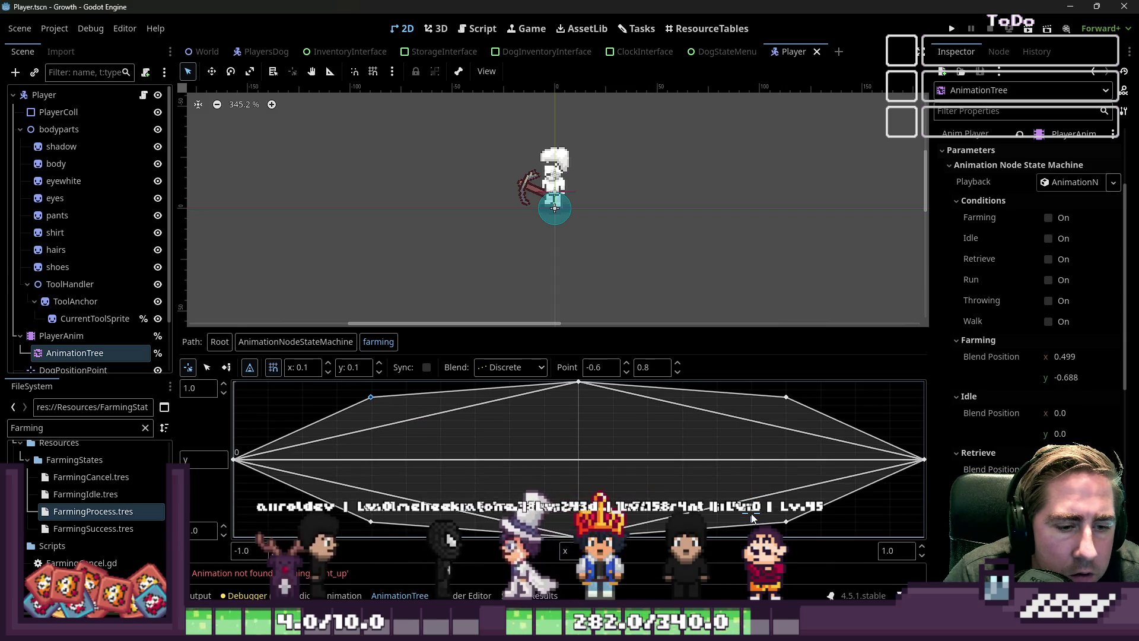
pyautogui.click(831, 495)
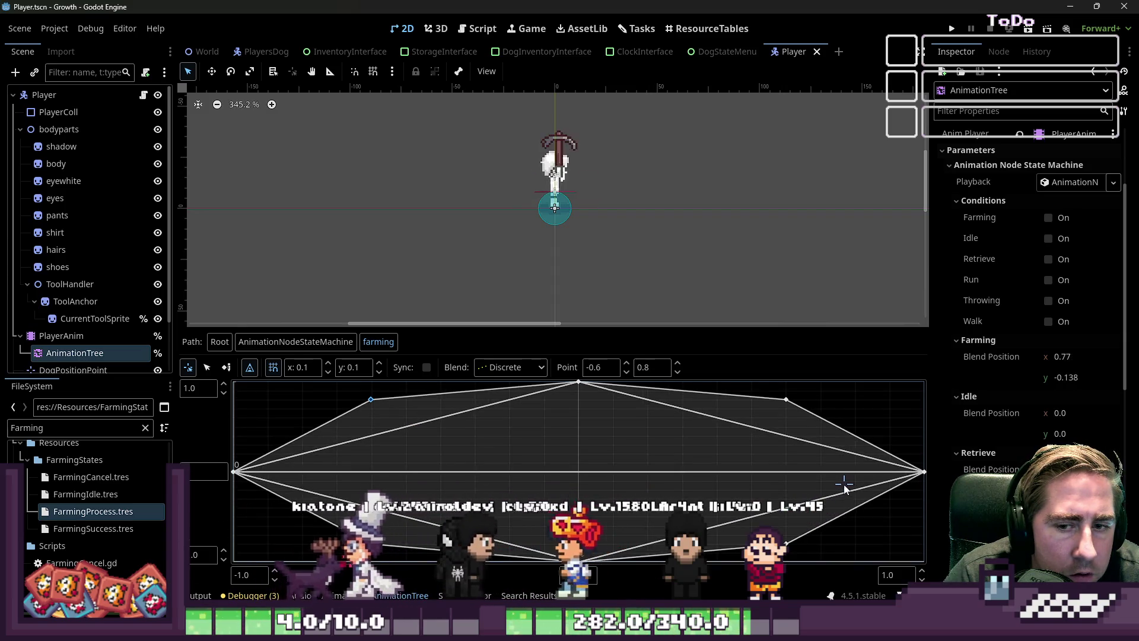
pyautogui.click(833, 475)
pyautogui.click(822, 462)
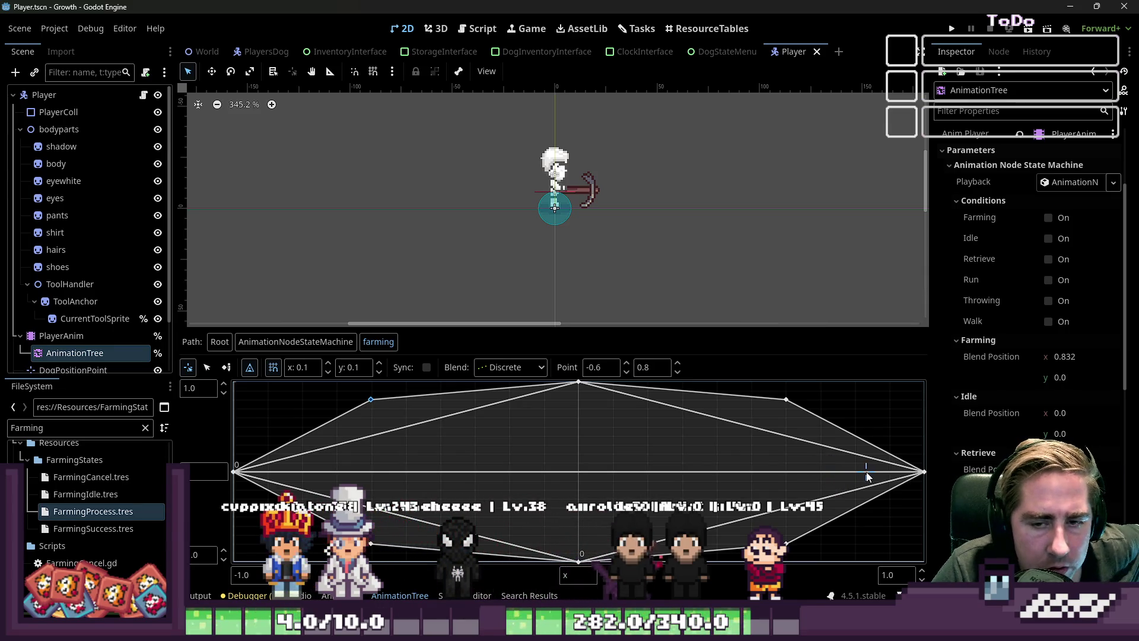
pyautogui.click(761, 480)
pyautogui.moveTo(761, 480)
pyautogui.mouseDown()
pyautogui.moveTo(717, 417)
pyautogui.moveTo(688, 427)
pyautogui.moveTo(800, 412)
pyautogui.moveTo(783, 397)
pyautogui.moveTo(746, 398)
pyautogui.moveTo(820, 411)
pyautogui.moveTo(815, 438)
pyautogui.moveTo(802, 439)
pyautogui.moveTo(828, 422)
pyautogui.moveTo(838, 444)
pyautogui.mouseUp()
pyautogui.moveTo(828, 433); pyautogui.dragTo(826, 403)
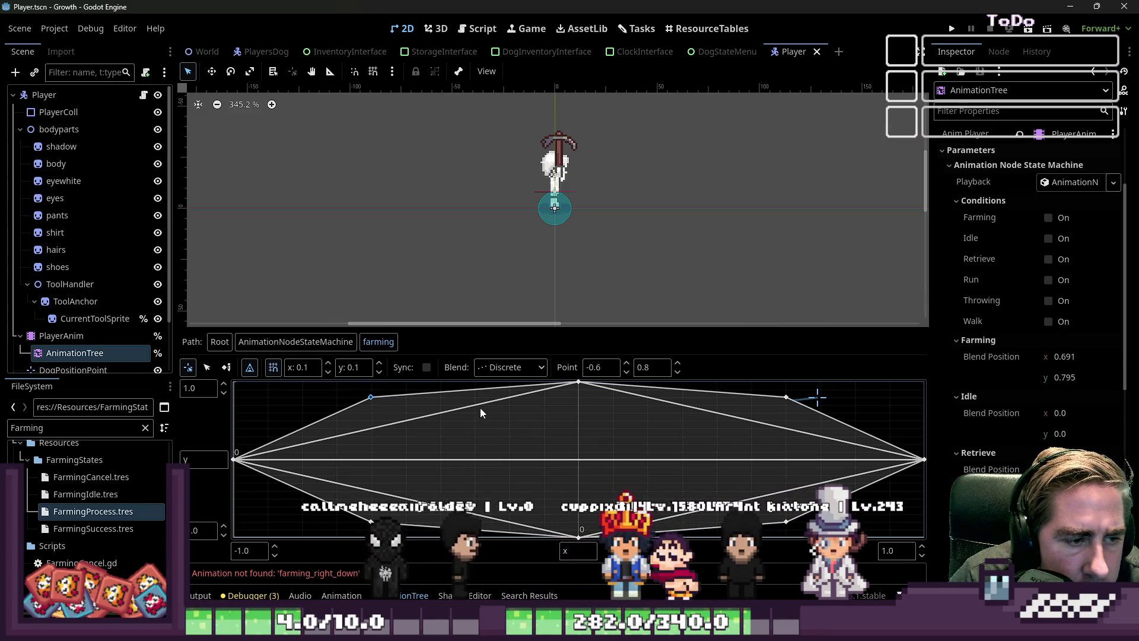
pyautogui.click(212, 366)
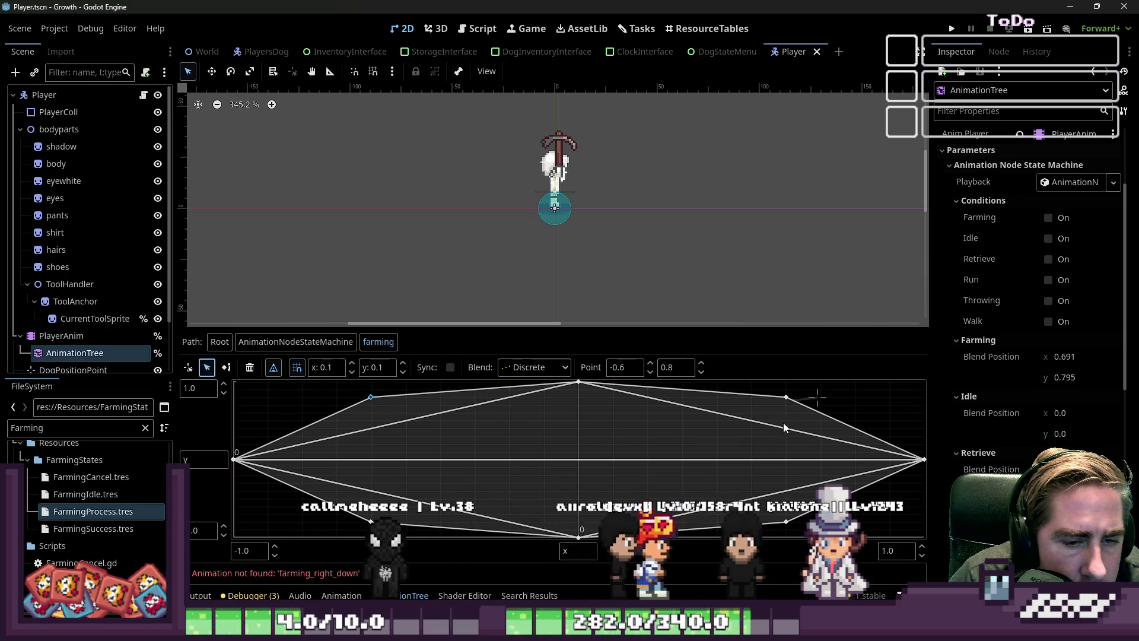
# Drag the four diagonal farming blend points out to ±0.8, ±0.8 and relaunch the game.
pyautogui.moveTo(786, 397); pyautogui.dragTo(855, 399)
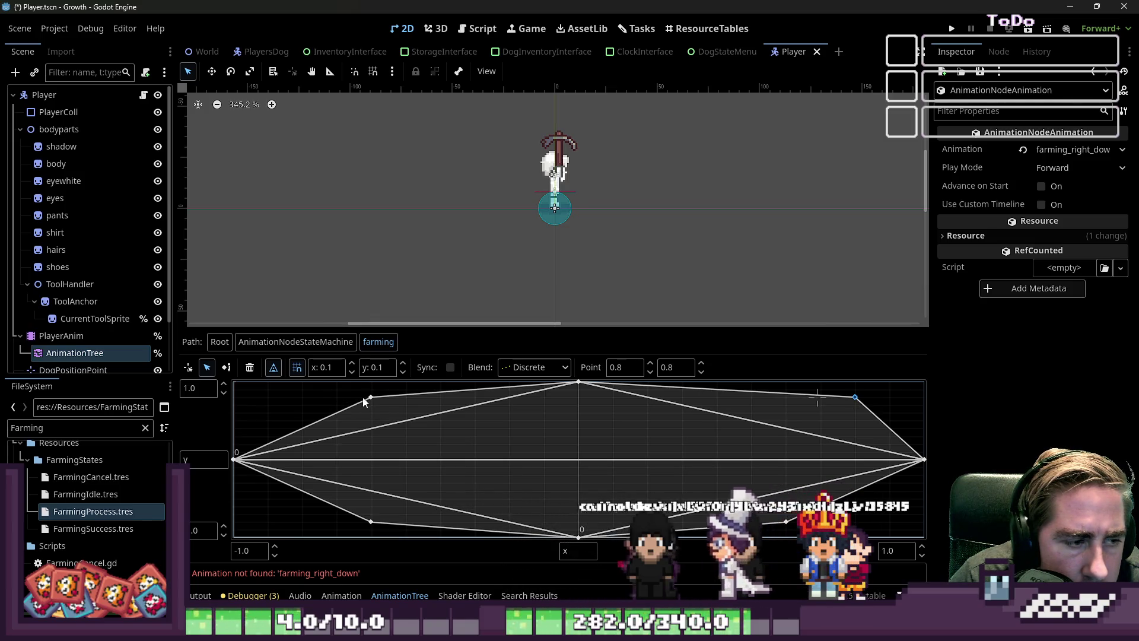
pyautogui.moveTo(372, 398)
pyautogui.mouseDown()
pyautogui.moveTo(306, 400)
pyautogui.moveTo(318, 401)
pyautogui.mouseUp()
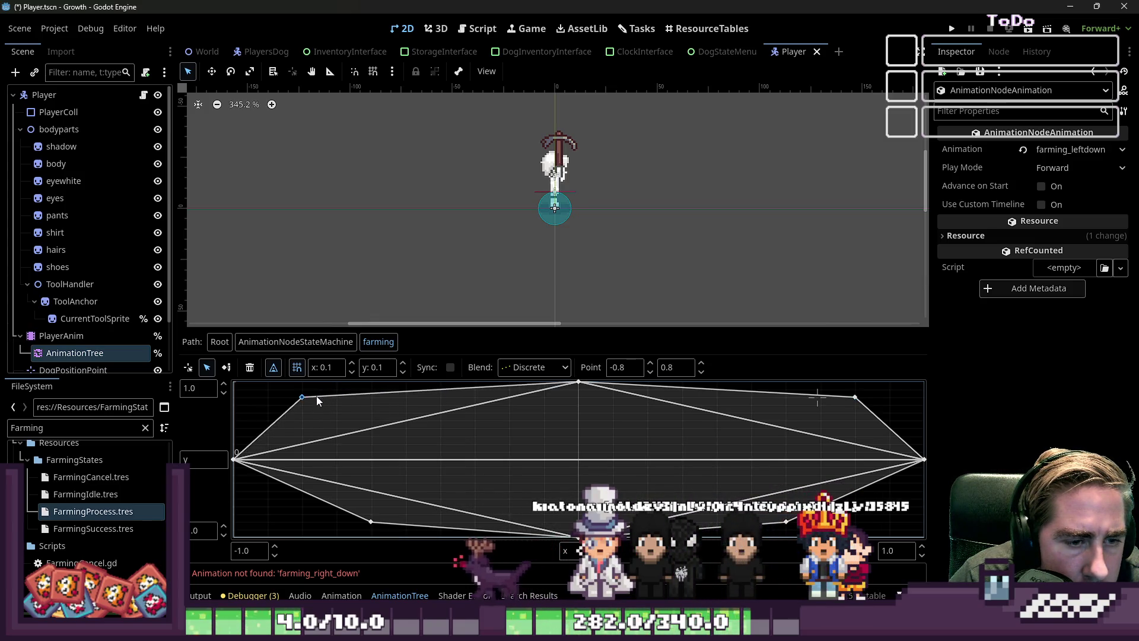
pyautogui.moveTo(371, 522); pyautogui.dragTo(270, 521)
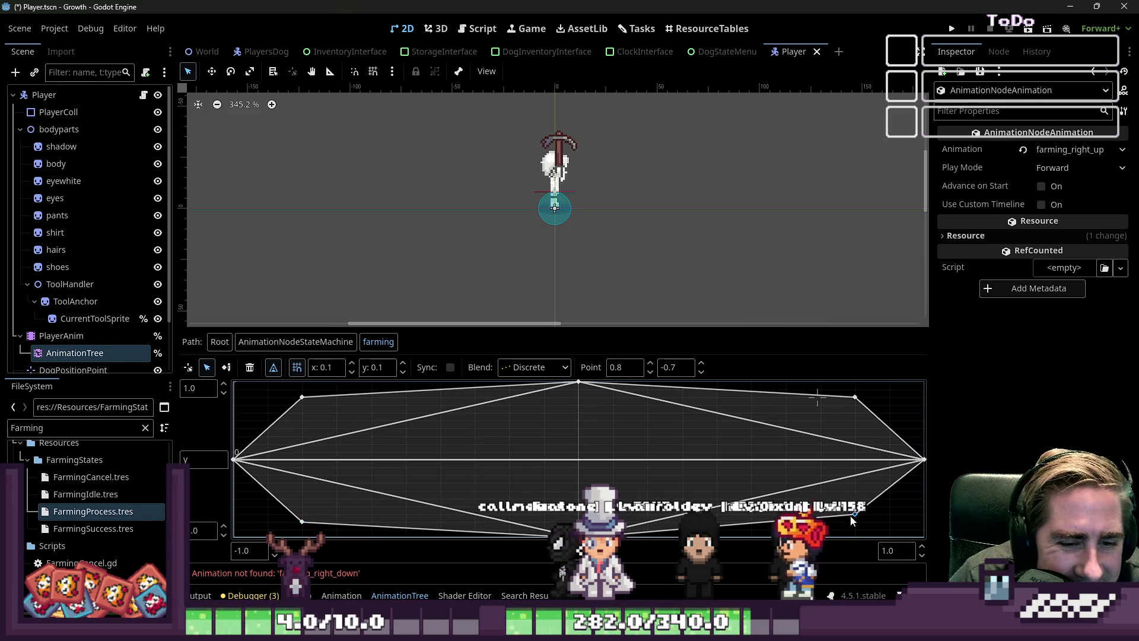
pyautogui.moveTo(851, 519); pyautogui.dragTo(851, 522)
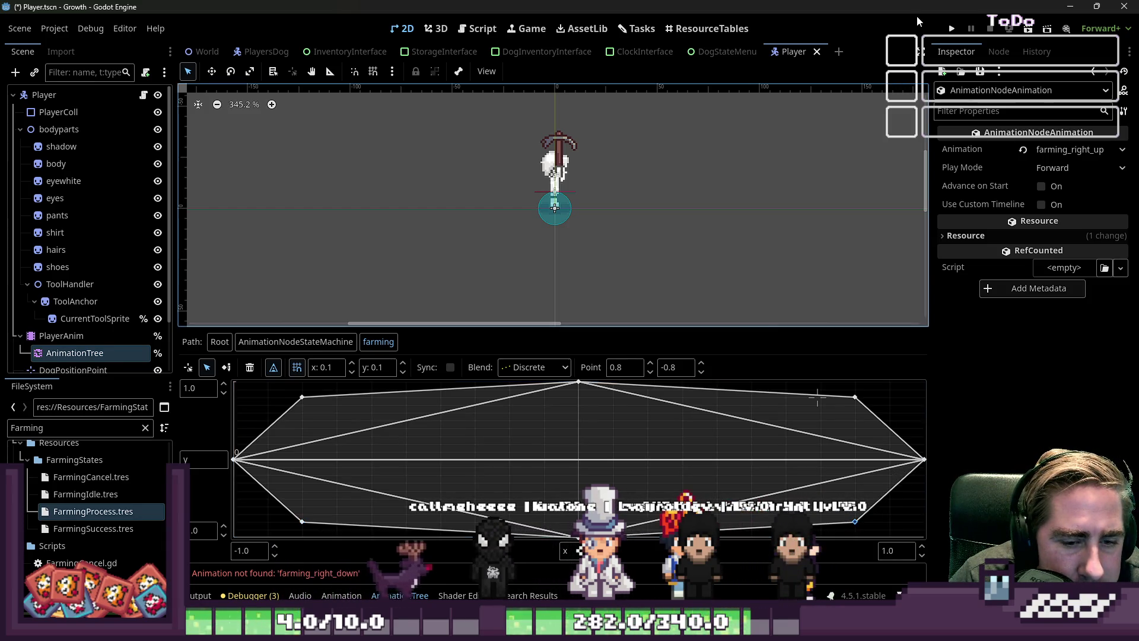
pyautogui.click(950, 29)
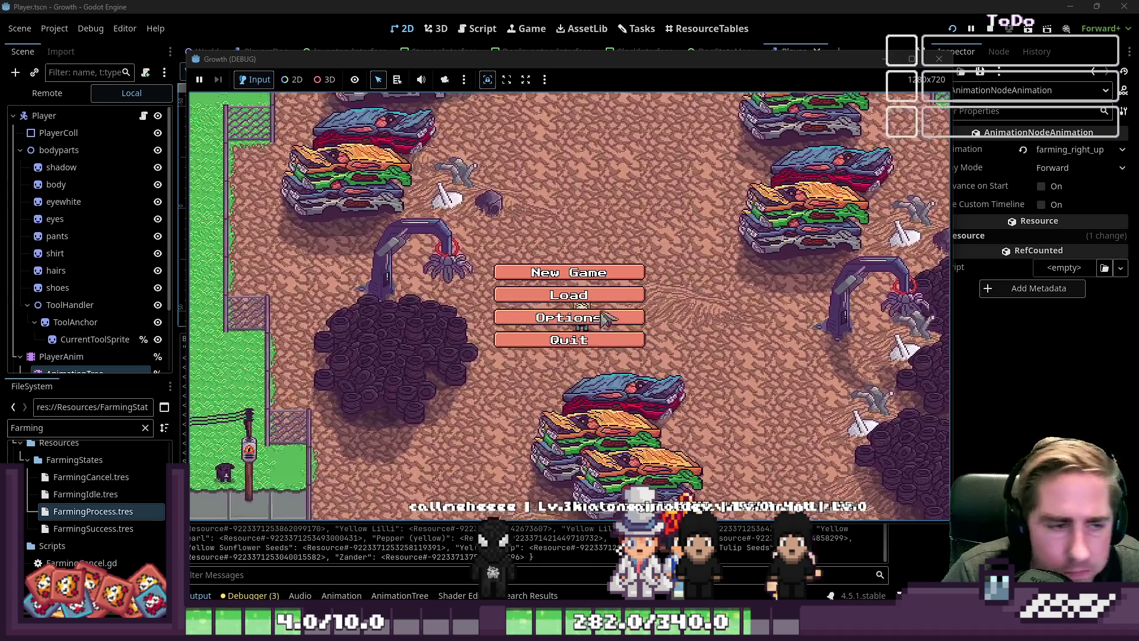
# Create a new character named 'aduf', enter the world, and open then close the inventory.
pyautogui.click(534, 304)
pyautogui.write('aduf')
pyautogui.press('Return')
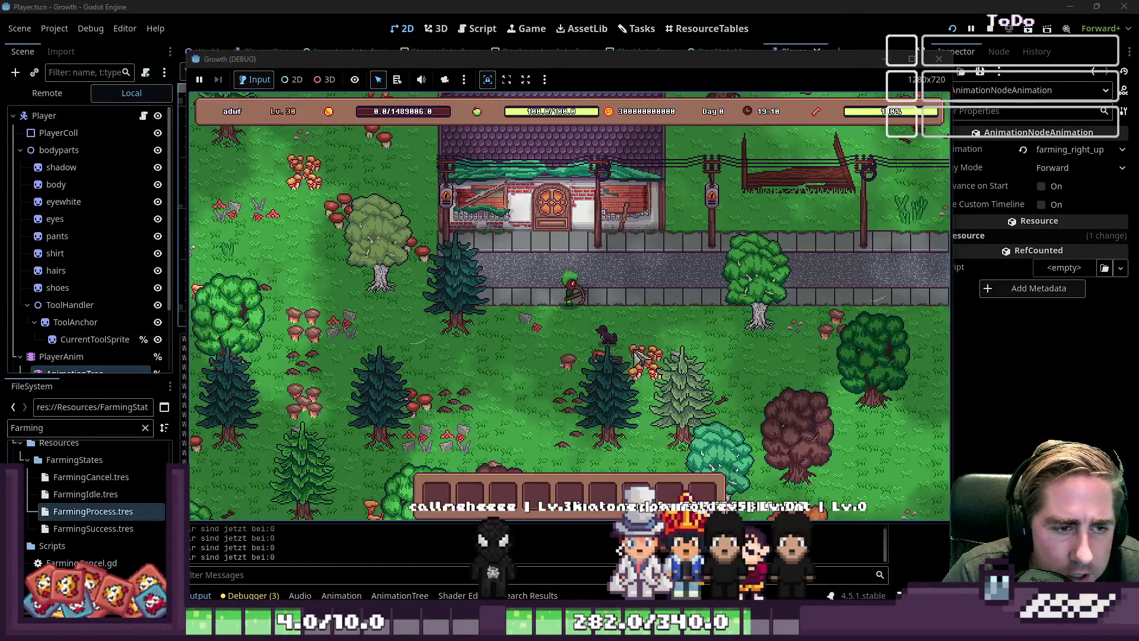
pyautogui.press('i')
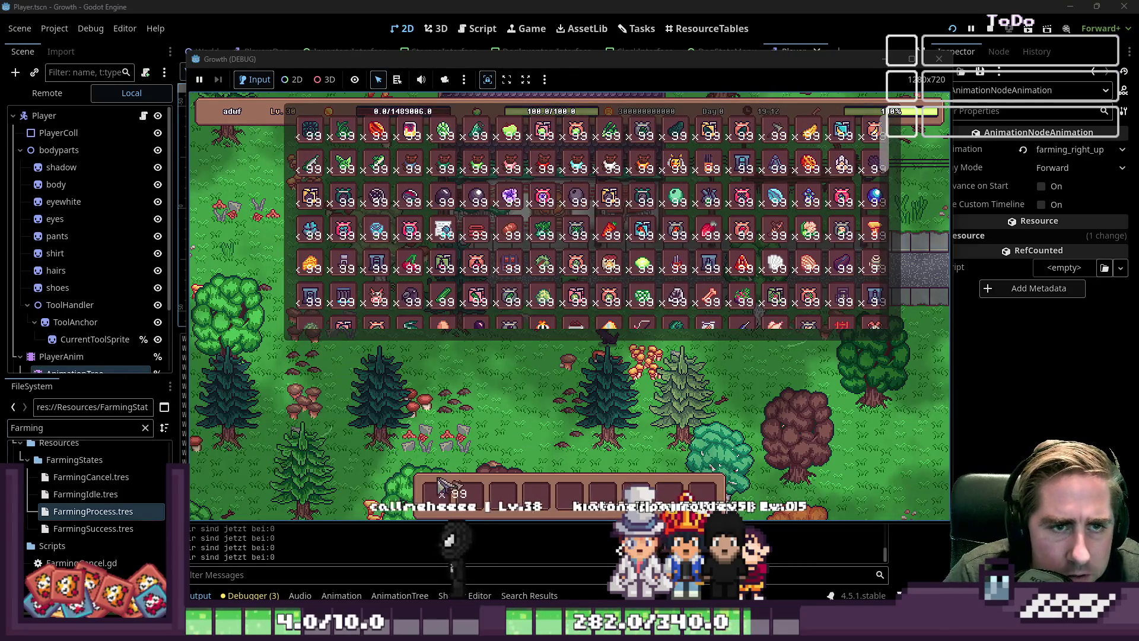
pyautogui.press('i')
# Walk the player east along the road, then down-left and down-right through the park.
pyautogui.press('d')
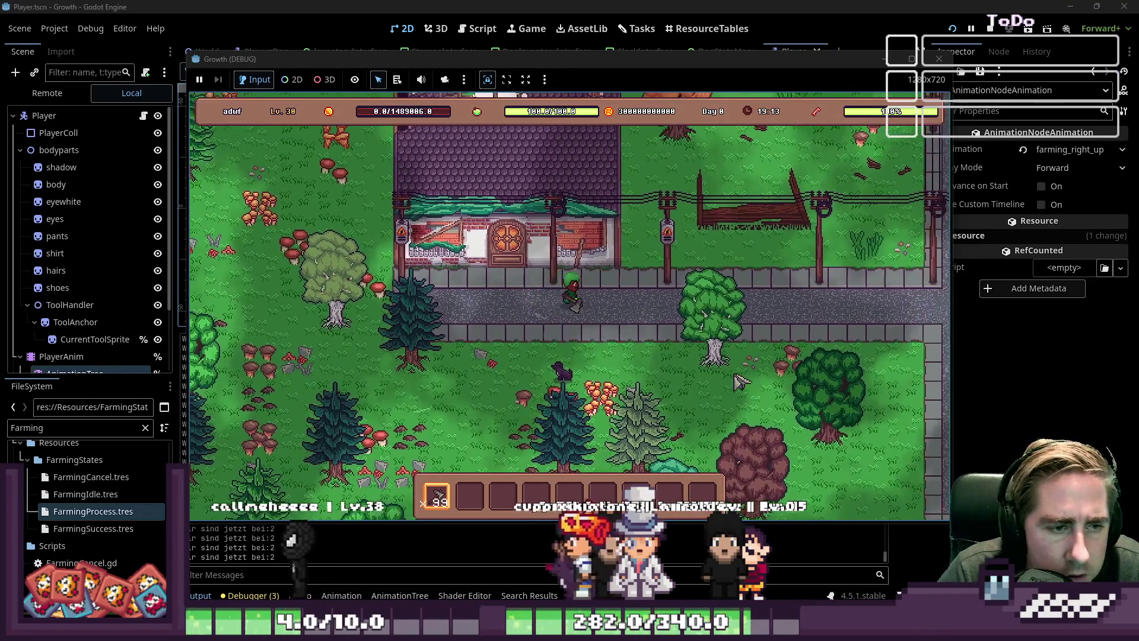
pyautogui.press('s')
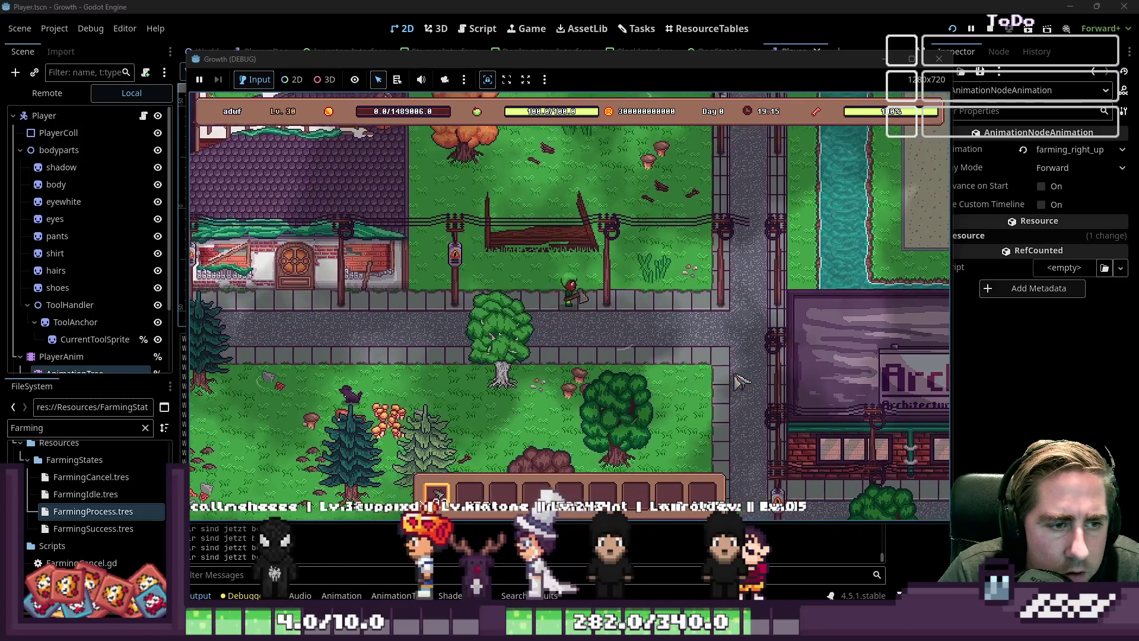
pyautogui.press('a')
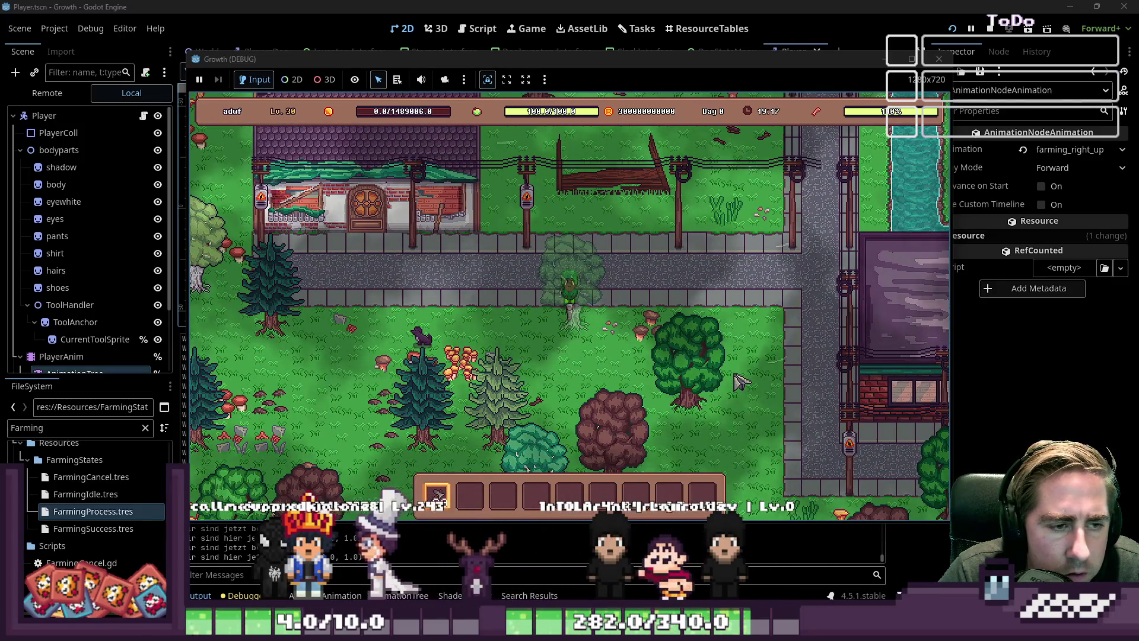
pyautogui.press('s')
pyautogui.press('d')
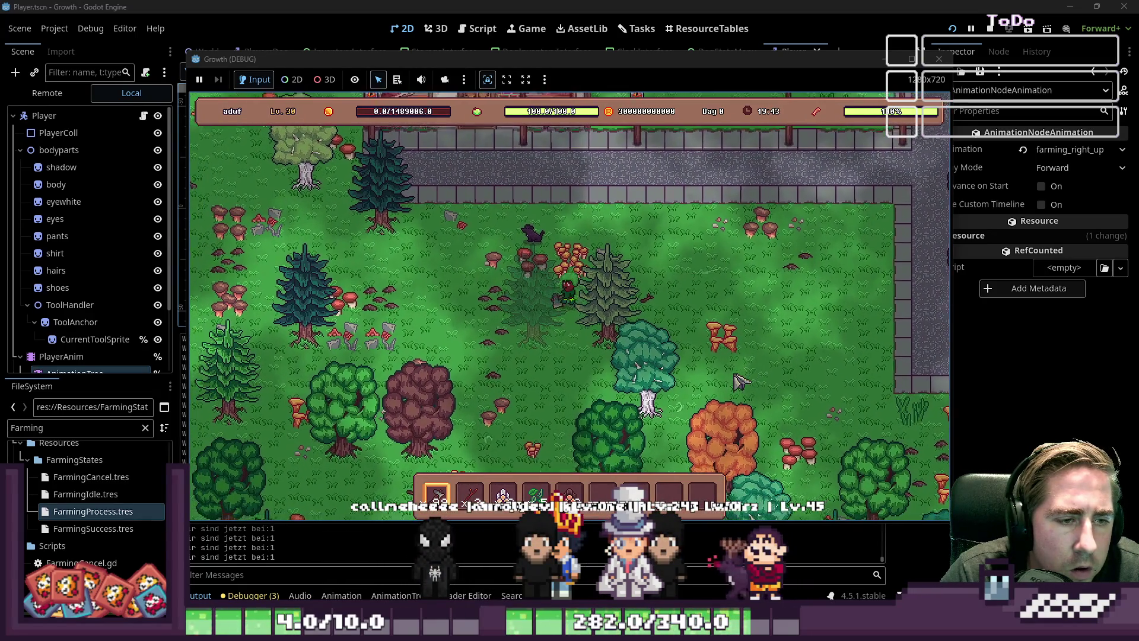
# Walk diagonally down-left, up-left and down-right, then stop the game and select PlayerAnim.
pyautogui.press('a')
pyautogui.press('s')
pyautogui.press('w')
pyautogui.press('a')
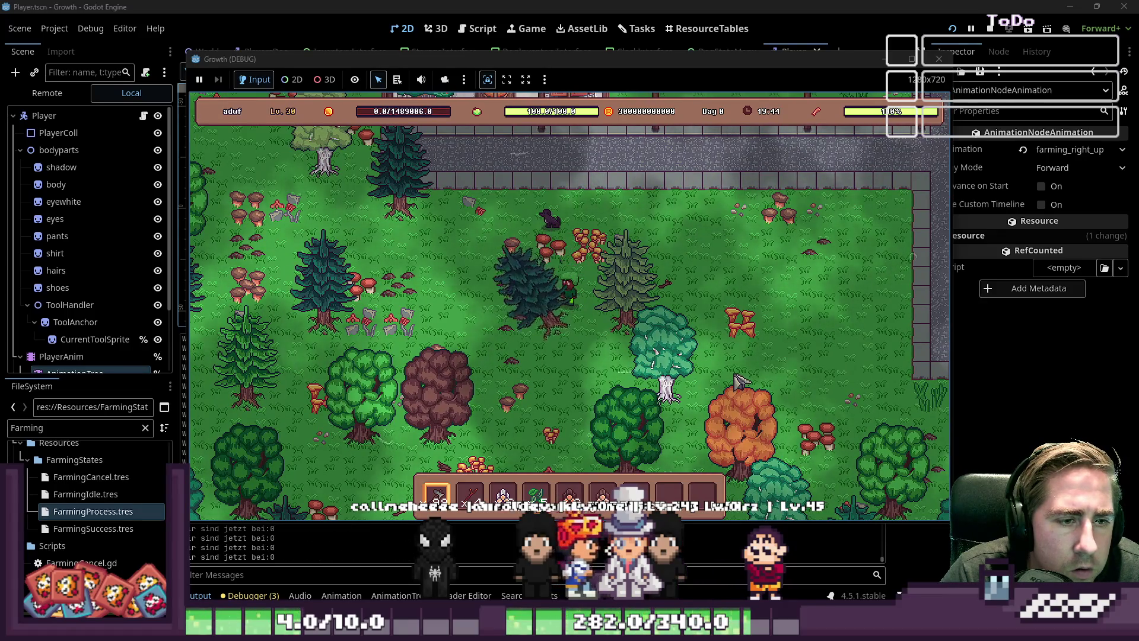
pyautogui.press('s')
pyautogui.press('d')
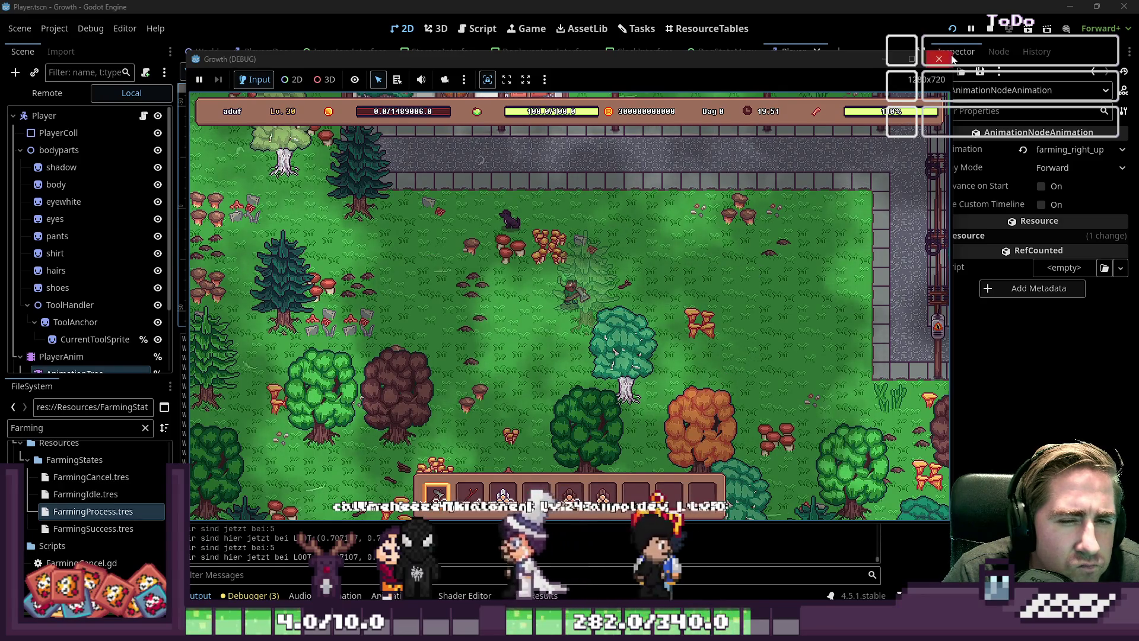
pyautogui.press('F8')
pyautogui.click(65, 336)
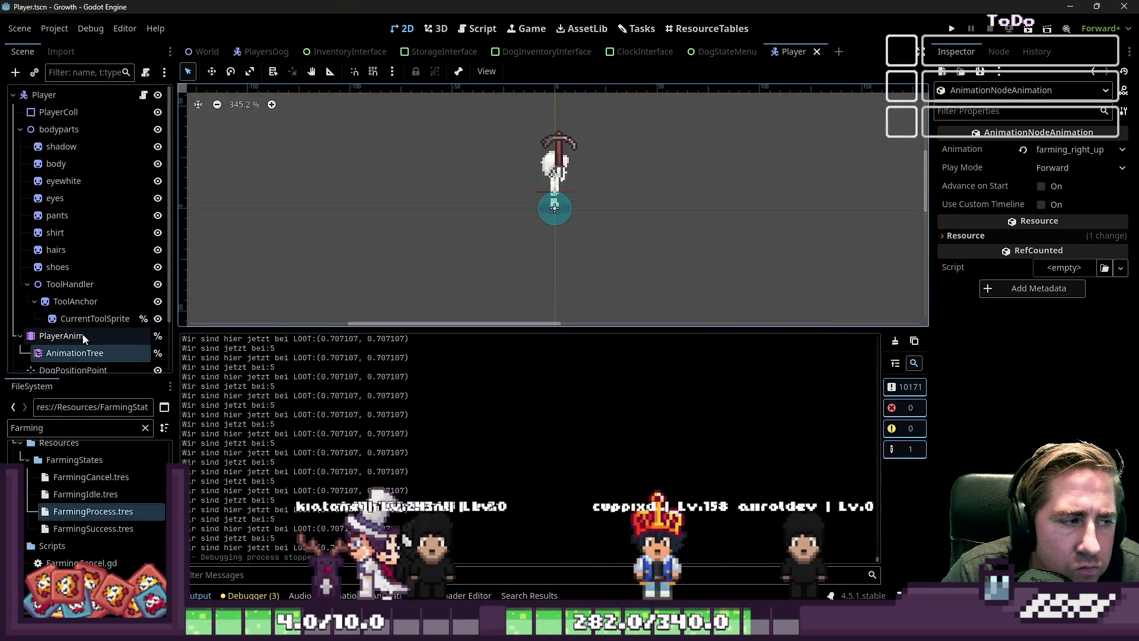
# Select AnimationTree, open its state machine graph enlarged, and enter the farming BlendSpace2D.
pyautogui.scroll(-2, 83, 354)
pyautogui.click(83, 293)
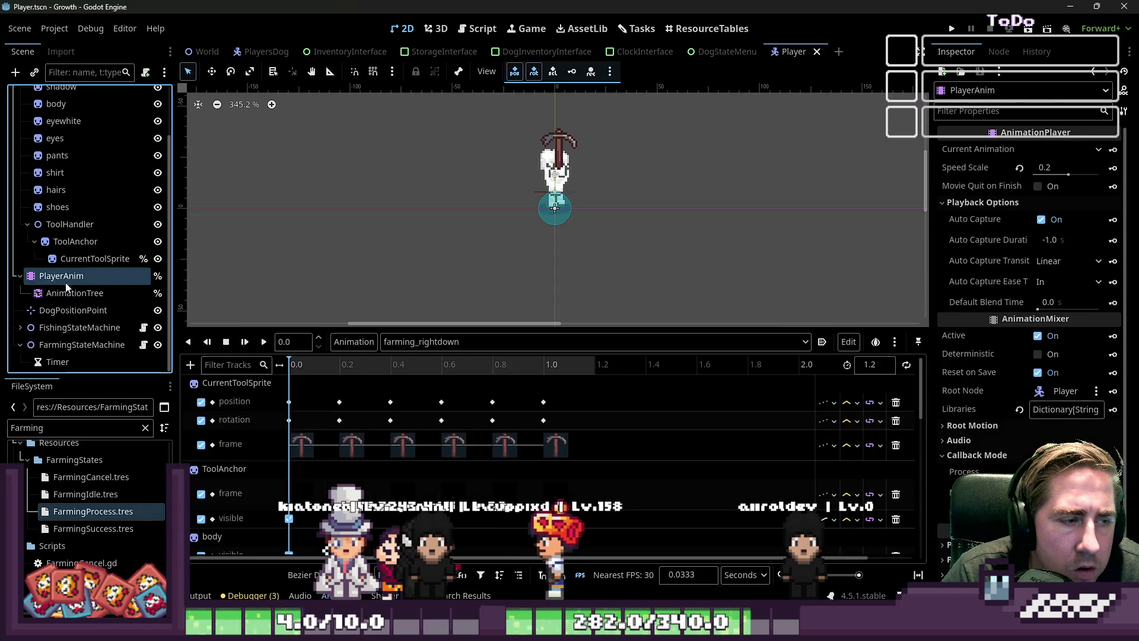
pyautogui.scroll(-3, 584, 390)
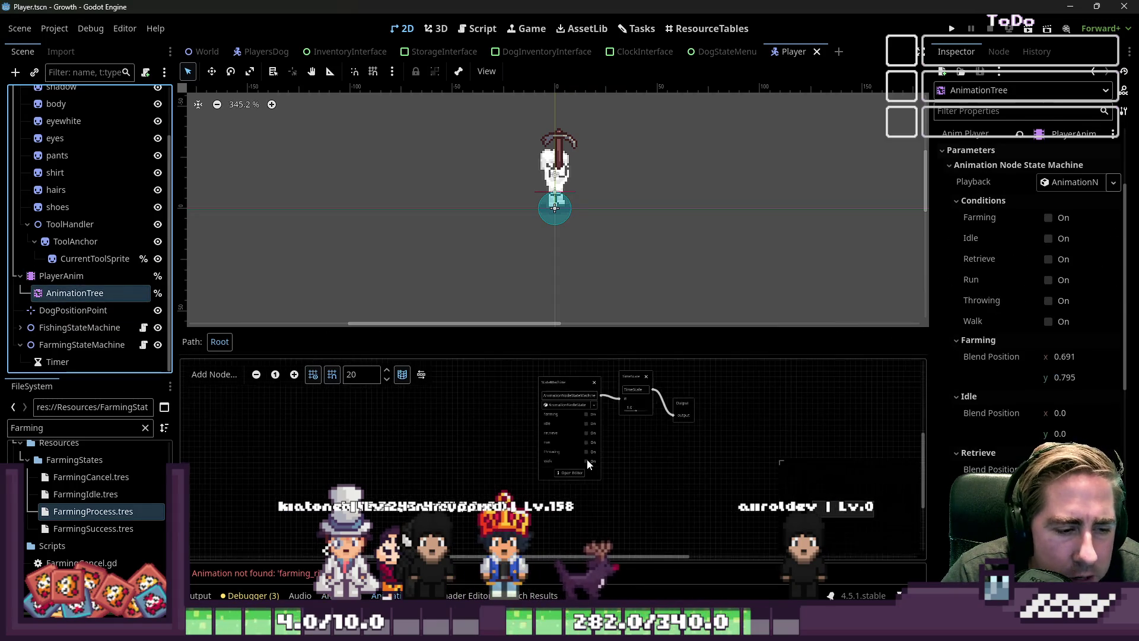
pyautogui.click(563, 477)
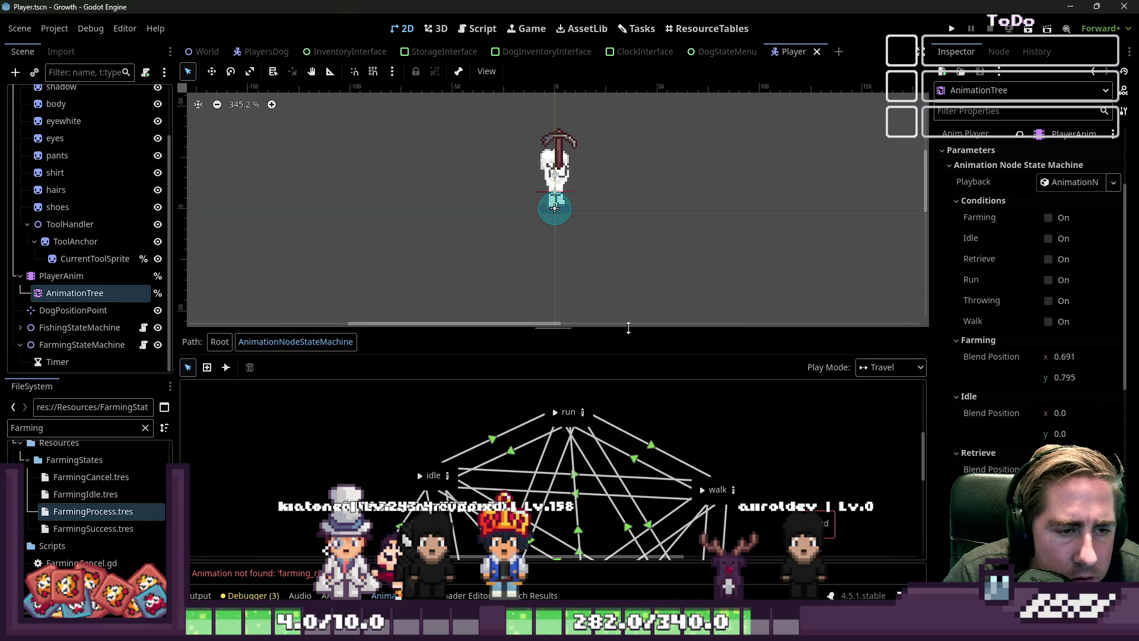
pyautogui.moveTo(618, 328); pyautogui.dragTo(621, 110)
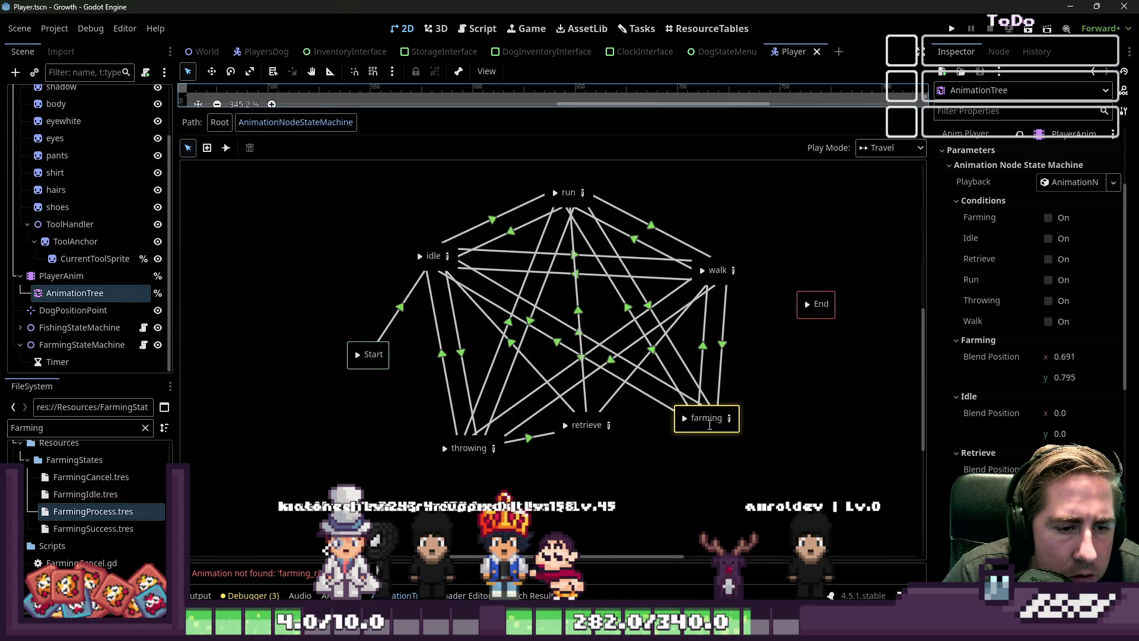
pyautogui.click(729, 420)
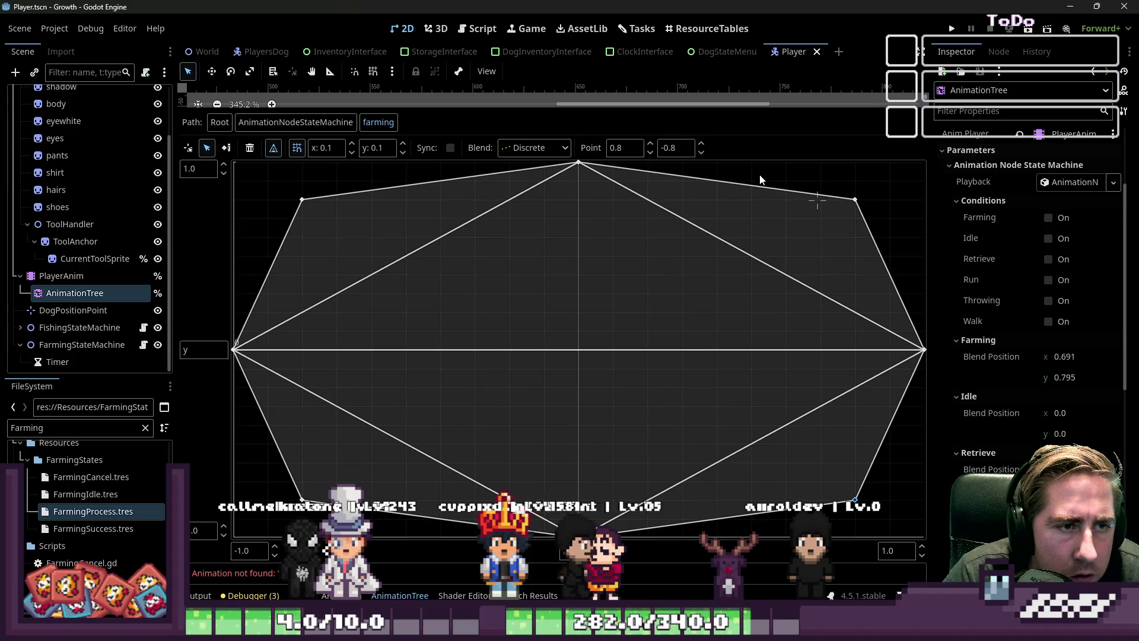
# Check the upper-right and top farming blend points' animations, keeping play mode Forward, then re-enlarge the viewport.
pyautogui.click(856, 200)
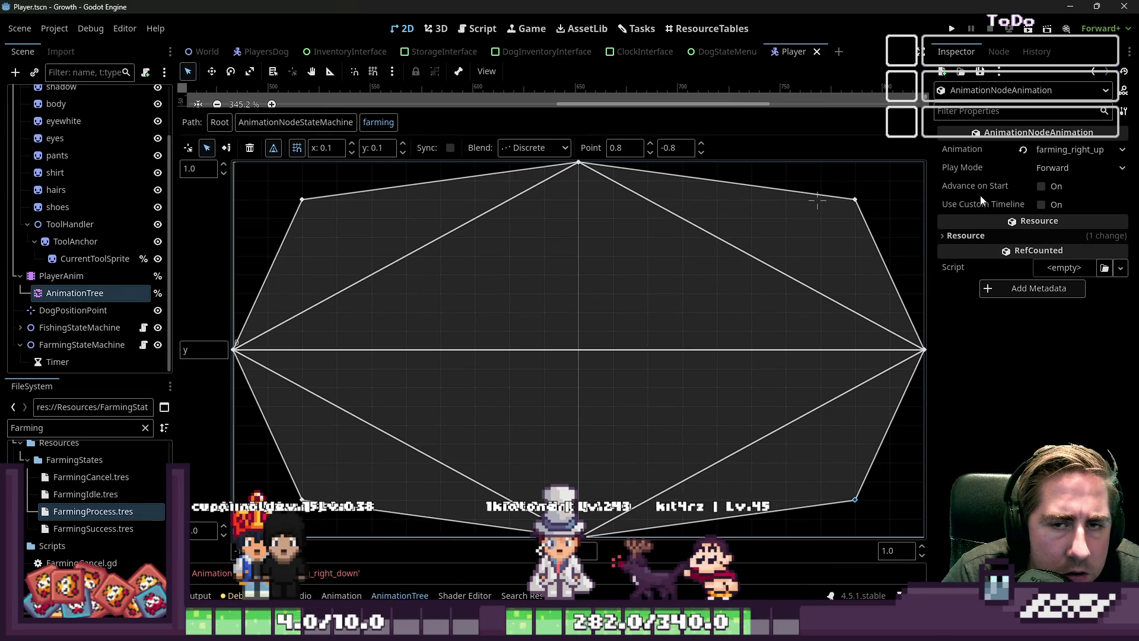
pyautogui.click(1051, 169)
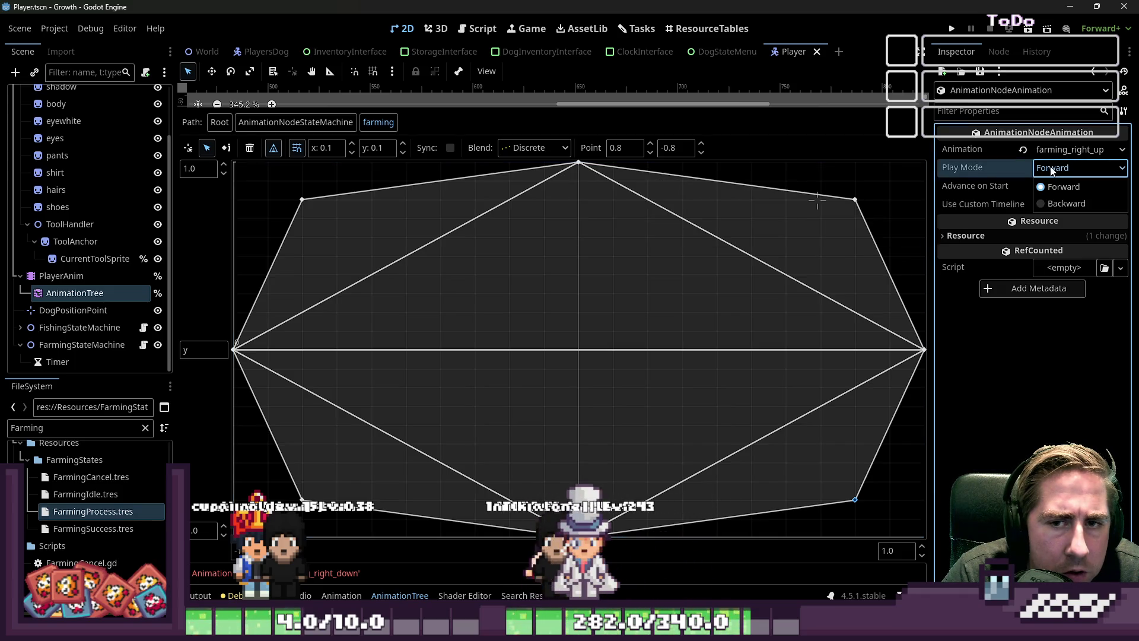
pyautogui.click(1059, 186)
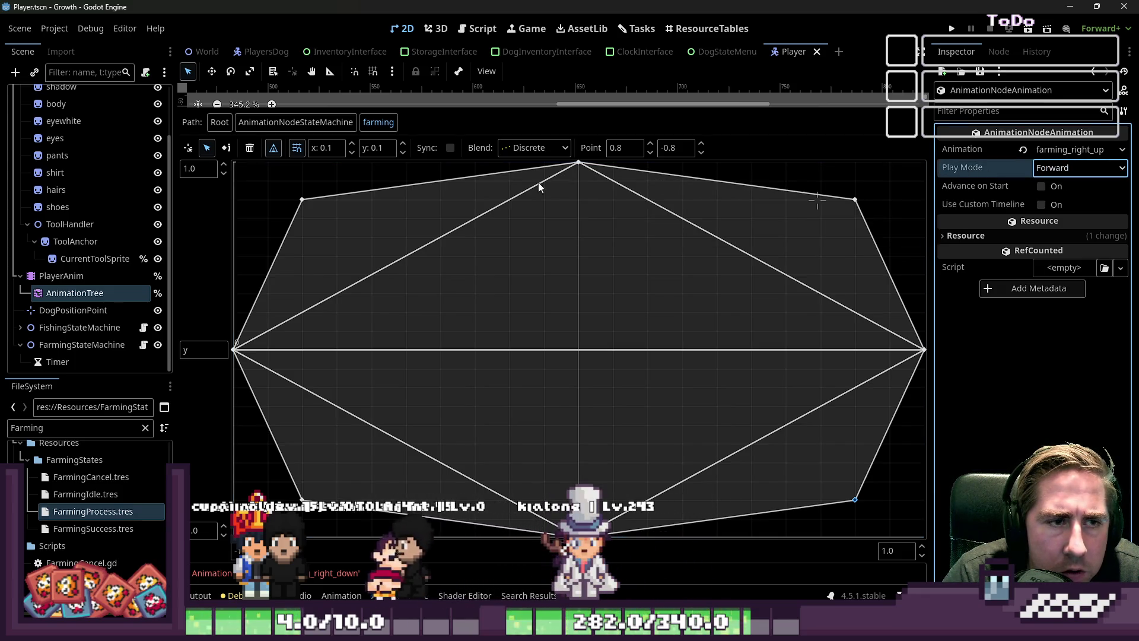
pyautogui.click(579, 162)
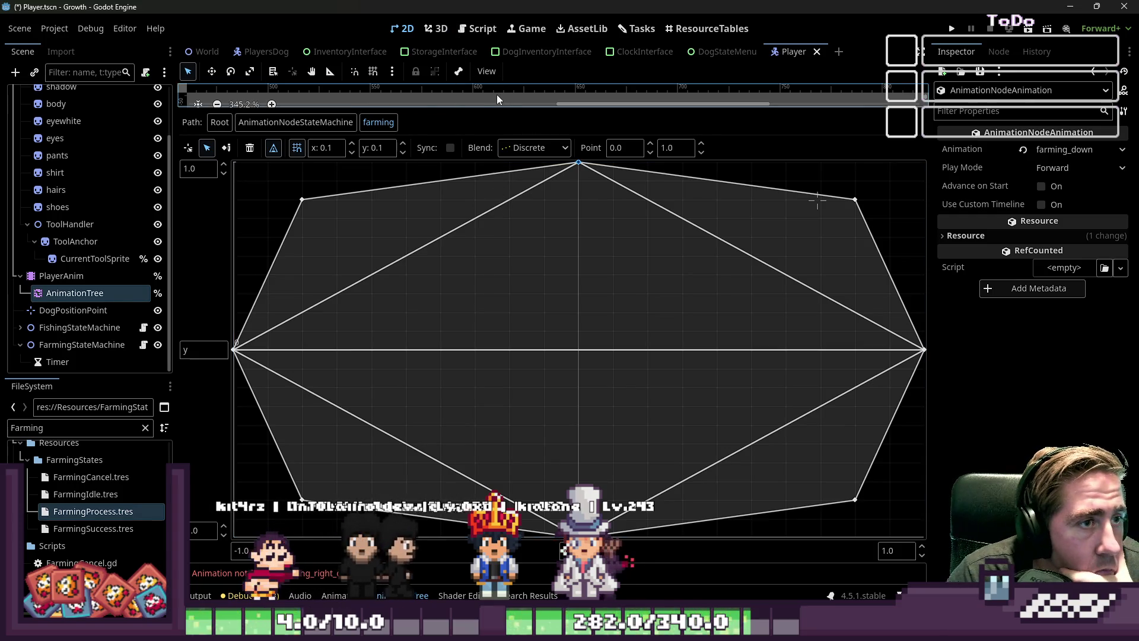
pyautogui.moveTo(492, 111); pyautogui.dragTo(492, 371)
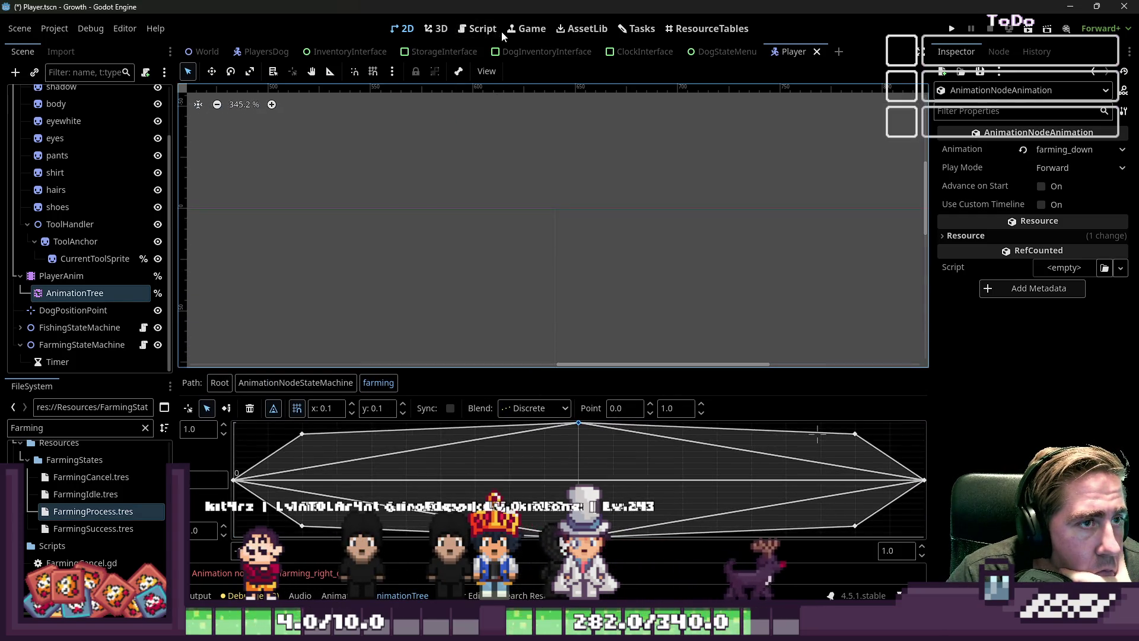
pyautogui.scroll(2, 88, 142)
# Open Player.gd at line 97, save and run with F5, and start a new character.
pyautogui.click(143, 95)
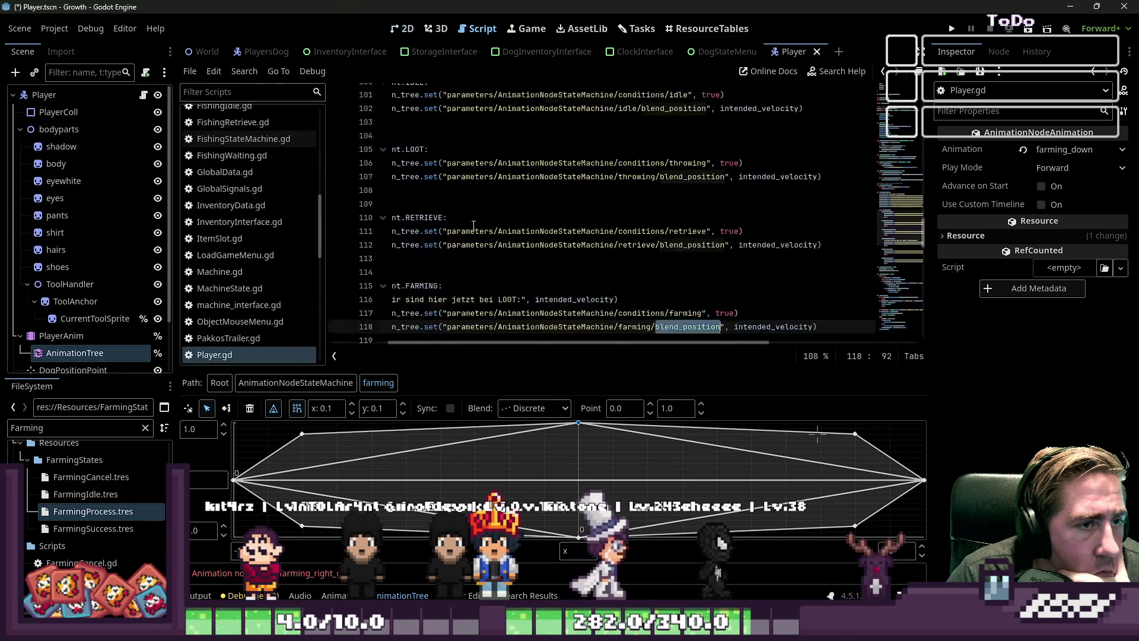
pyautogui.moveTo(474, 226); pyautogui.dragTo(319, 212)
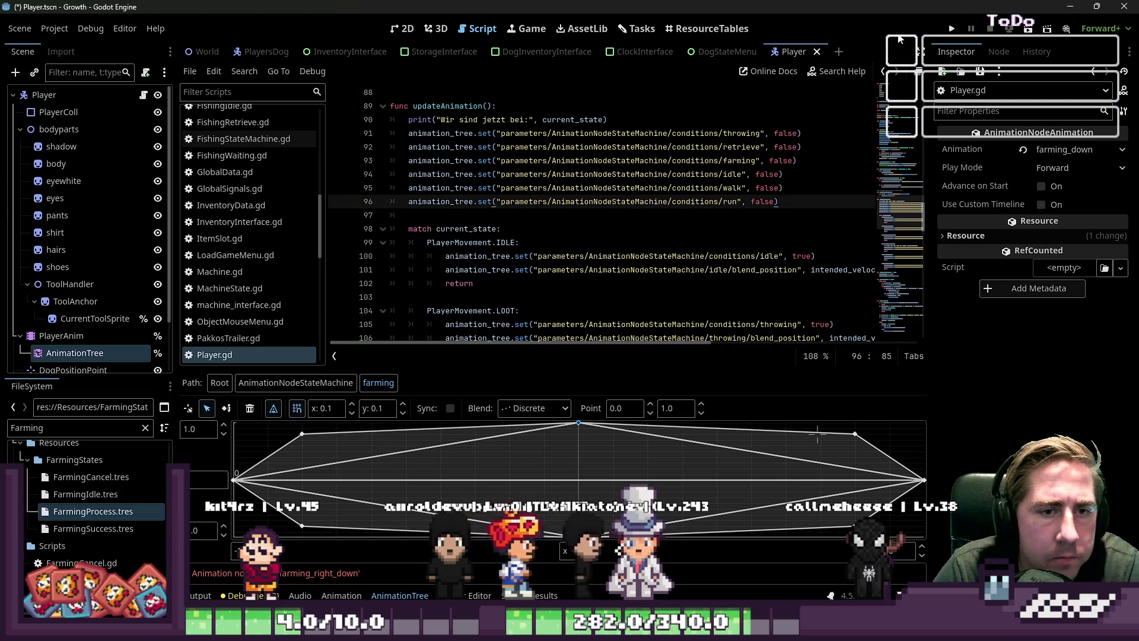
pyautogui.press('F5')
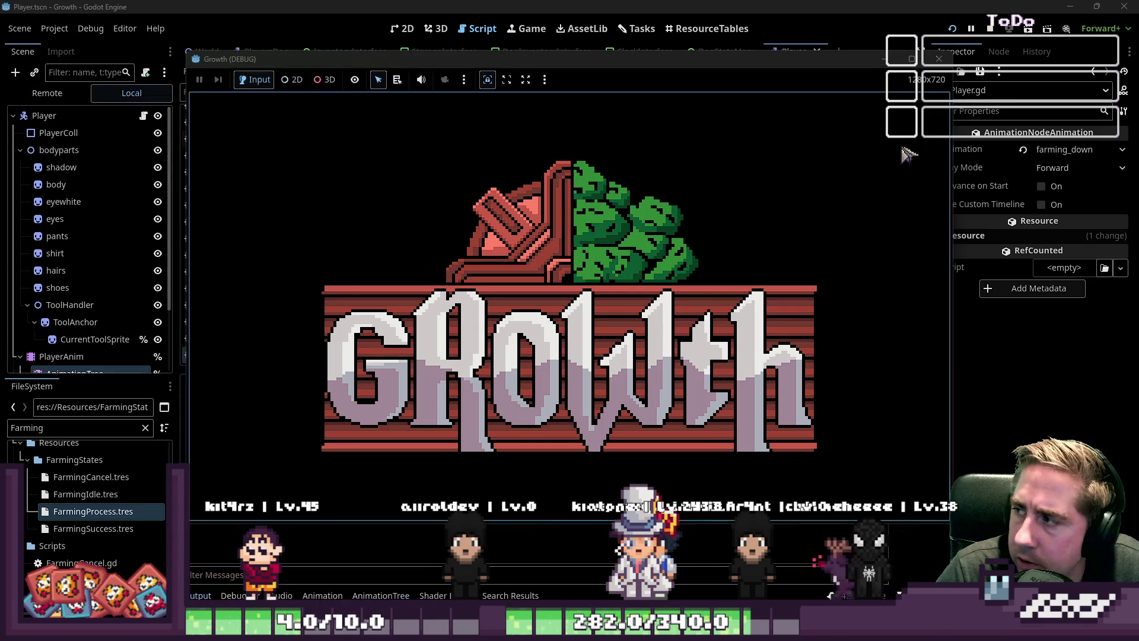
pyautogui.write('d')
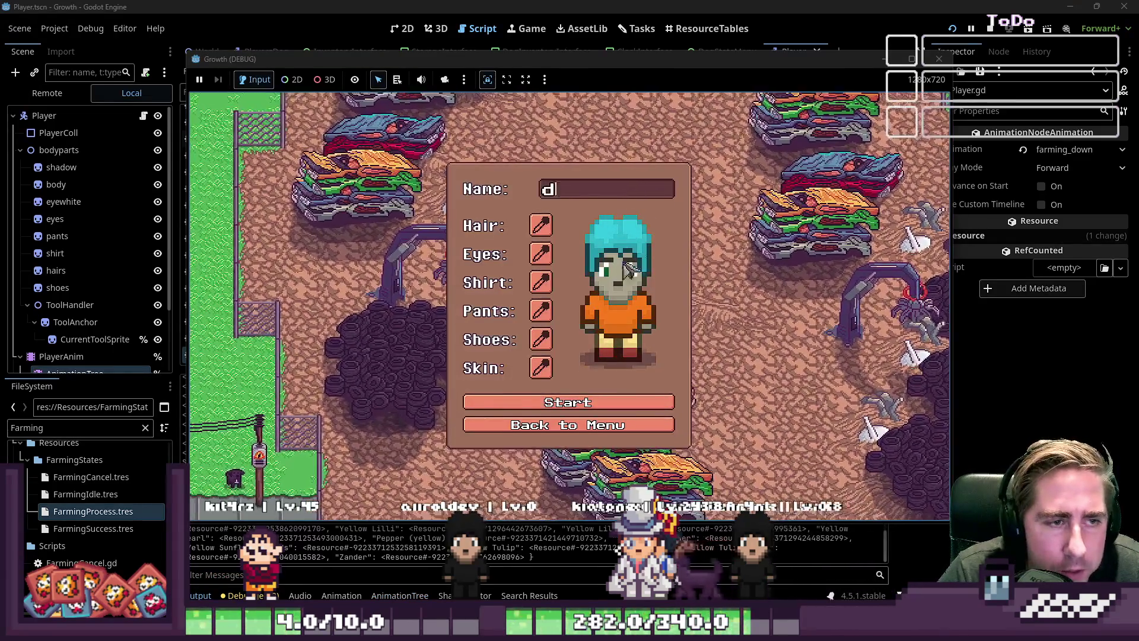
pyautogui.click(593, 409)
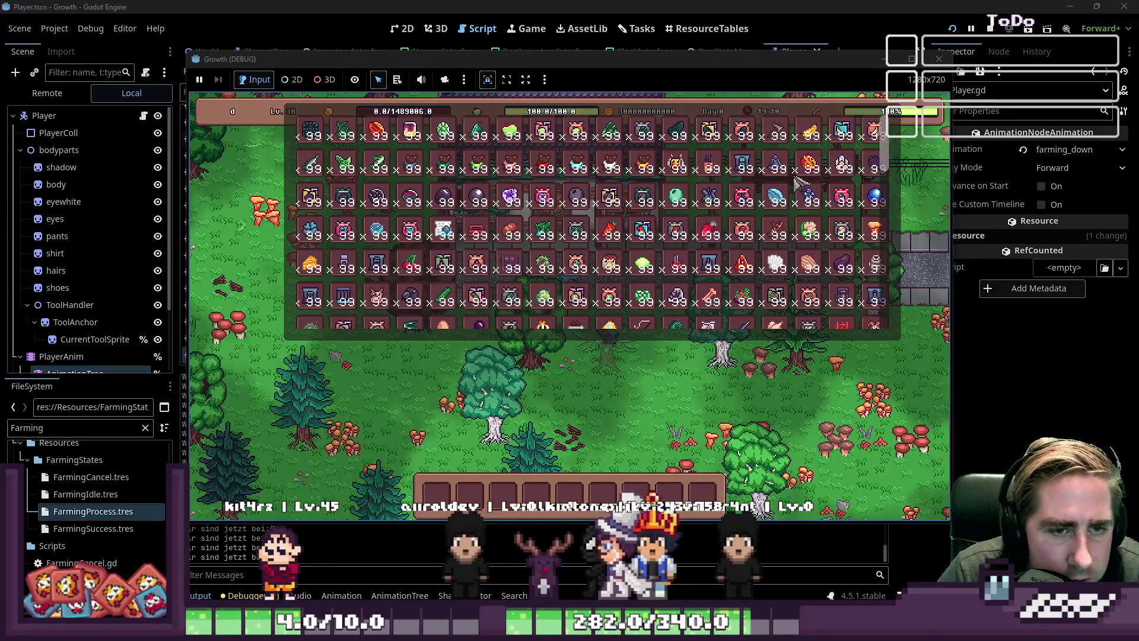
# Walk the player diagonally, face up and swing the axe, then bring the editor forward.
pyautogui.press('i')
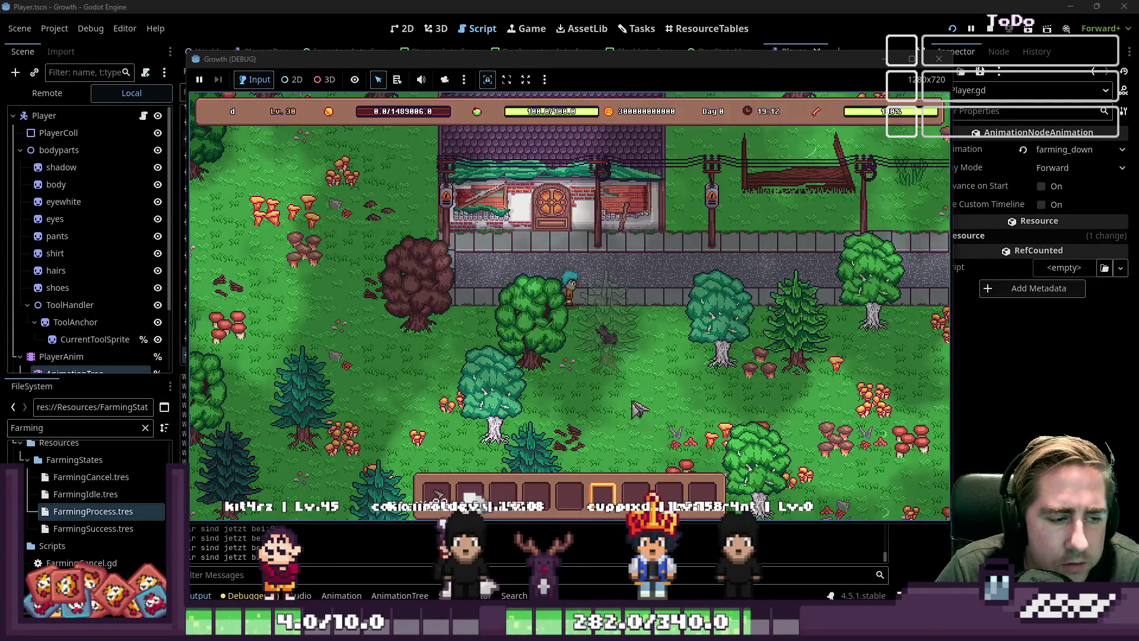
pyautogui.press('1')
pyautogui.press('d')
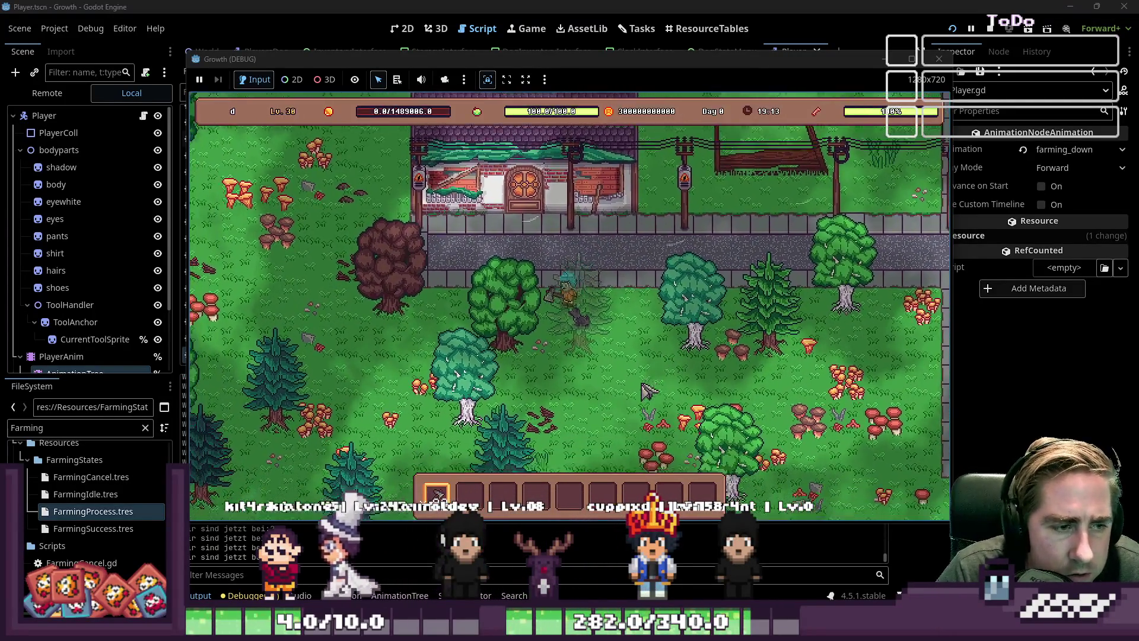
pyautogui.press('s')
pyautogui.press('a')
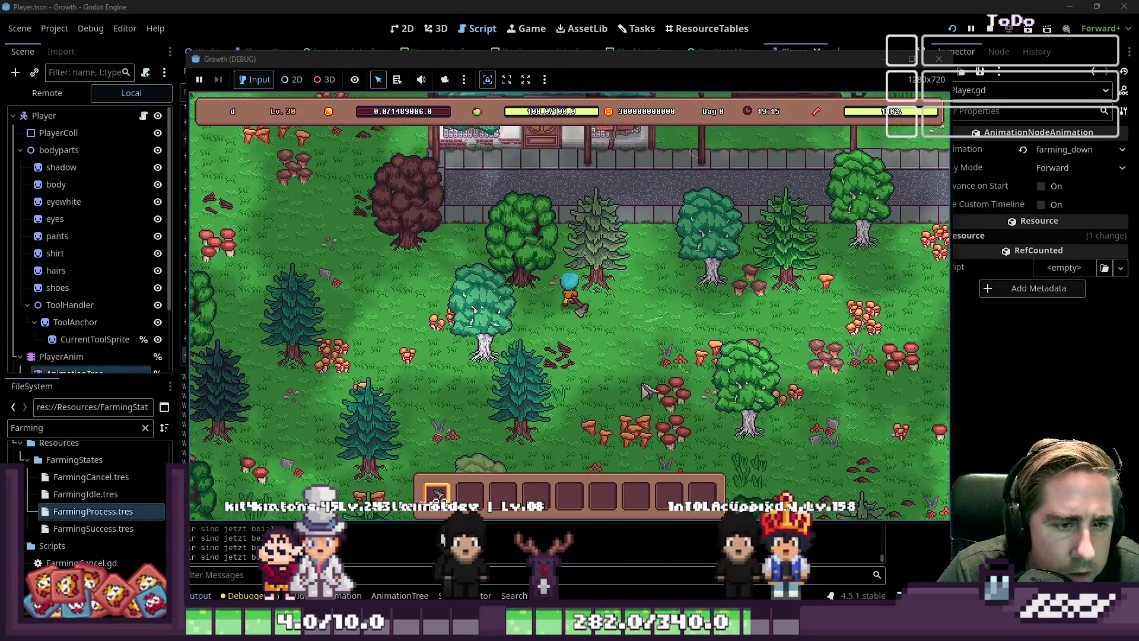
pyautogui.press('w')
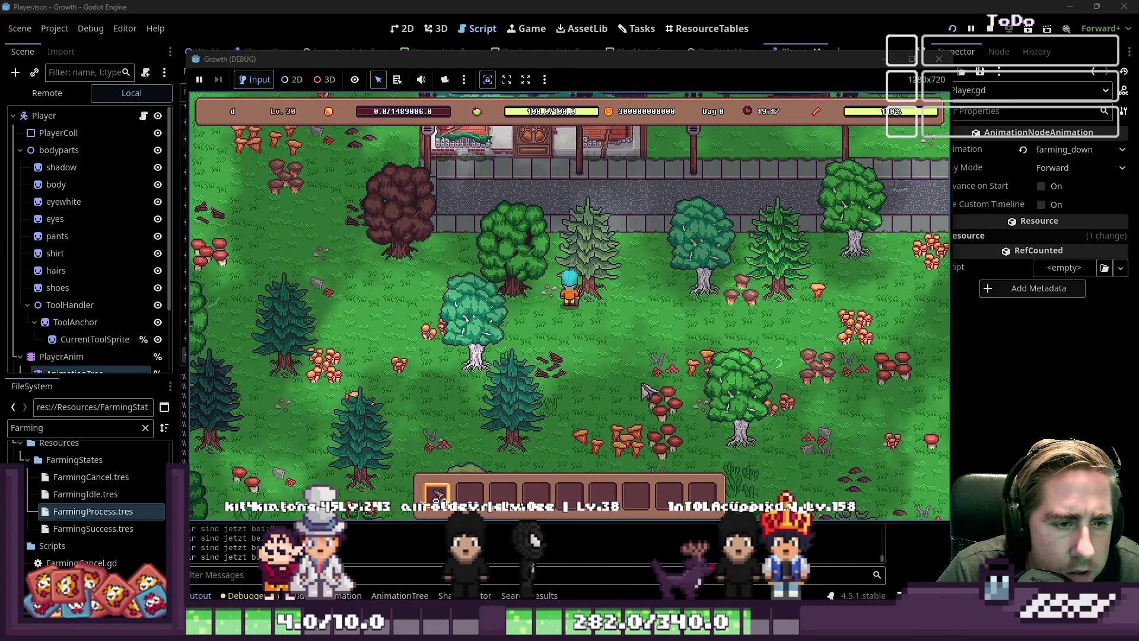
pyautogui.click(647, 392)
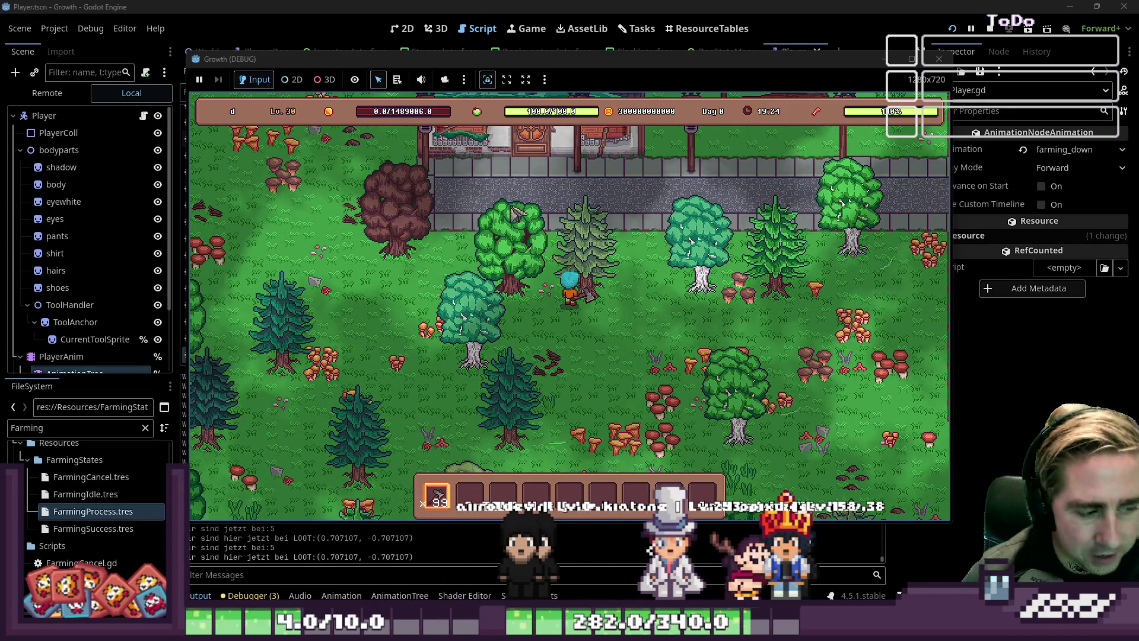
pyautogui.click(468, 6)
pyautogui.scroll(-3, 609, 208)
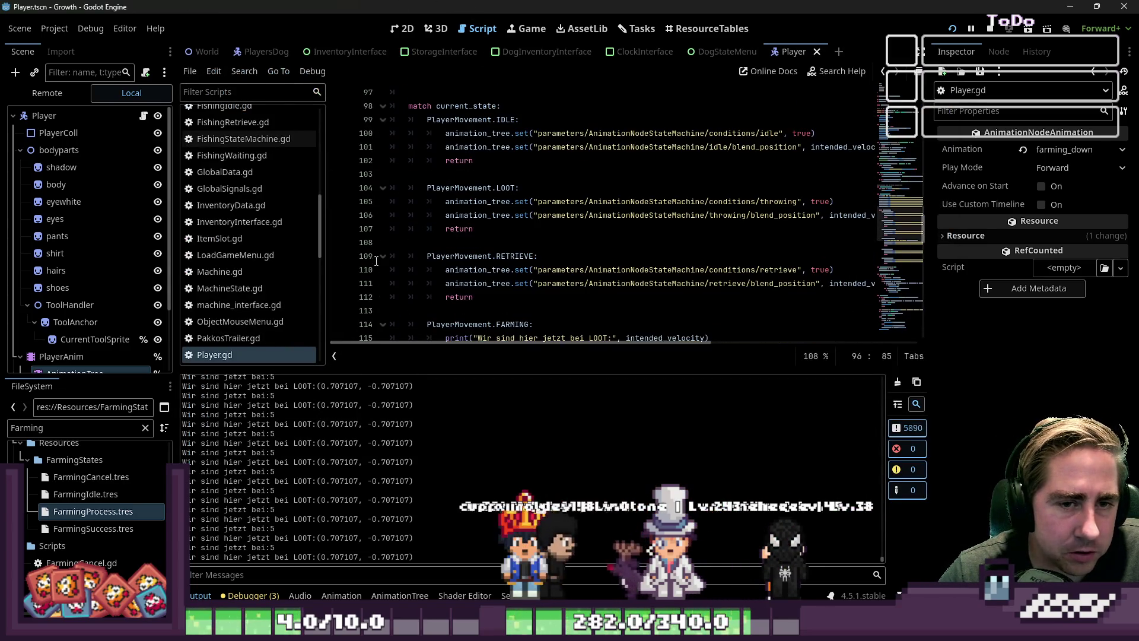
# In the Remote tree's AnimationTree, set the Farming blend position to 0, 0.
pyautogui.scroll(-3, 42, 337)
pyautogui.click(89, 308)
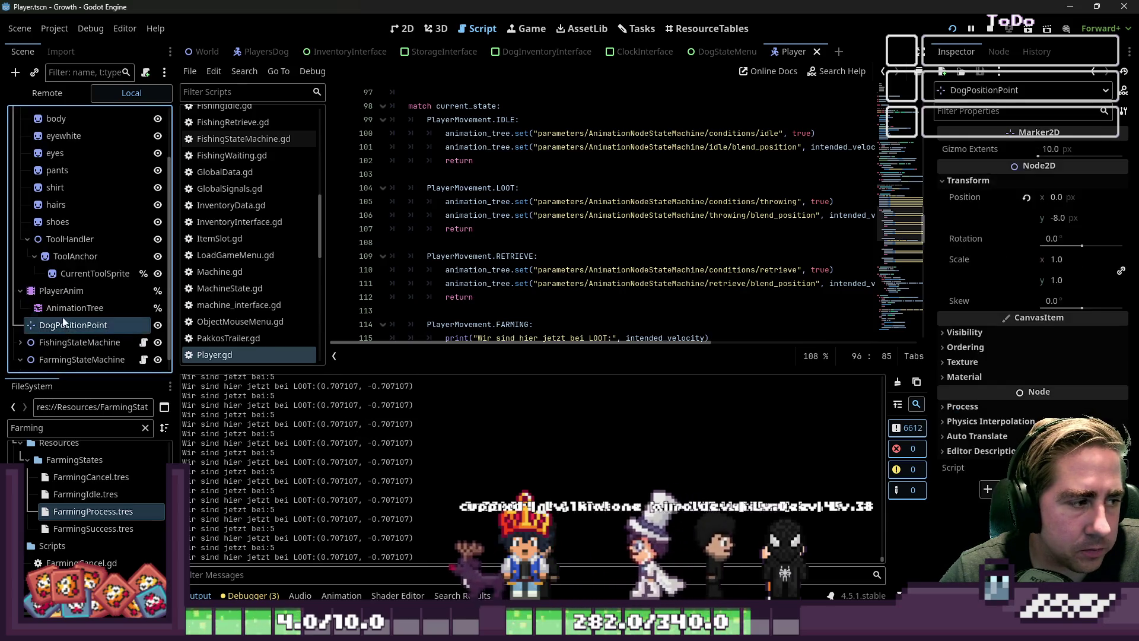
pyautogui.click(47, 93)
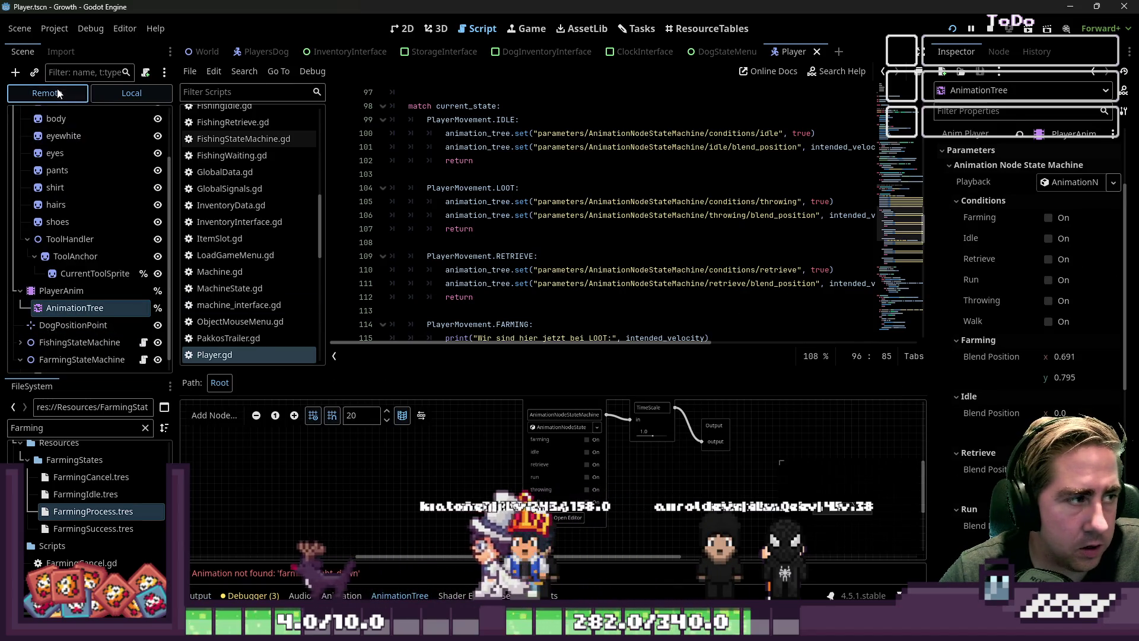
pyautogui.scroll(-2, 998, 310)
pyautogui.click(1078, 303)
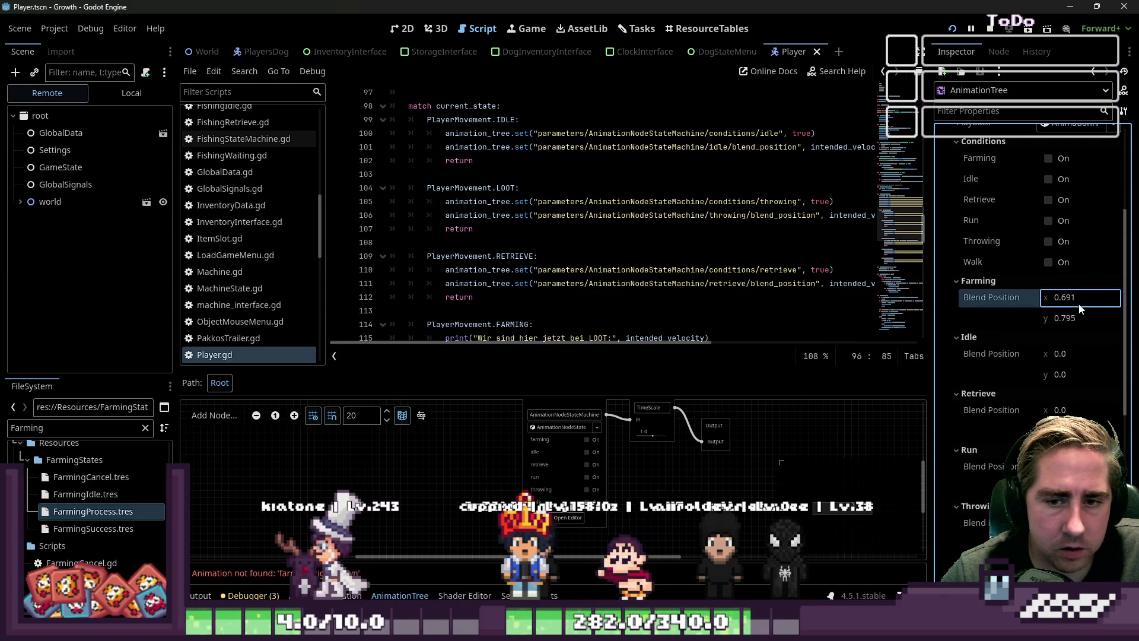
pyautogui.write('0')
pyautogui.press('Tab')
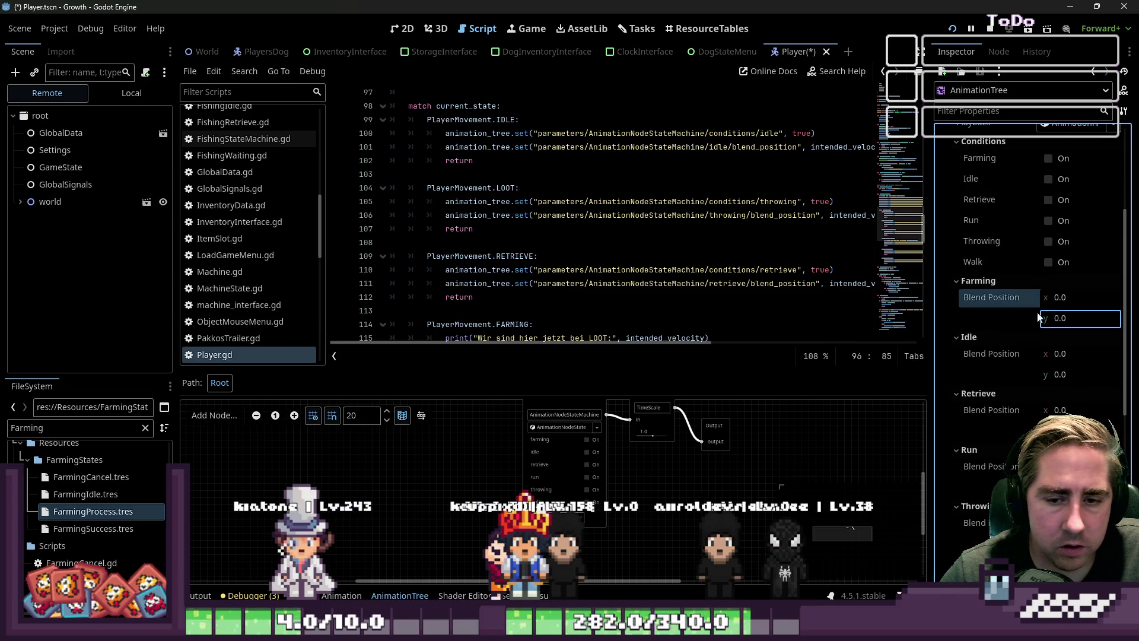
pyautogui.press('Return')
# Expand the live world, Player and PlayerAnim nodes, review the AnimationTree parameters, and return to the game.
pyautogui.click(15, 202)
pyautogui.scroll(-5, 71, 267)
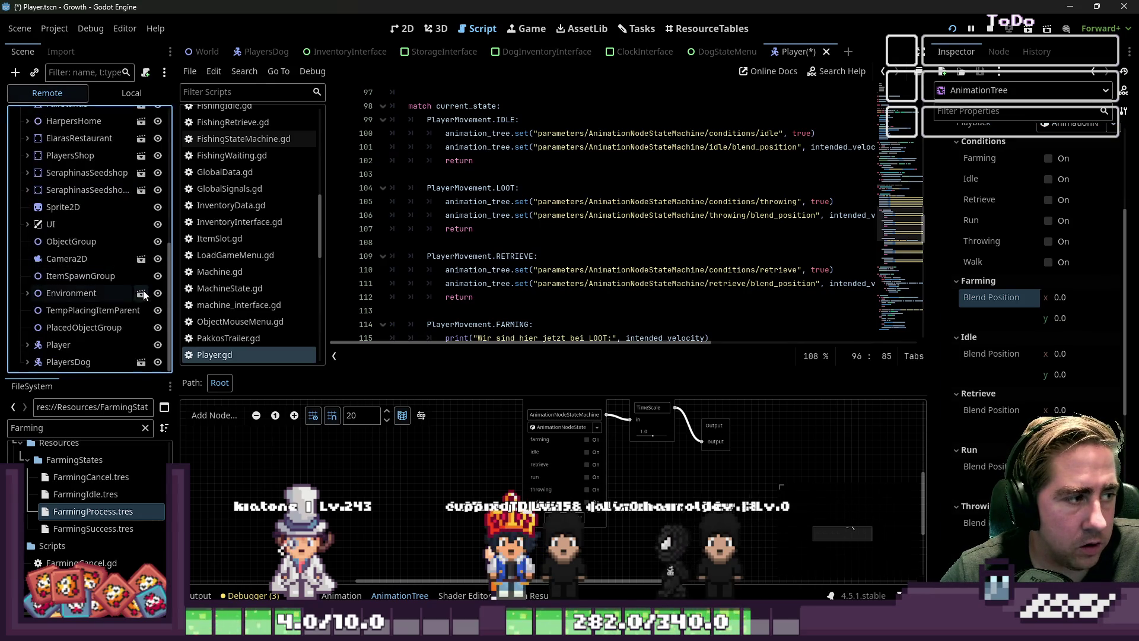
pyautogui.click(111, 345)
pyautogui.scroll(-10, 1050, 256)
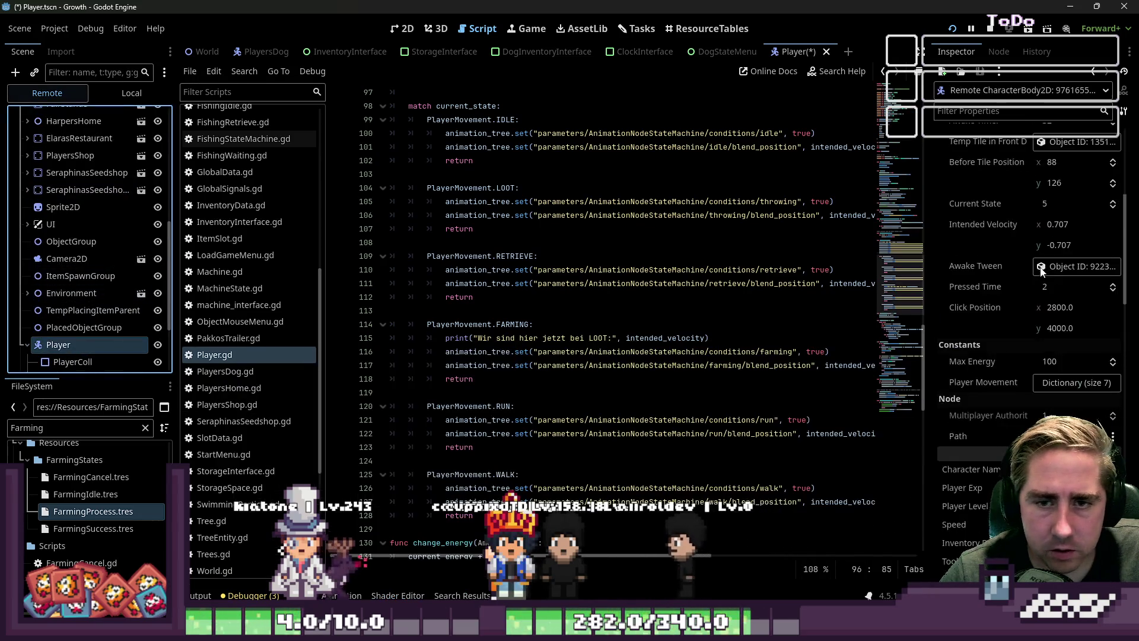
pyautogui.scroll(-3, 50, 315)
pyautogui.press('Down')
pyautogui.press('Down')
pyautogui.press('Down')
pyautogui.press('Right')
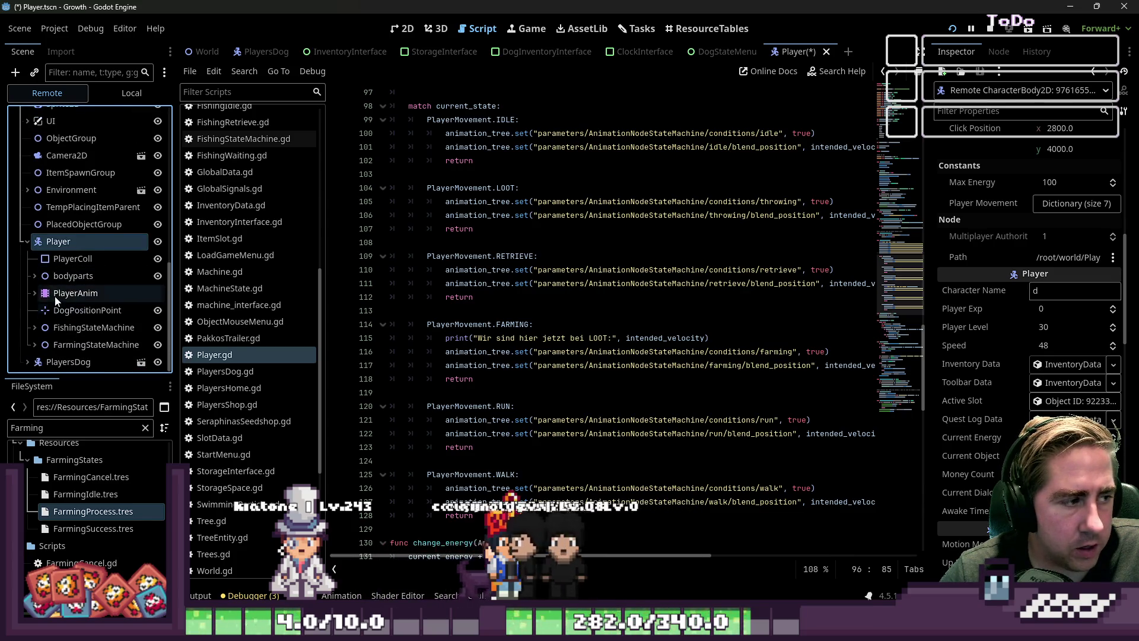
pyautogui.click(49, 310)
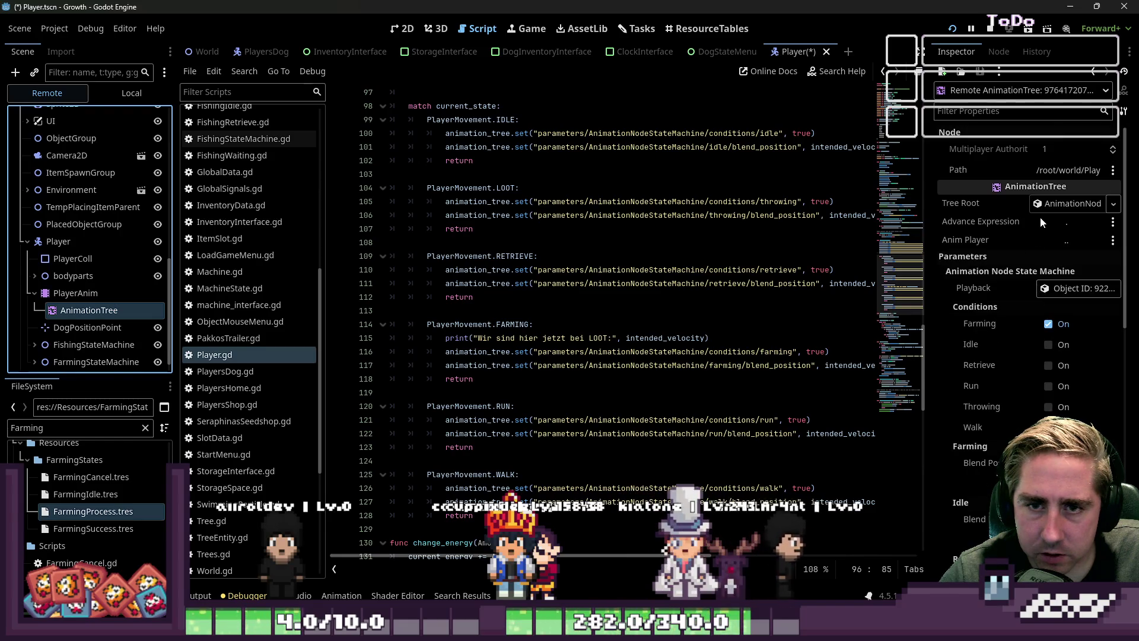
pyautogui.scroll(-5, 1031, 266)
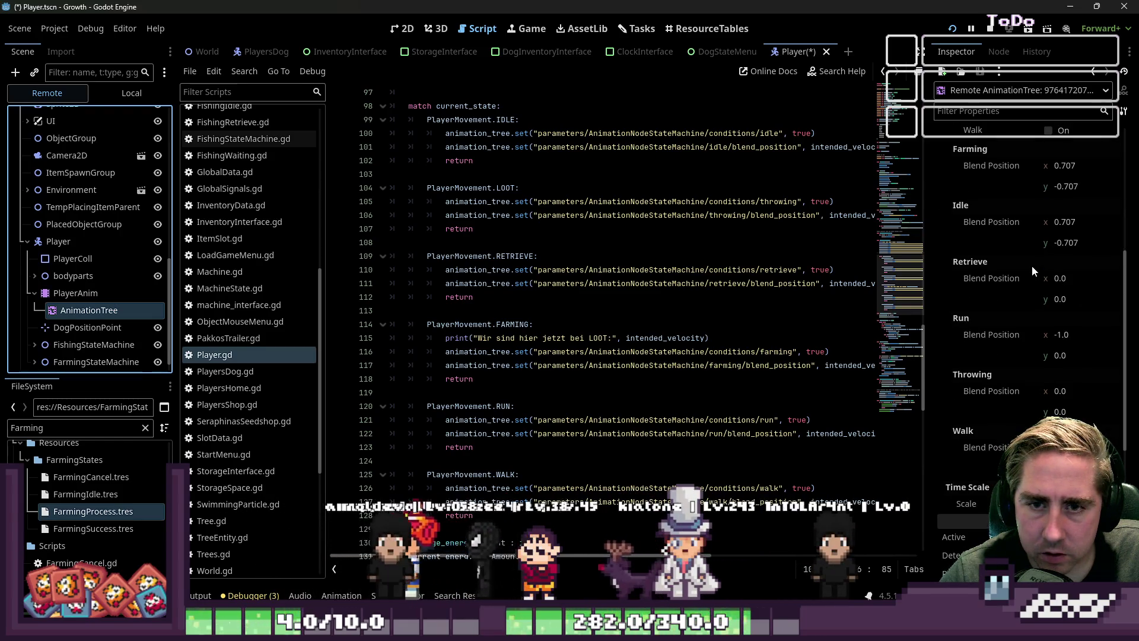
pyautogui.scroll(1, 1032, 264)
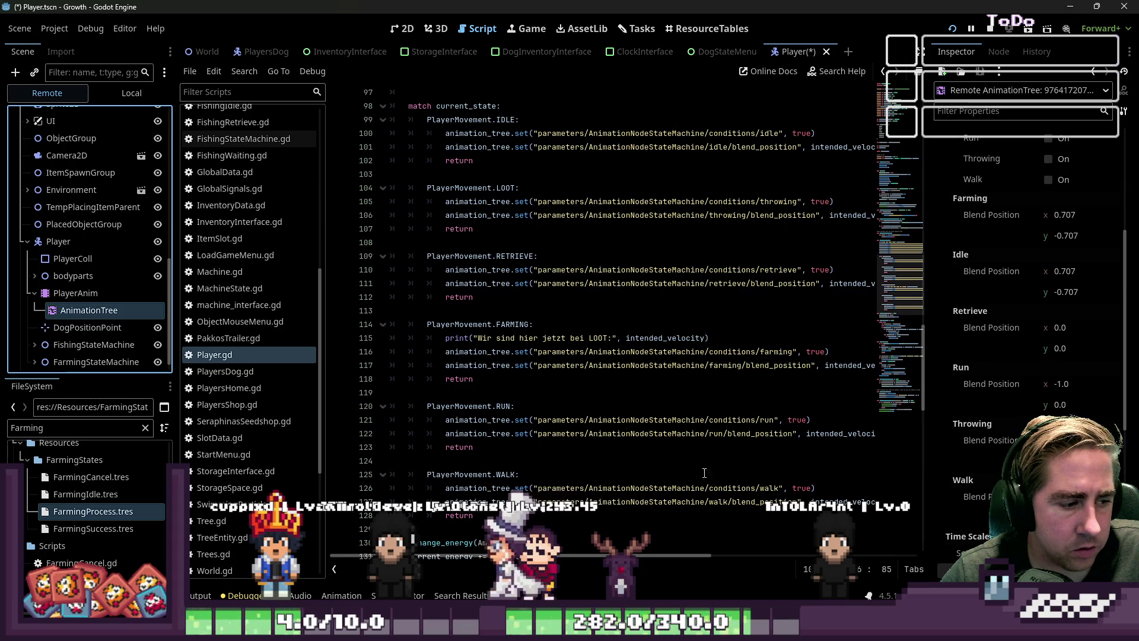
pyautogui.hotkey('alt', 'Tab')
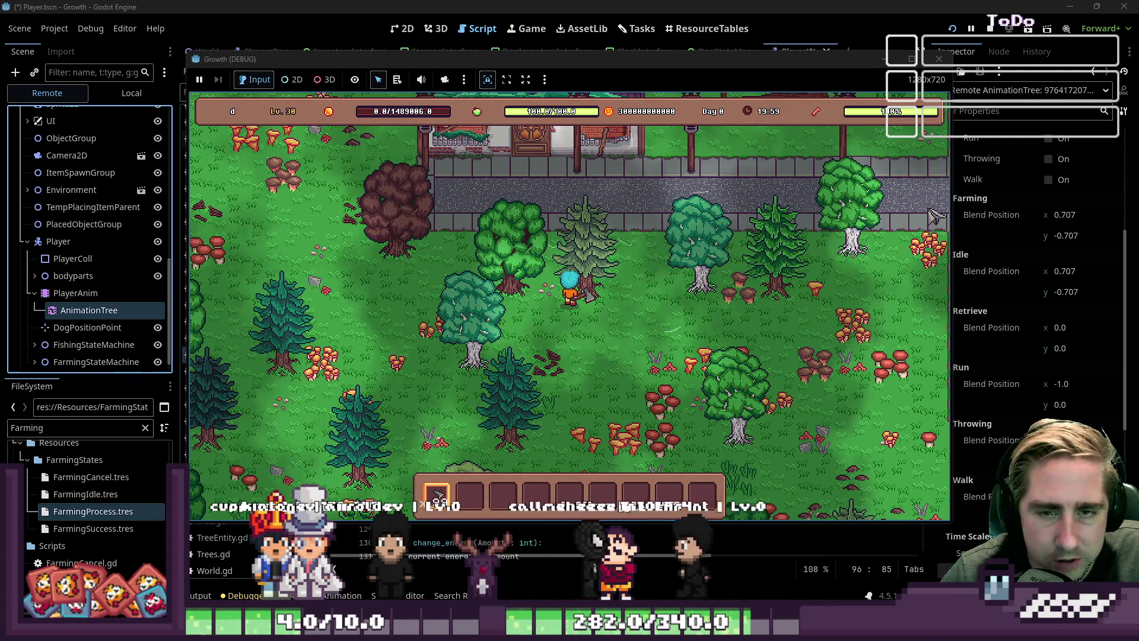
# Stop the running game and open the Player AnimationTree's state machine editor.
pyautogui.click(939, 58)
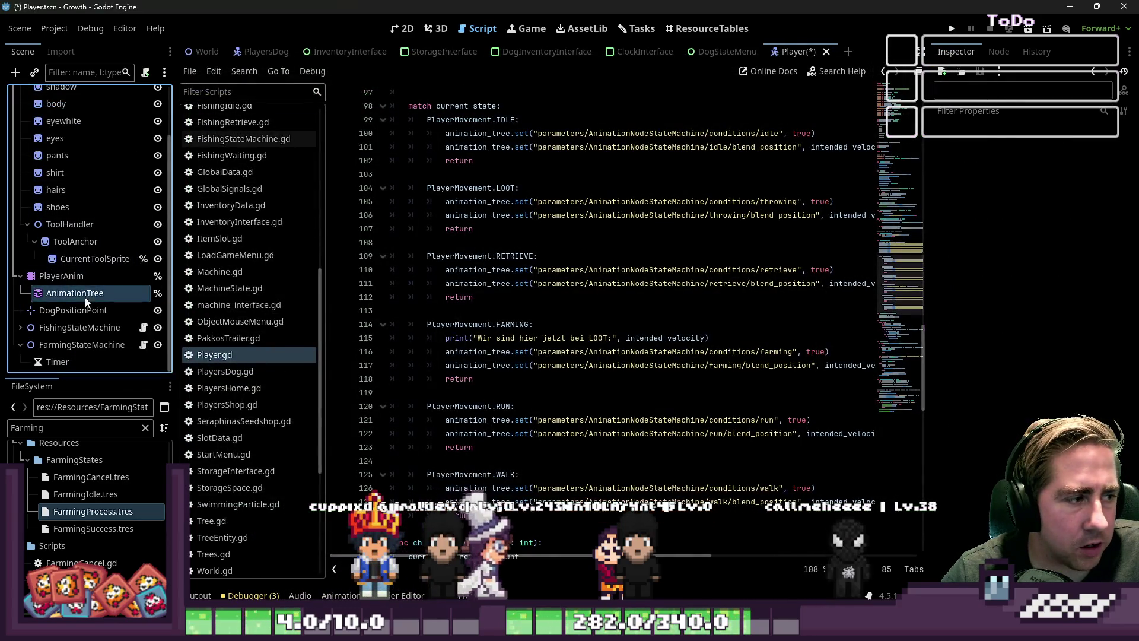
pyautogui.click(85, 298)
pyautogui.click(565, 518)
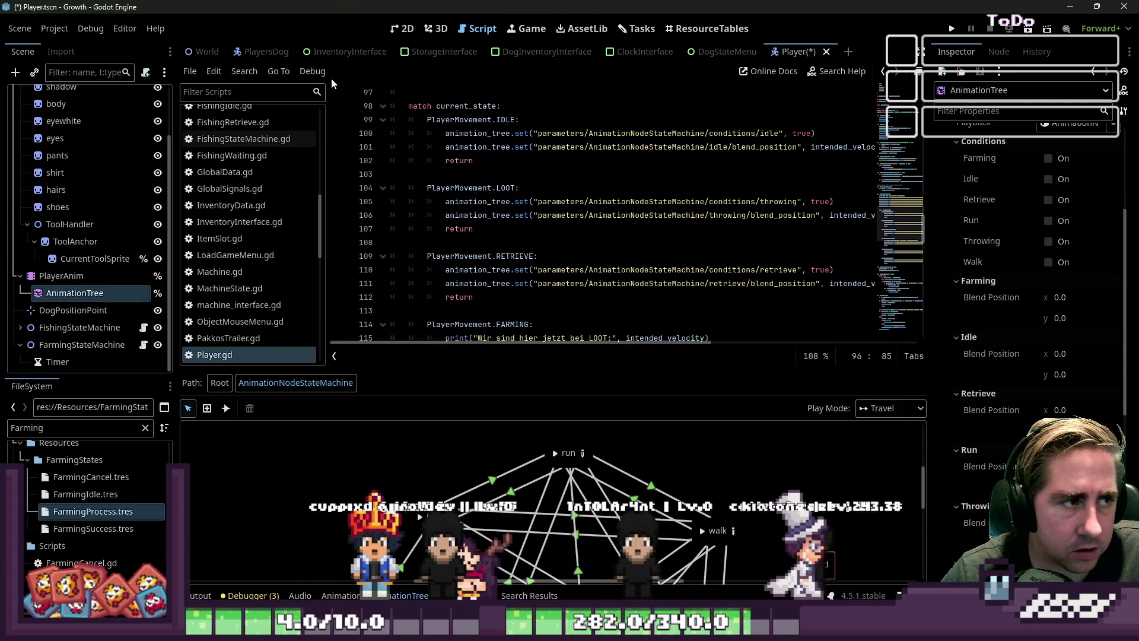
# Visit the PlayersDog scene and back, then reselect AnimationTree and reopen its state machine.
pyautogui.click(253, 52)
pyautogui.click(54, 95)
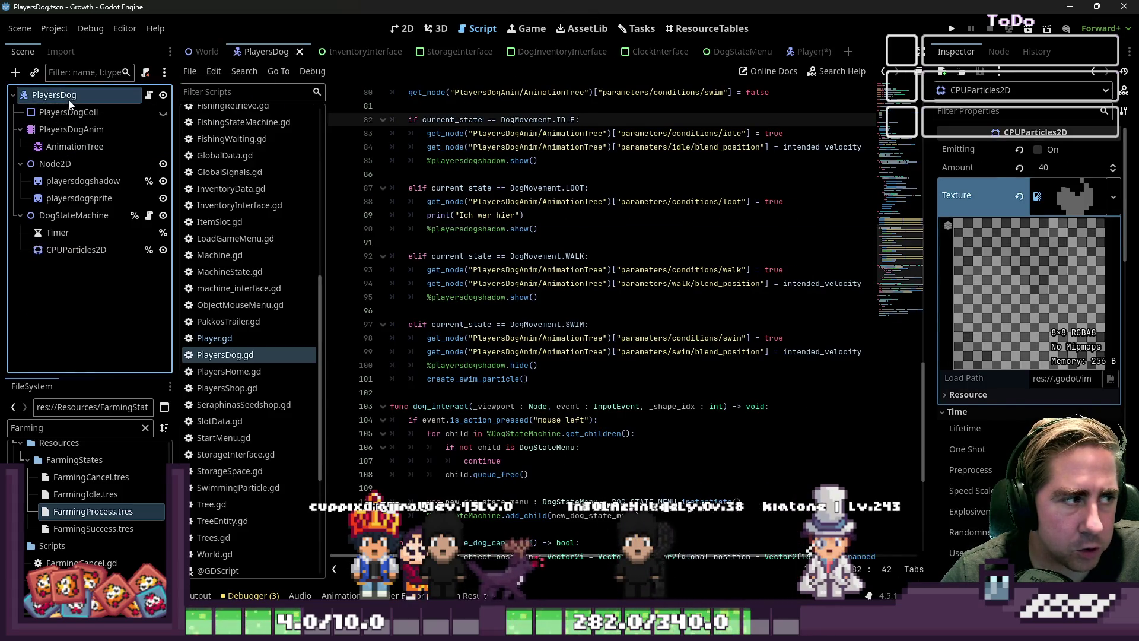
pyautogui.click(804, 52)
pyautogui.scroll(-8, 629, 160)
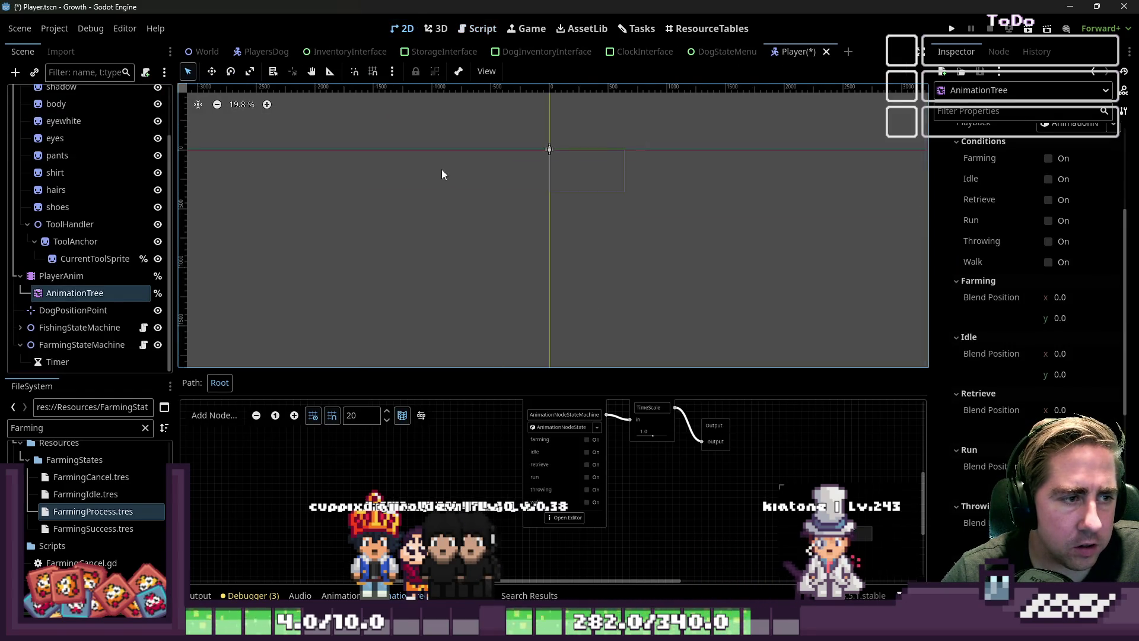
pyautogui.scroll(13, 593, 130)
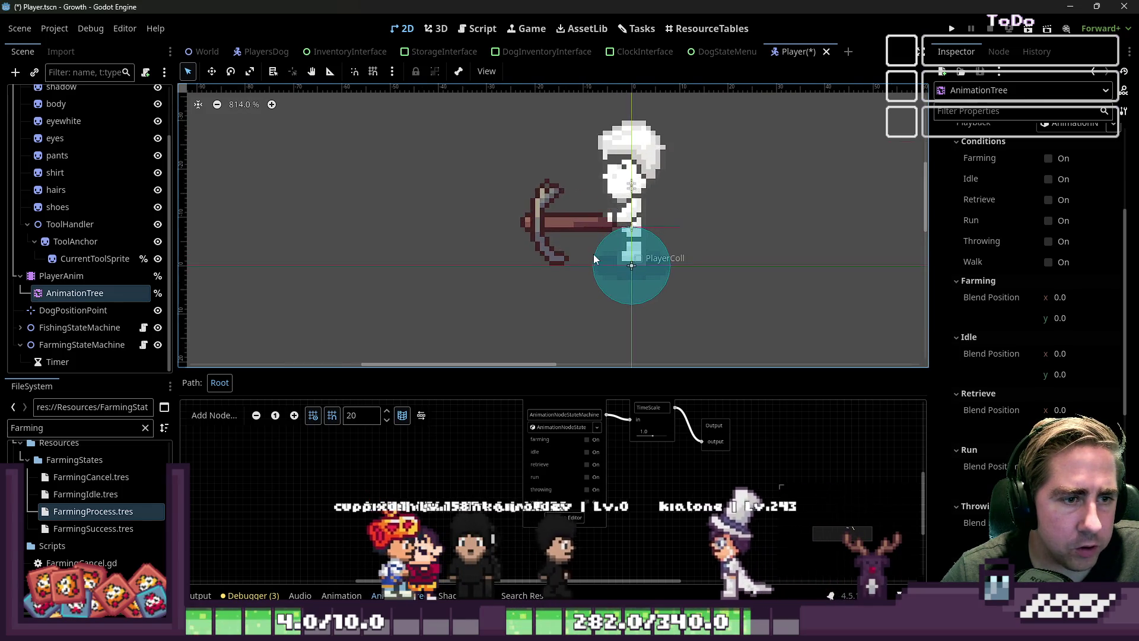
pyautogui.click(61, 276)
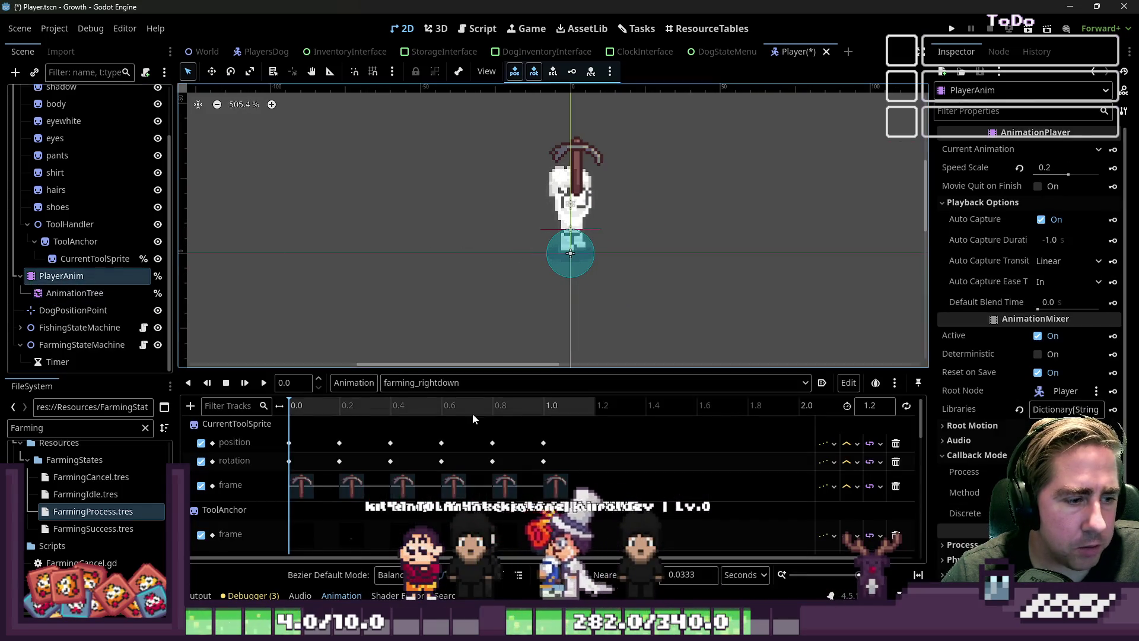
pyautogui.click(61, 293)
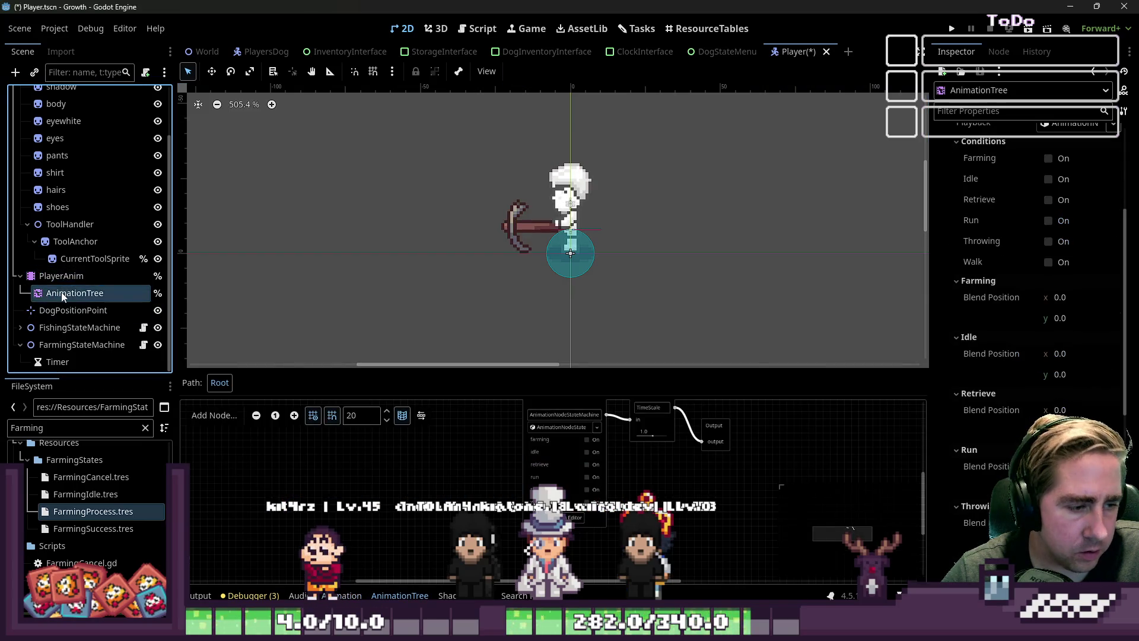
pyautogui.click(575, 517)
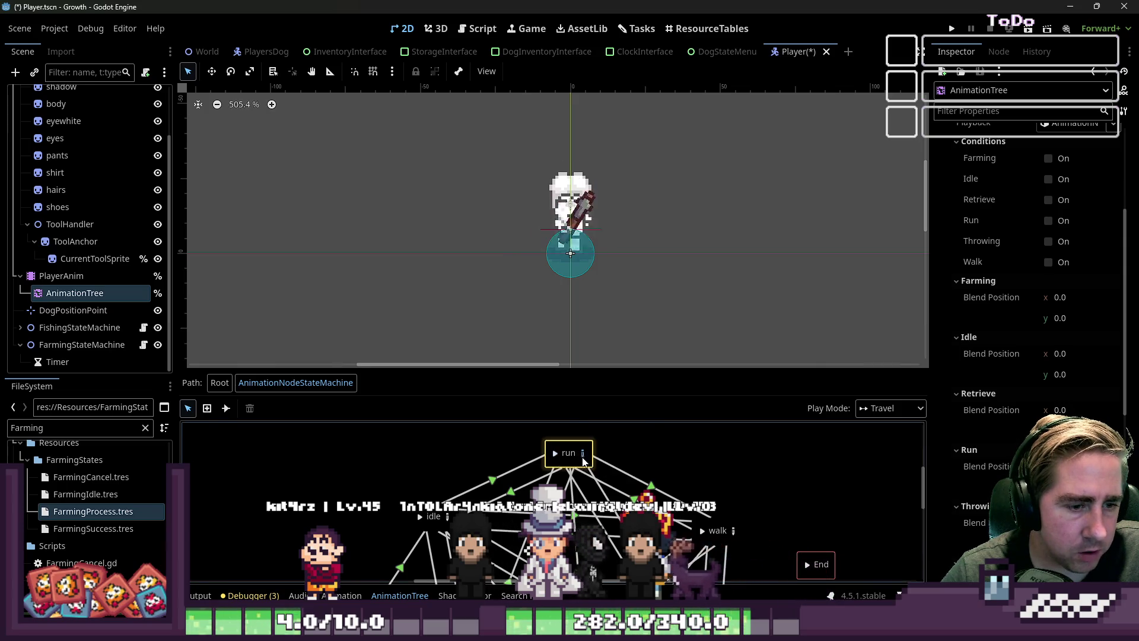
# Open the run blend space and sweep the preview blend position right and left.
pyautogui.doubleClick(559, 457)
pyautogui.click(373, 468)
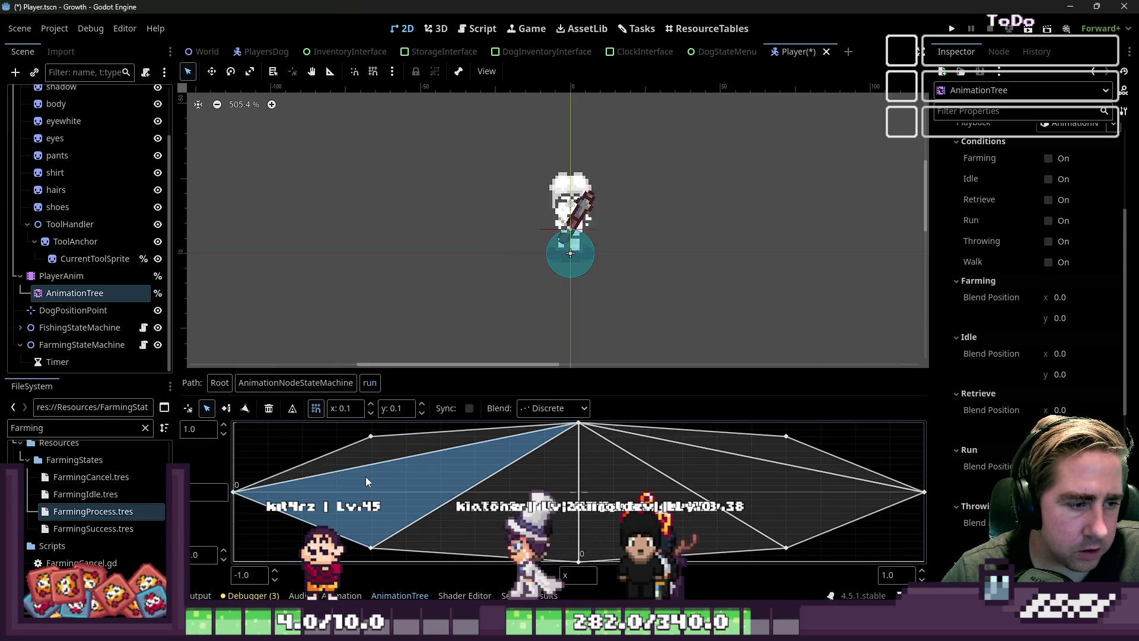
pyautogui.click(245, 408)
pyautogui.click(193, 406)
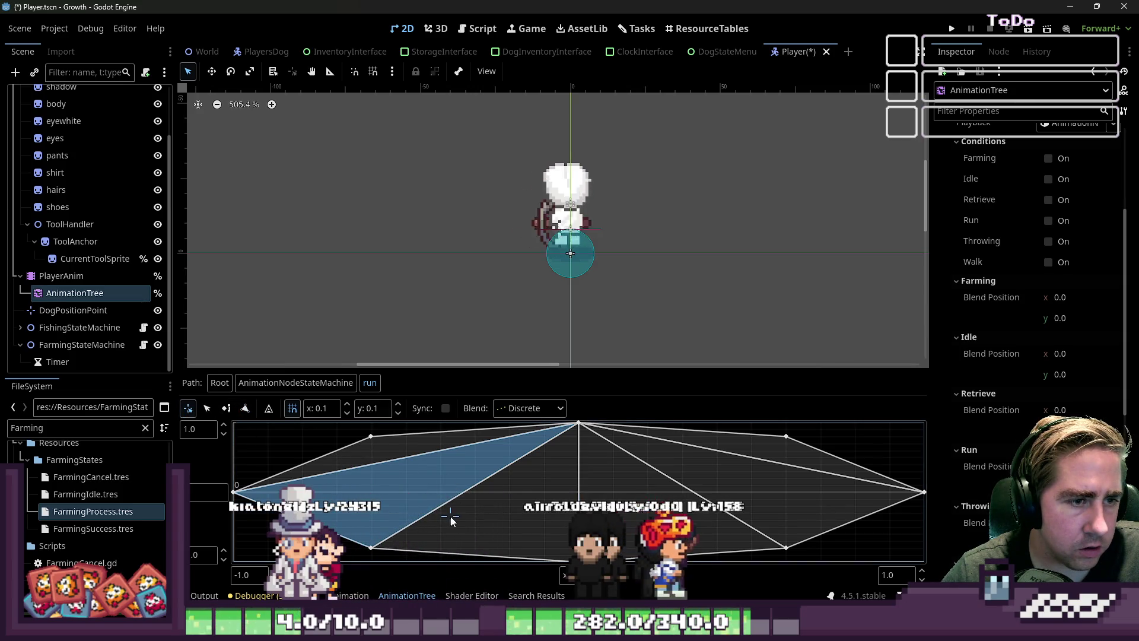
pyautogui.click(719, 473)
pyautogui.moveTo(719, 473); pyautogui.dragTo(505, 460)
pyautogui.moveTo(513, 529)
pyautogui.mouseDown()
pyautogui.moveTo(570, 453)
pyautogui.moveTo(677, 511)
pyautogui.mouseUp()
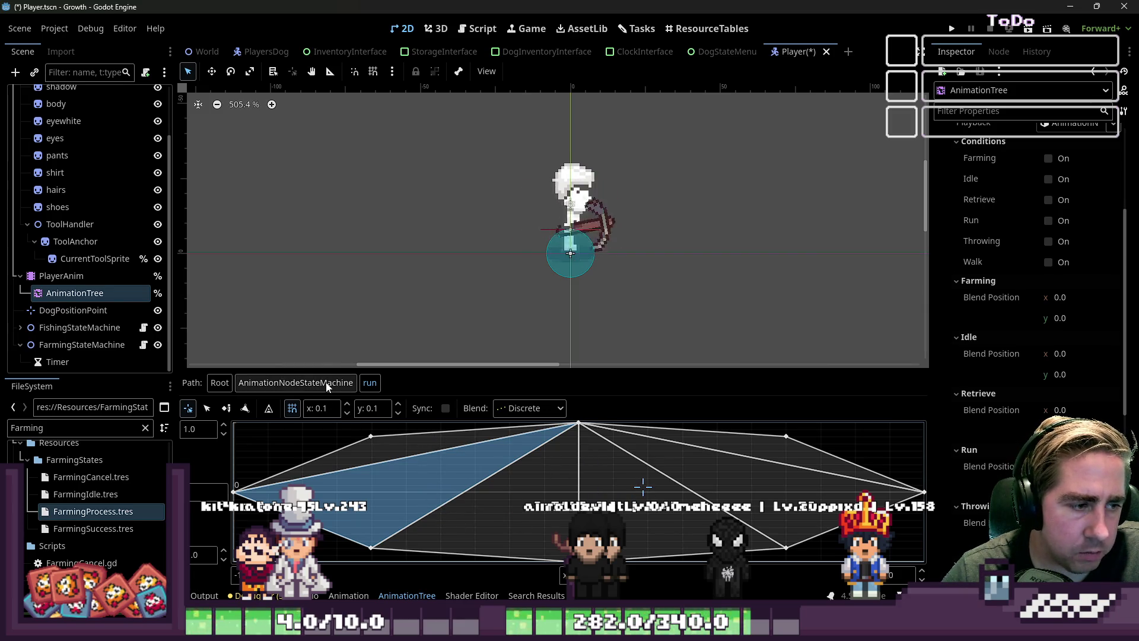
pyautogui.click(255, 382)
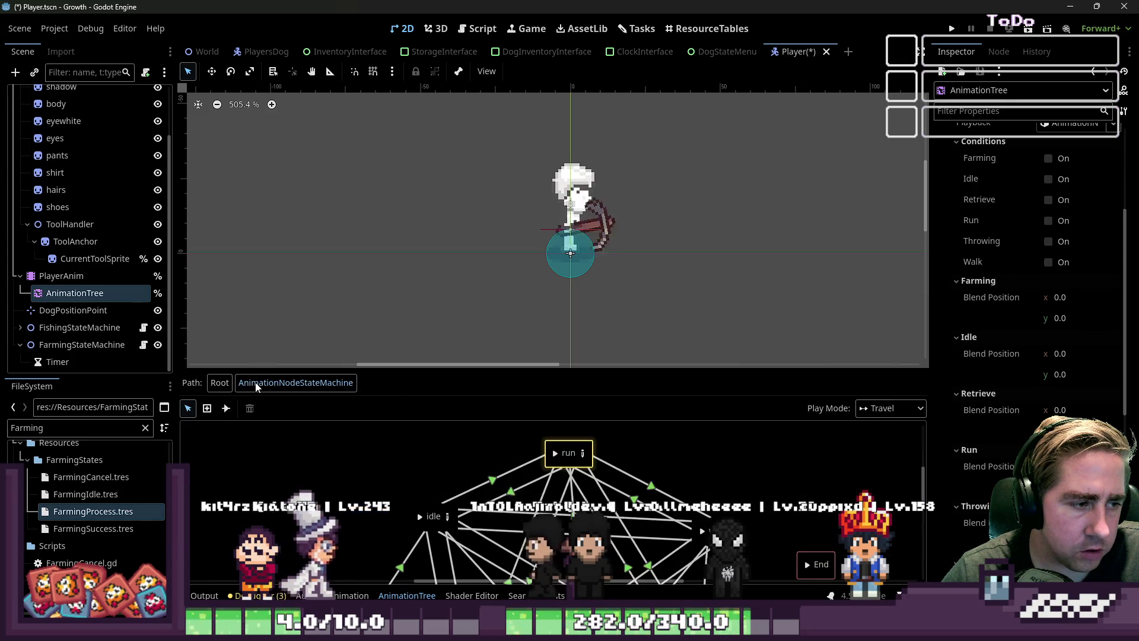
# Reopen run to preview far-right and left positions, then return to an enlarged state machine graph.
pyautogui.click(568, 453)
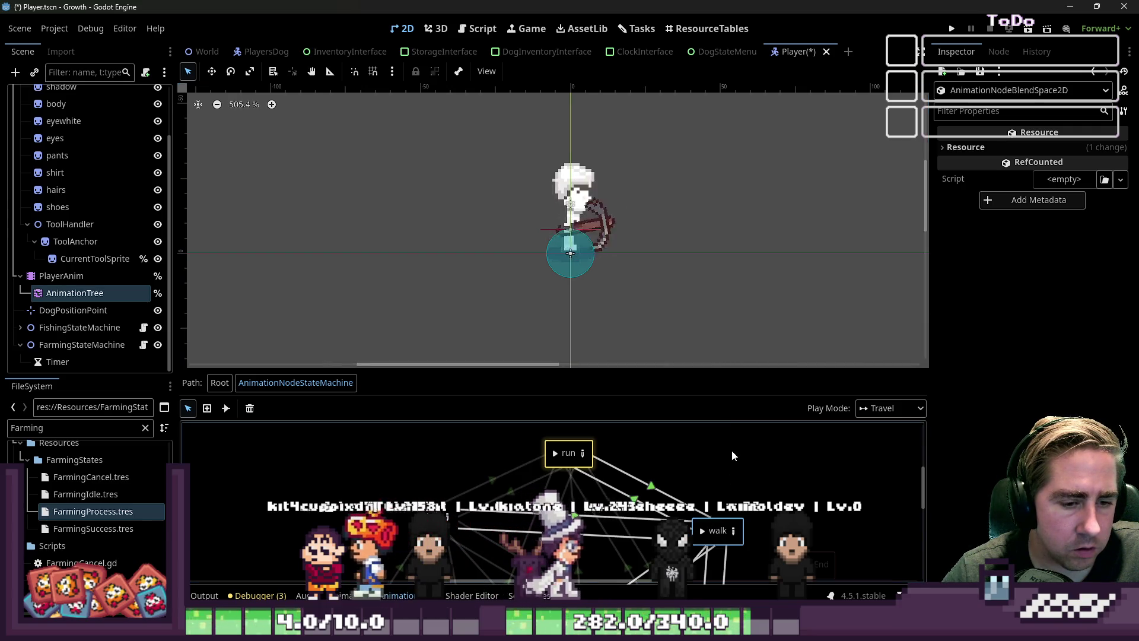
pyautogui.click(583, 453)
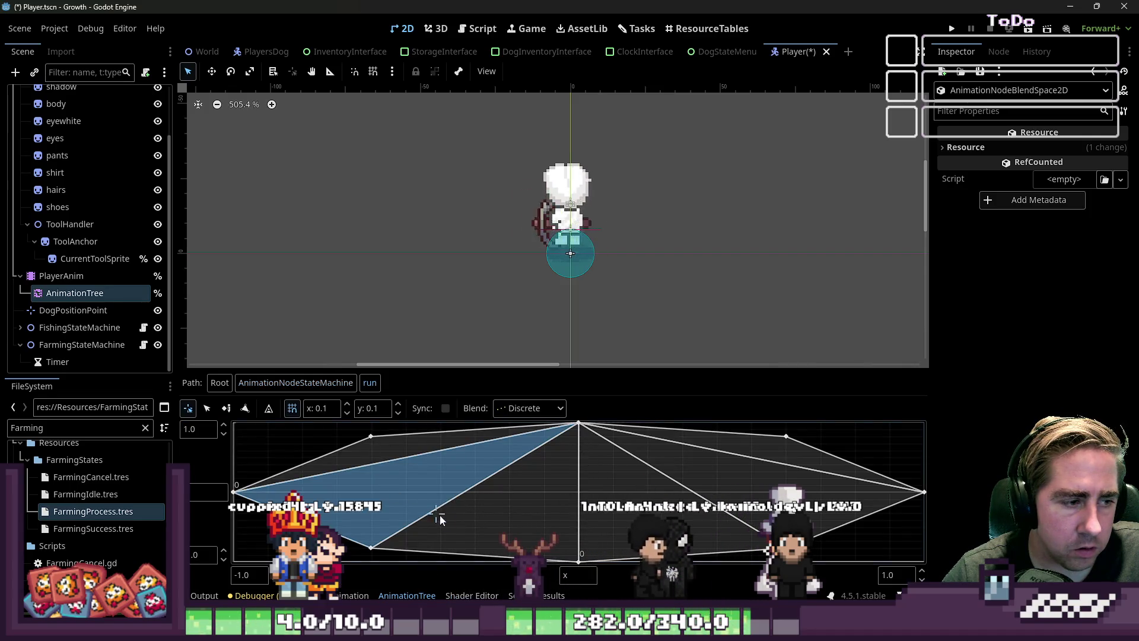
pyautogui.click(696, 489)
pyautogui.click(447, 498)
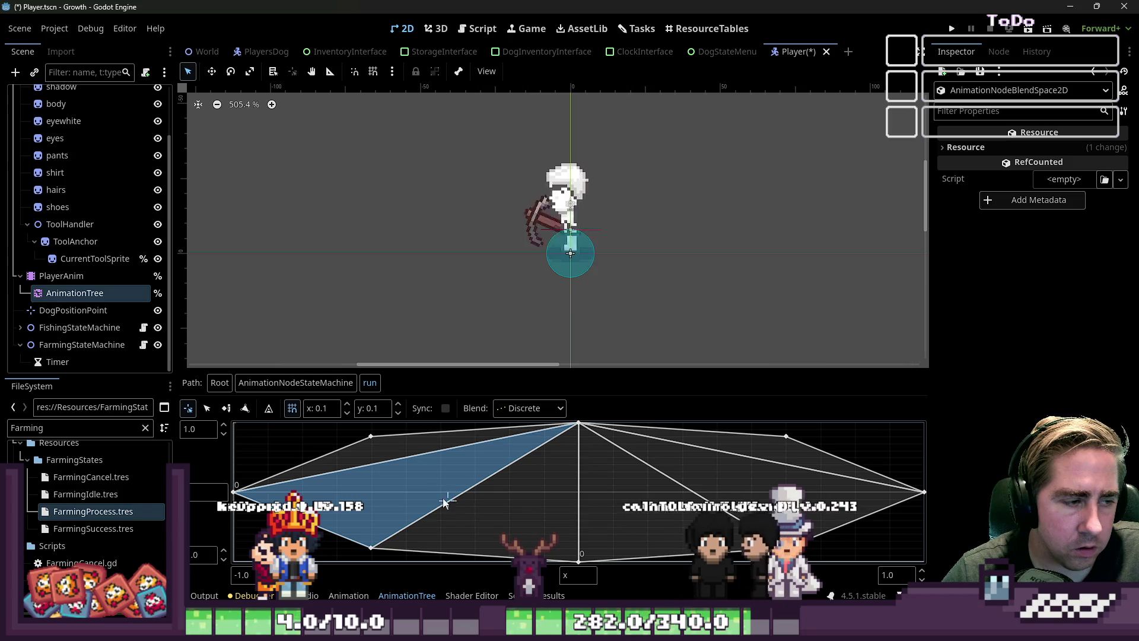
pyautogui.click(311, 383)
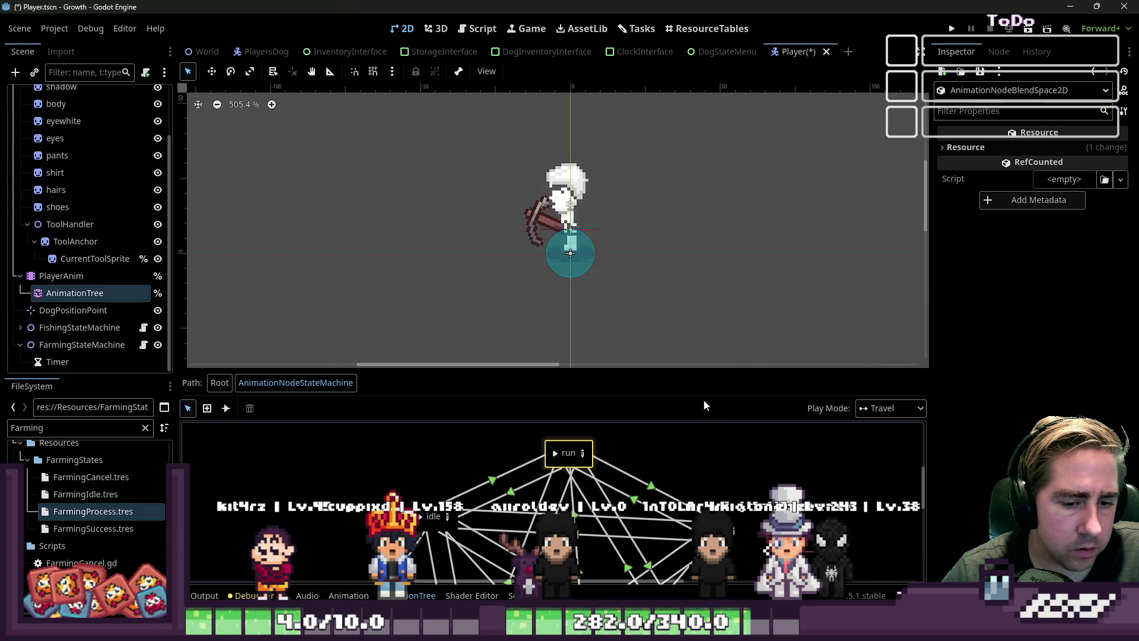
pyautogui.moveTo(683, 369)
pyautogui.mouseDown()
pyautogui.moveTo(682, 131)
pyautogui.moveTo(682, 173)
pyautogui.mouseUp()
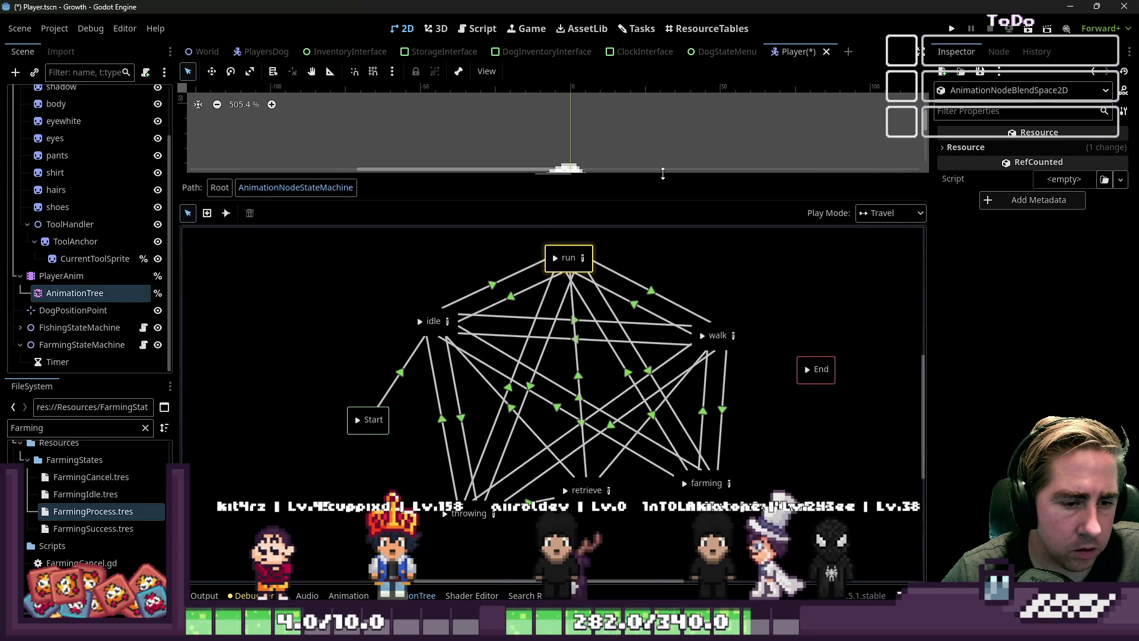
# Nudge the farming state up-right and draw a transition from farming to End.
pyautogui.moveTo(729, 482); pyautogui.dragTo(741, 467)
pyautogui.rightClick(741, 463)
pyautogui.press('Escape')
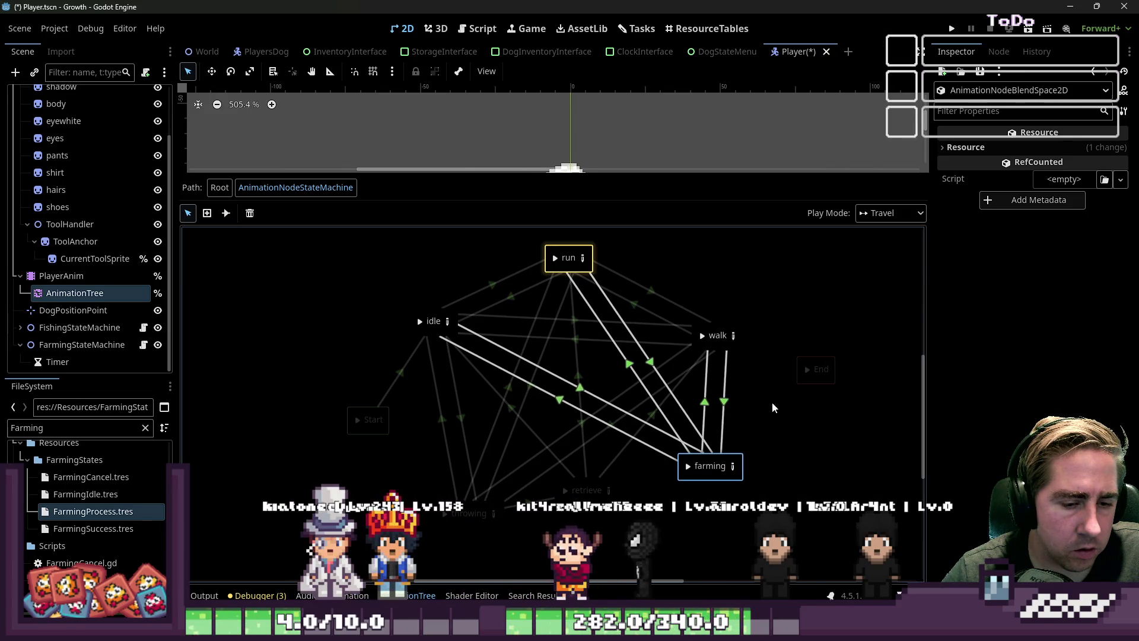
pyautogui.click(740, 468)
pyautogui.rightClick(740, 467)
pyautogui.press('Escape')
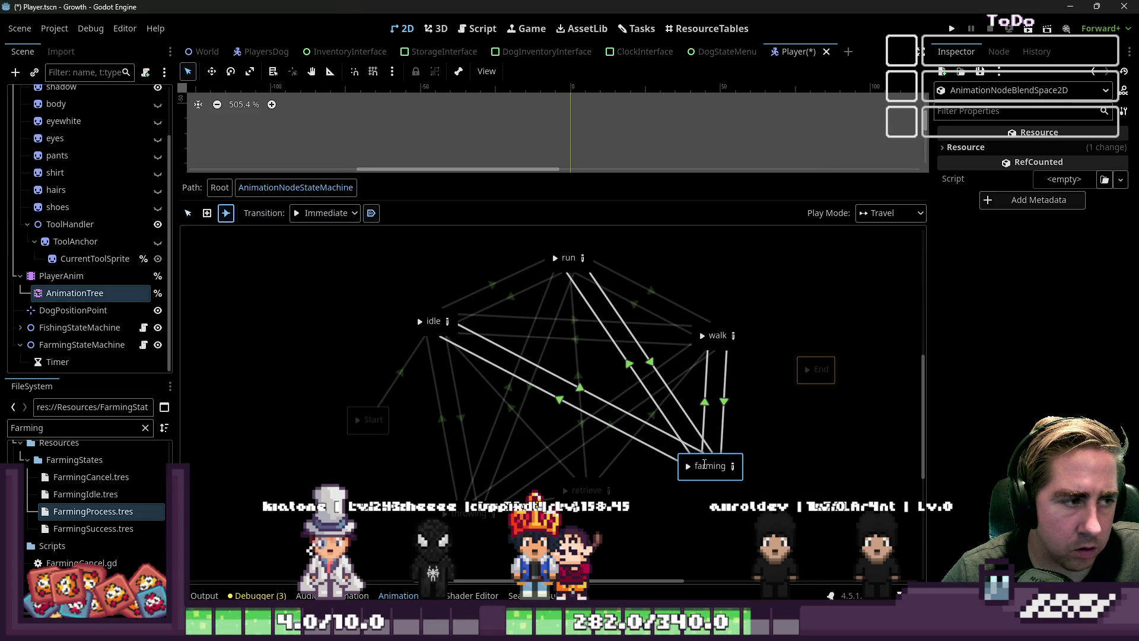
pyautogui.moveTo(812, 381); pyautogui.dragTo(814, 386)
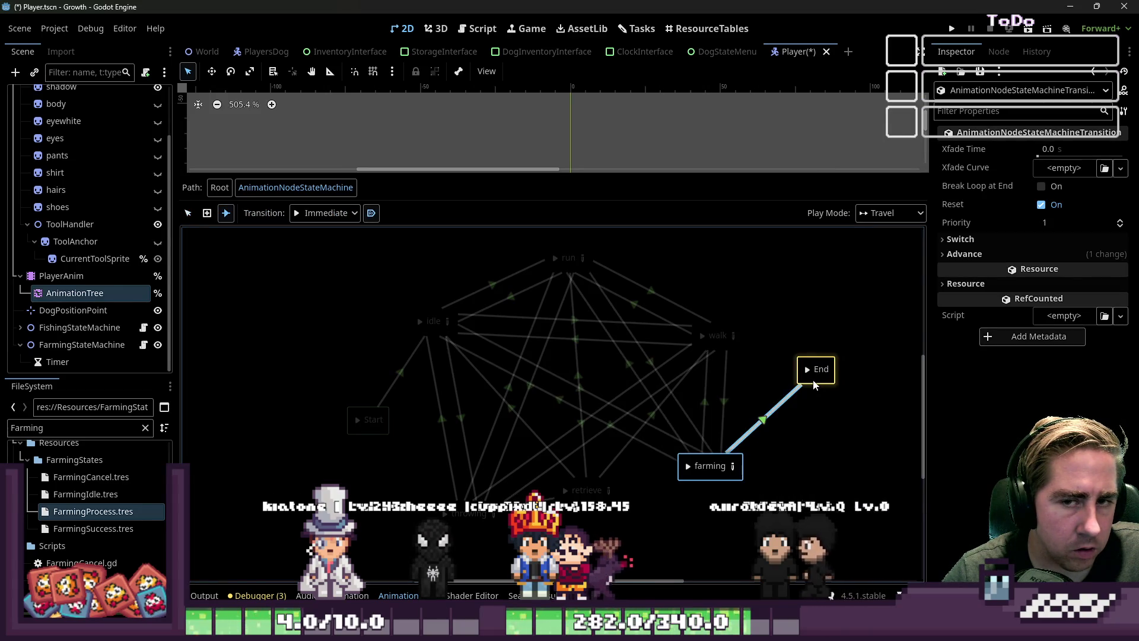
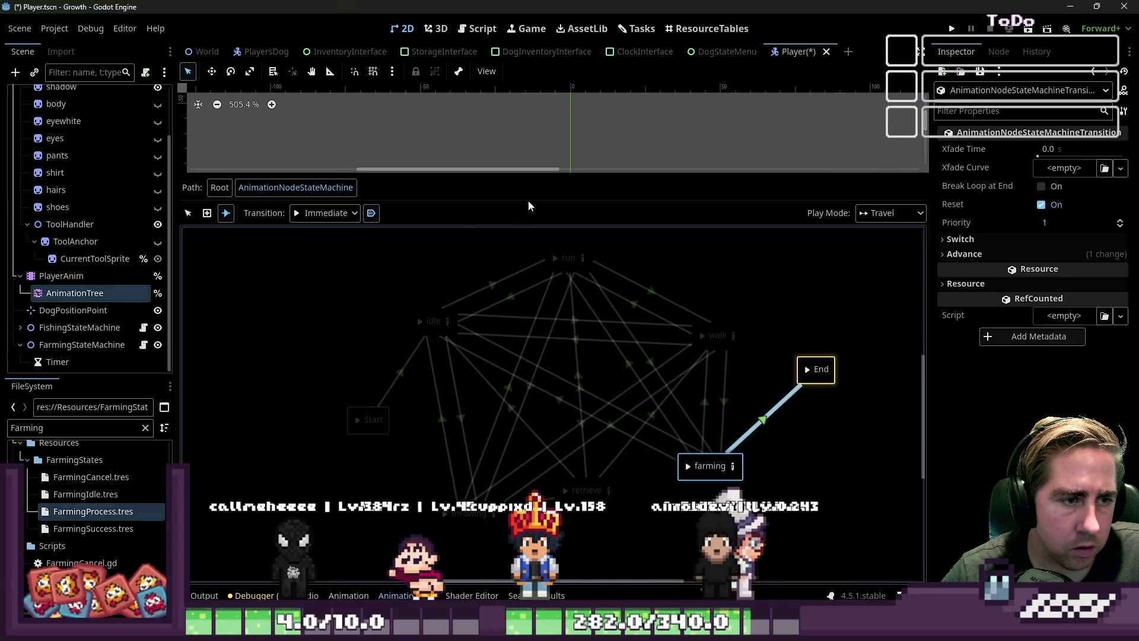
# Set the farming→End transition's Switch Mode to At End, then save and run the game with F5.
pyautogui.click(762, 419)
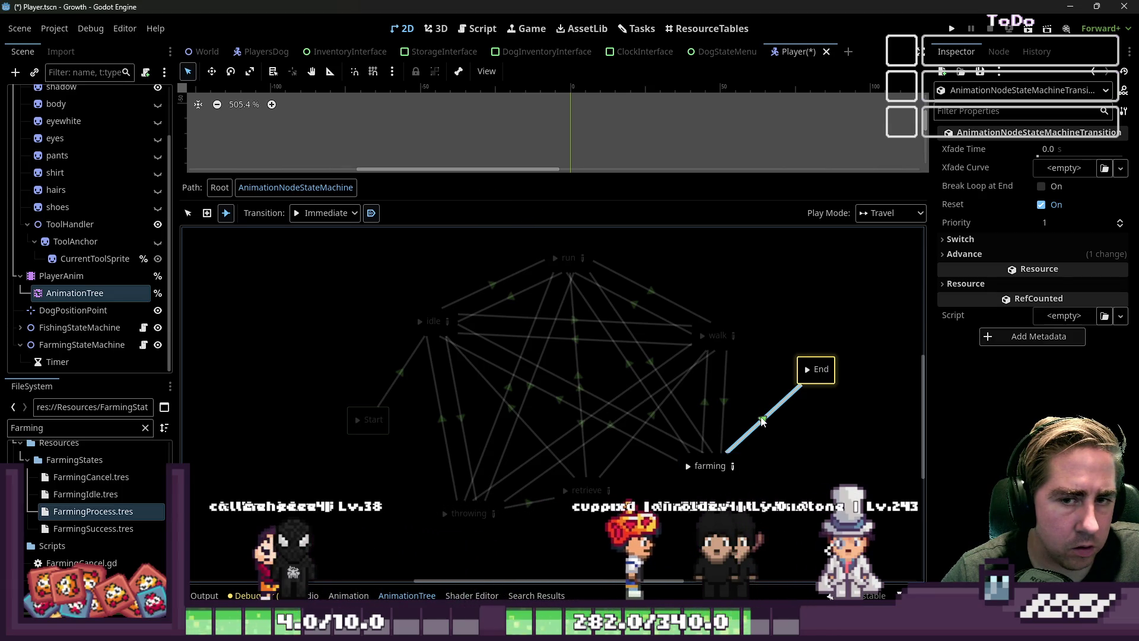
pyautogui.click(962, 239)
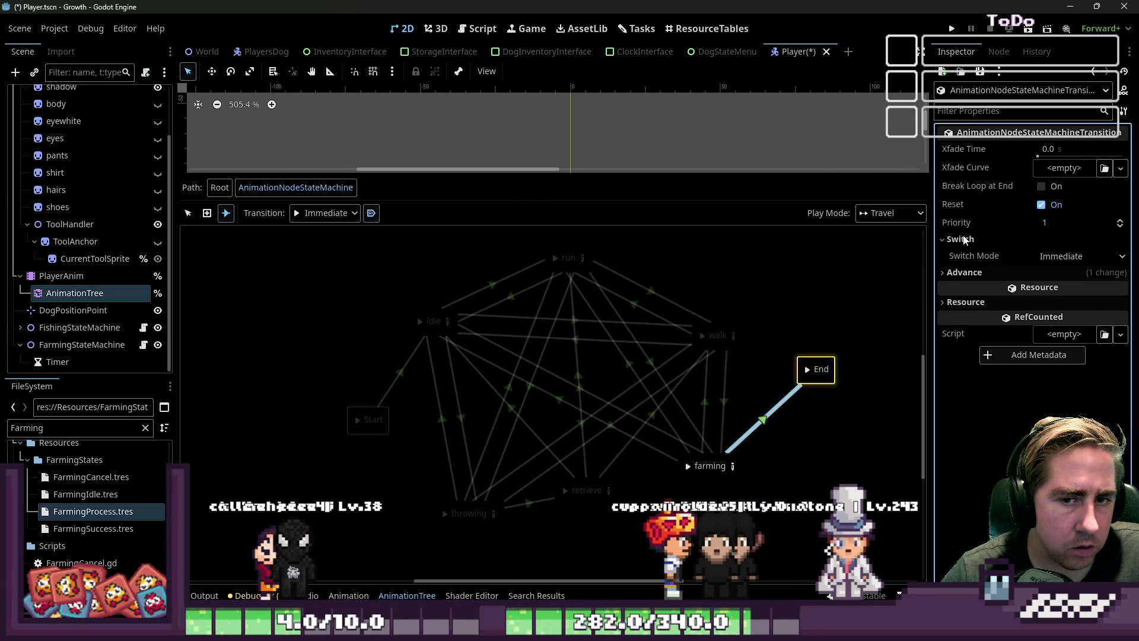
pyautogui.click(1052, 257)
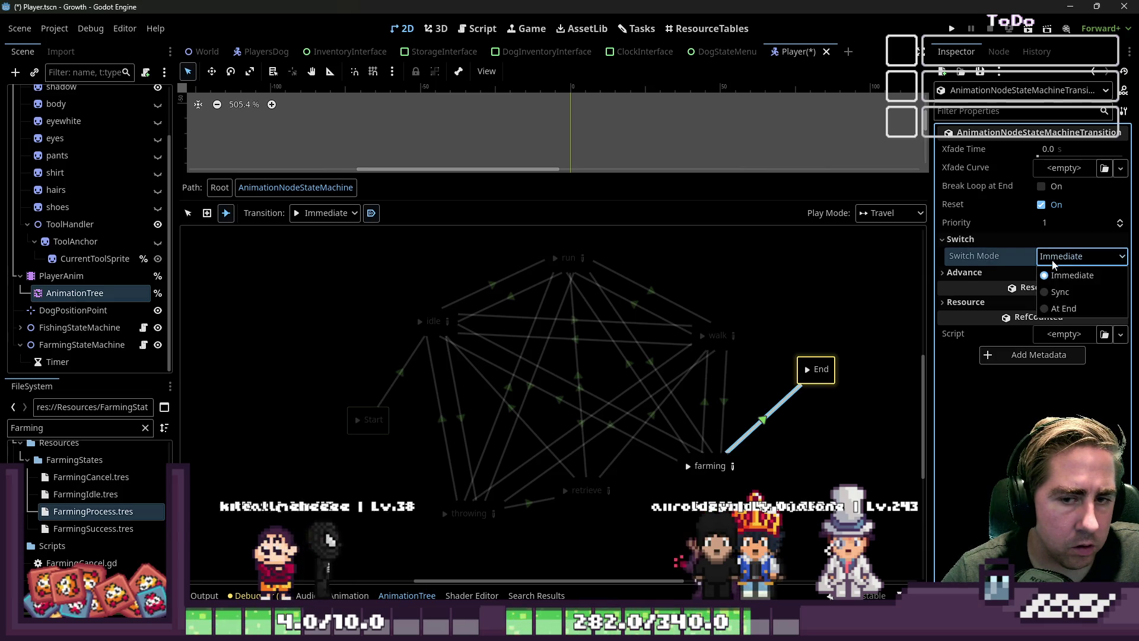
pyautogui.click(1059, 309)
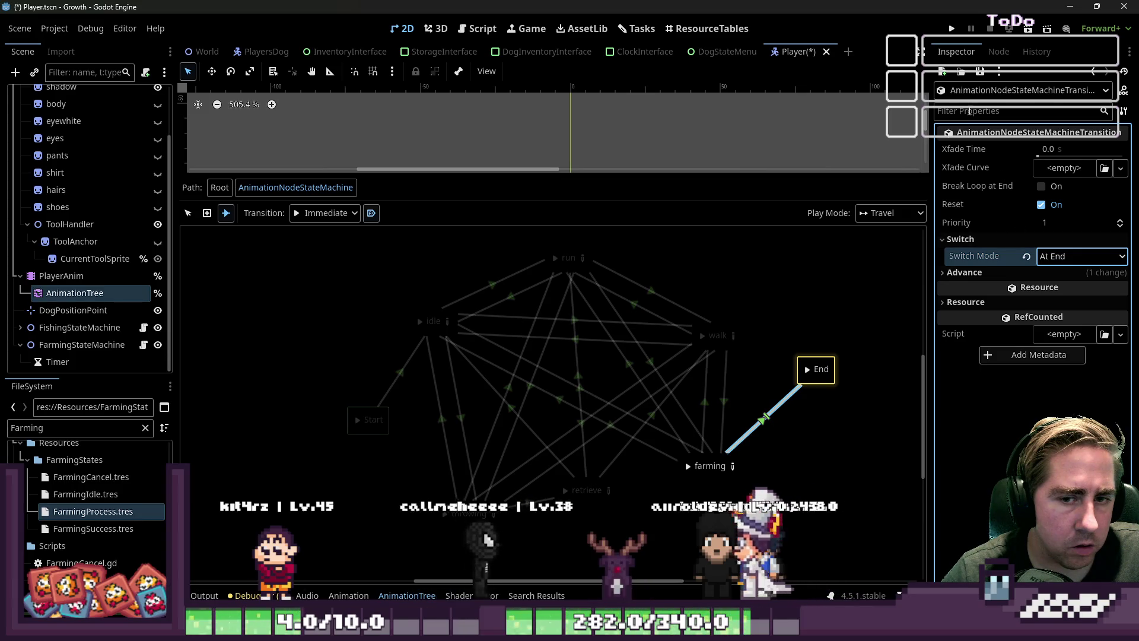
pyautogui.press('F5')
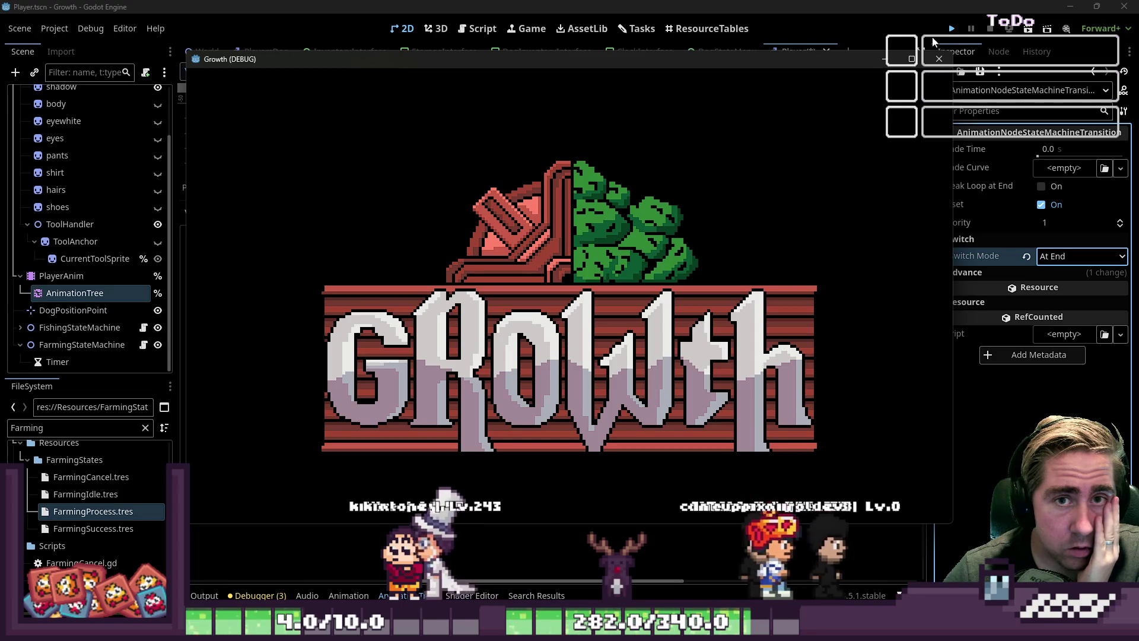
# Close the Growth debug window and move through the World and PlayersDog tabs back to the Player state machine.
pyautogui.click(939, 59)
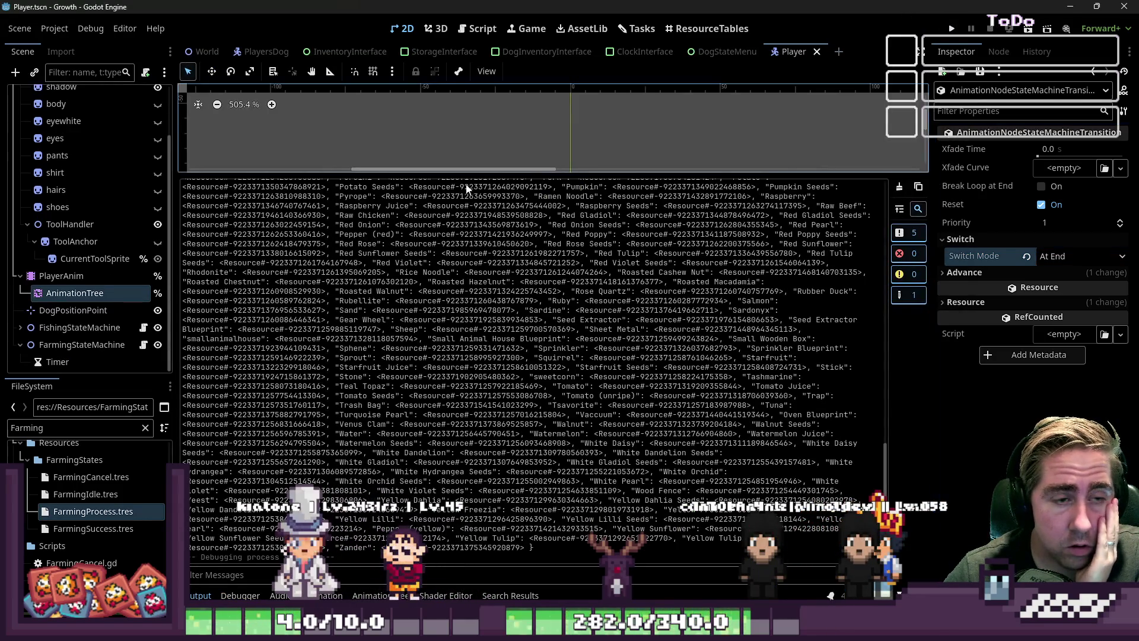
pyautogui.click(215, 54)
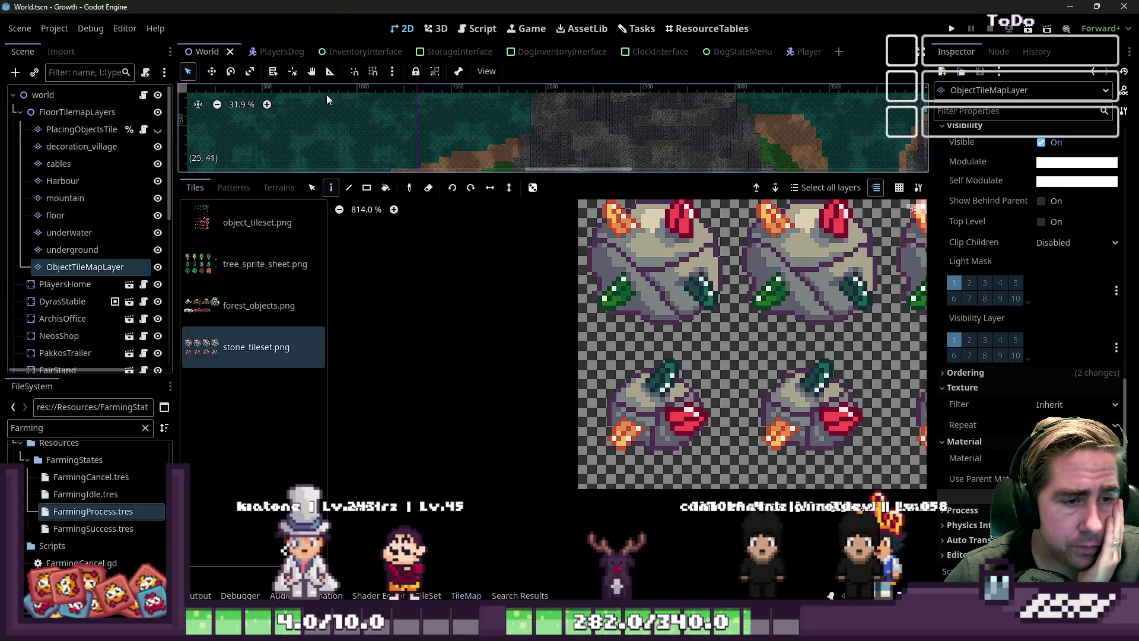
pyautogui.scroll(-5, 464, 365)
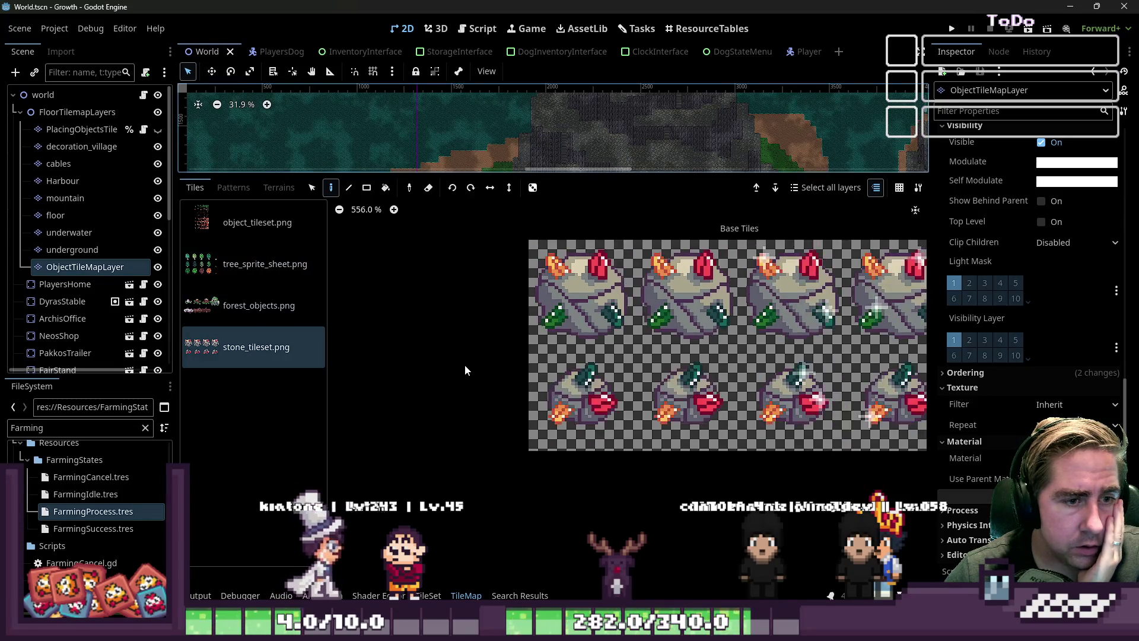
pyautogui.click(274, 52)
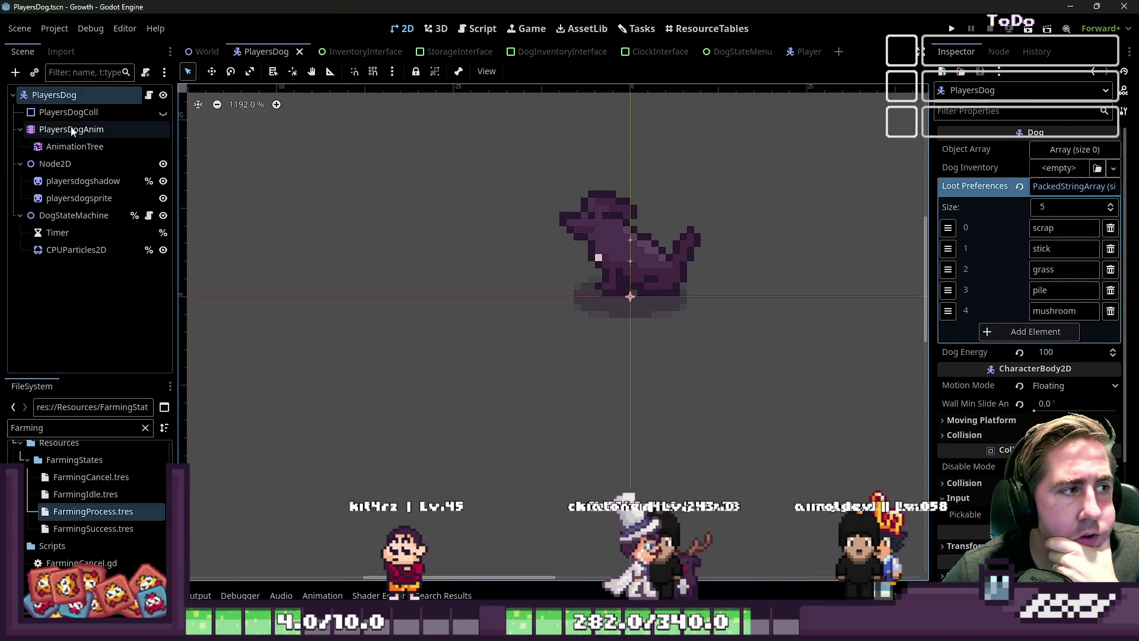
pyautogui.click(800, 53)
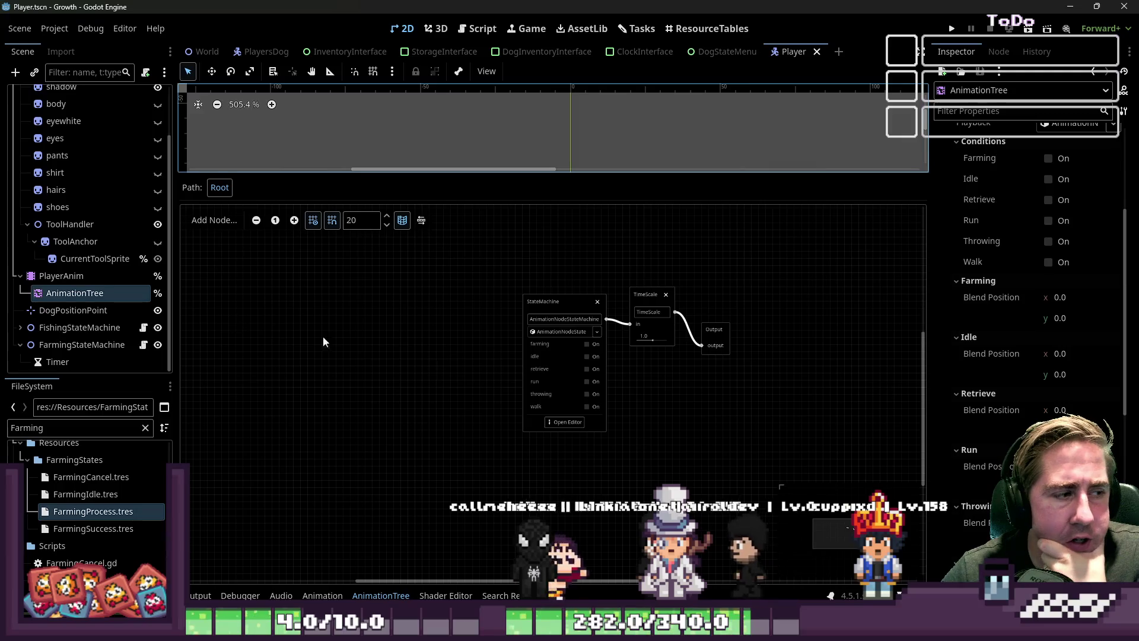
pyautogui.scroll(3, 559, 421)
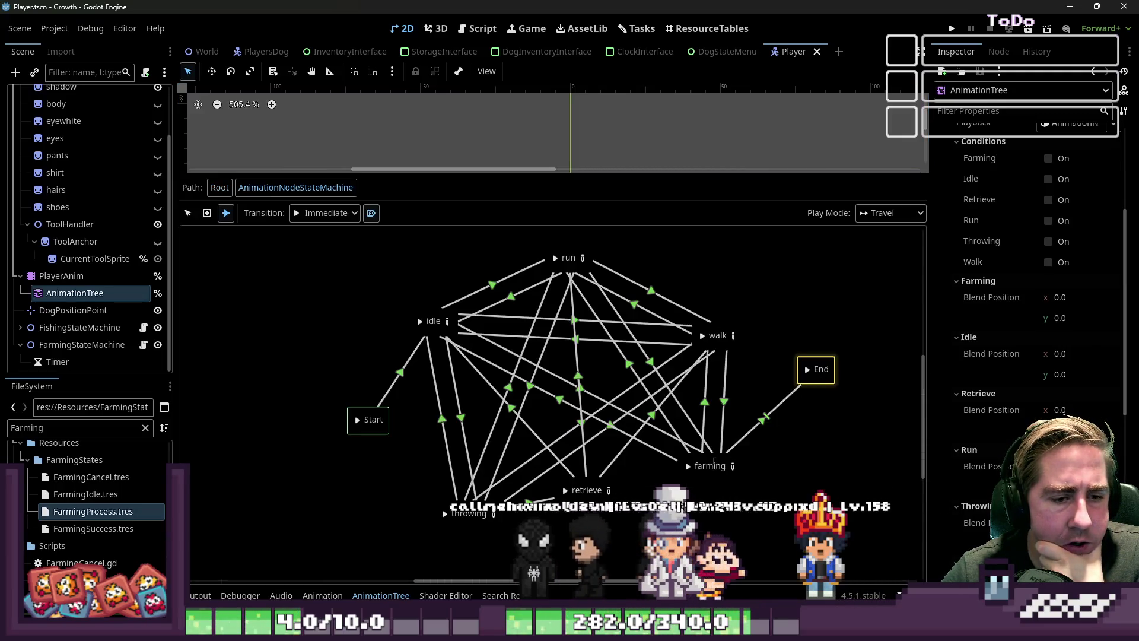
pyautogui.rightClick(716, 462)
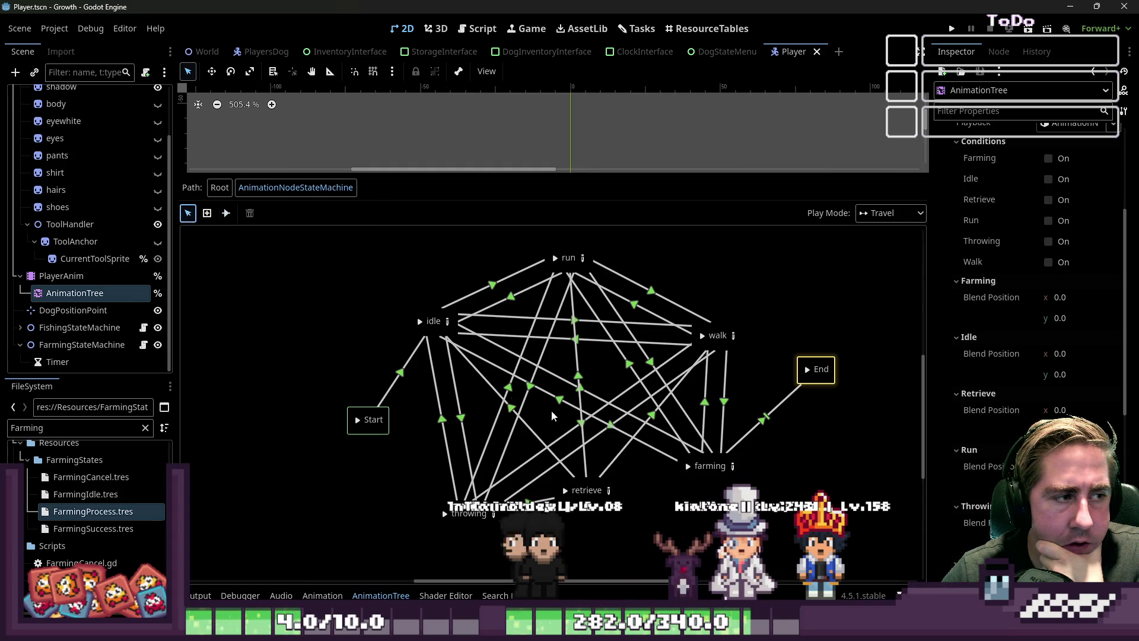
pyautogui.click(732, 468)
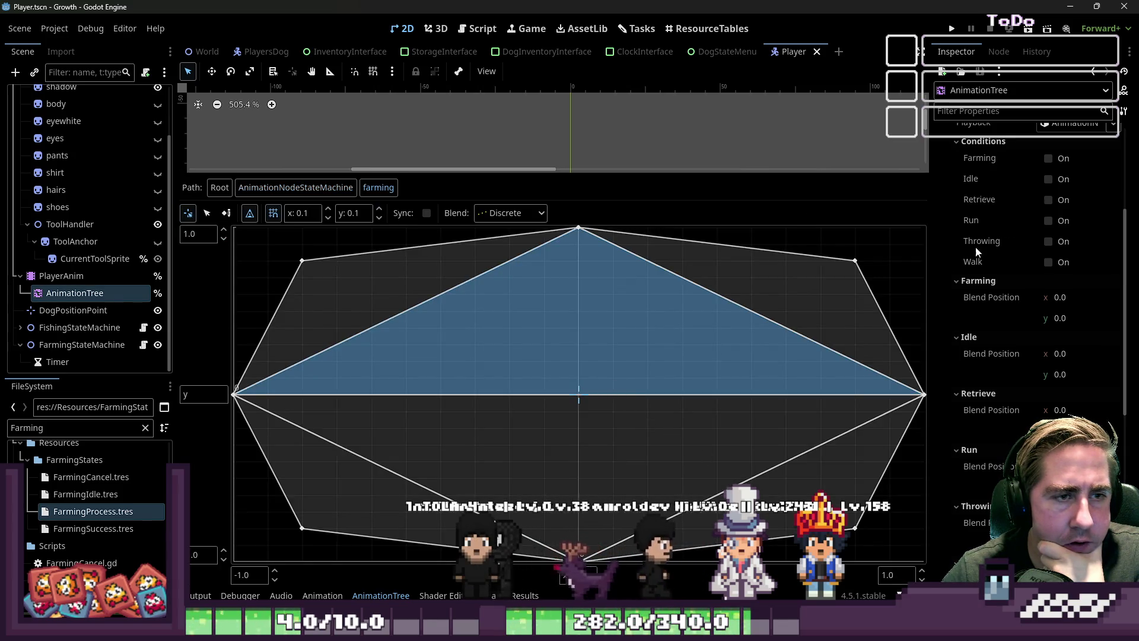
pyautogui.click(990, 95)
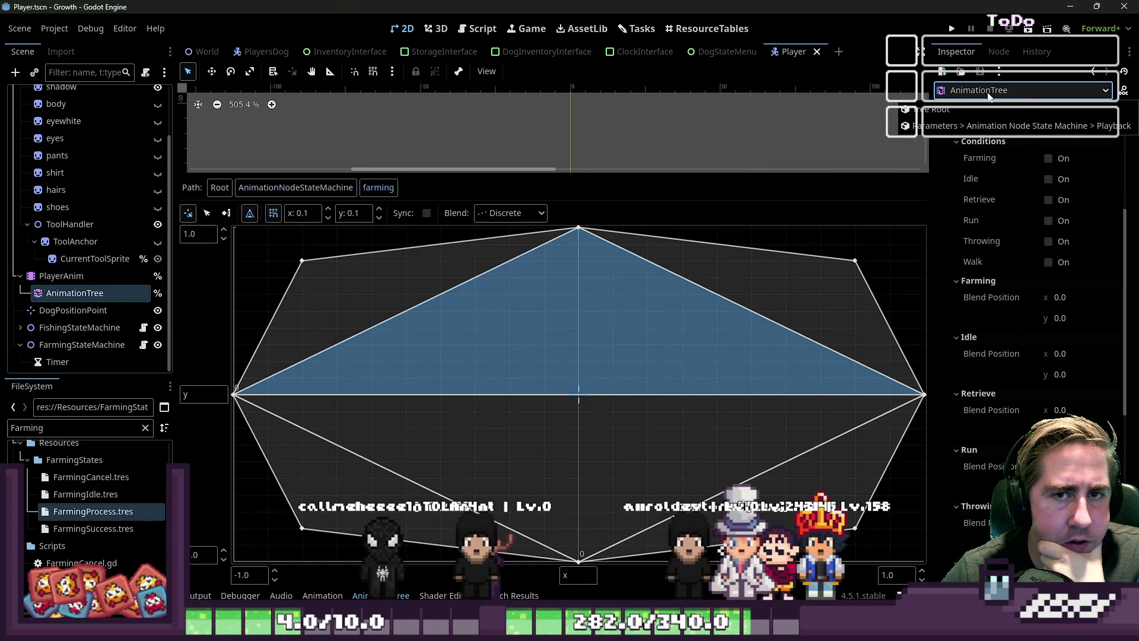
pyautogui.scroll(4, 979, 166)
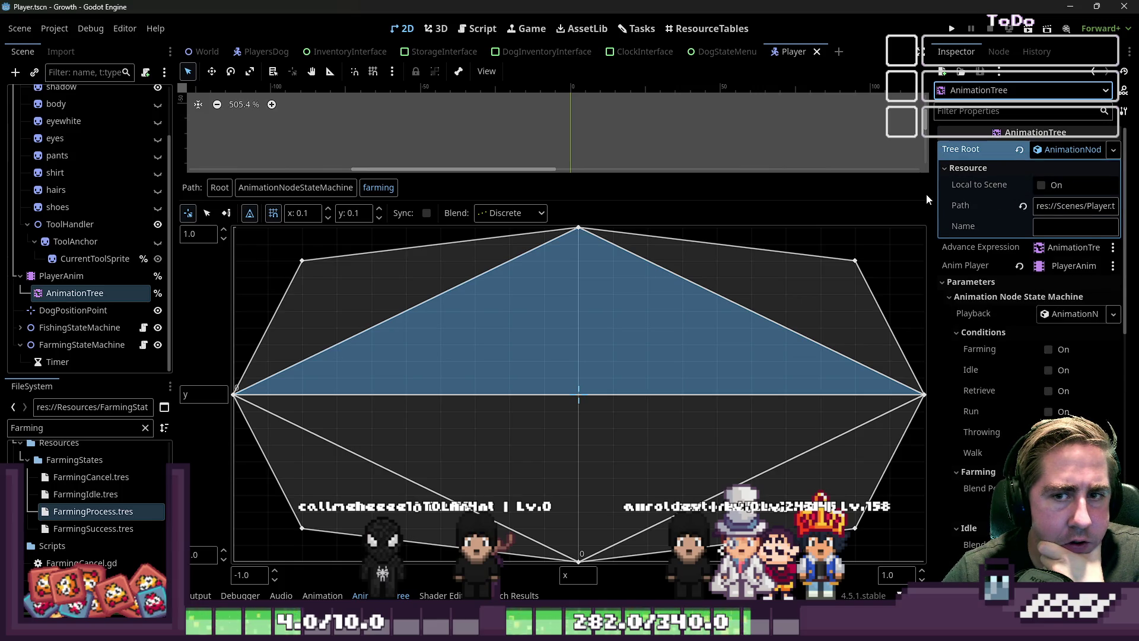
pyautogui.moveTo(928, 202); pyautogui.dragTo(790, 213)
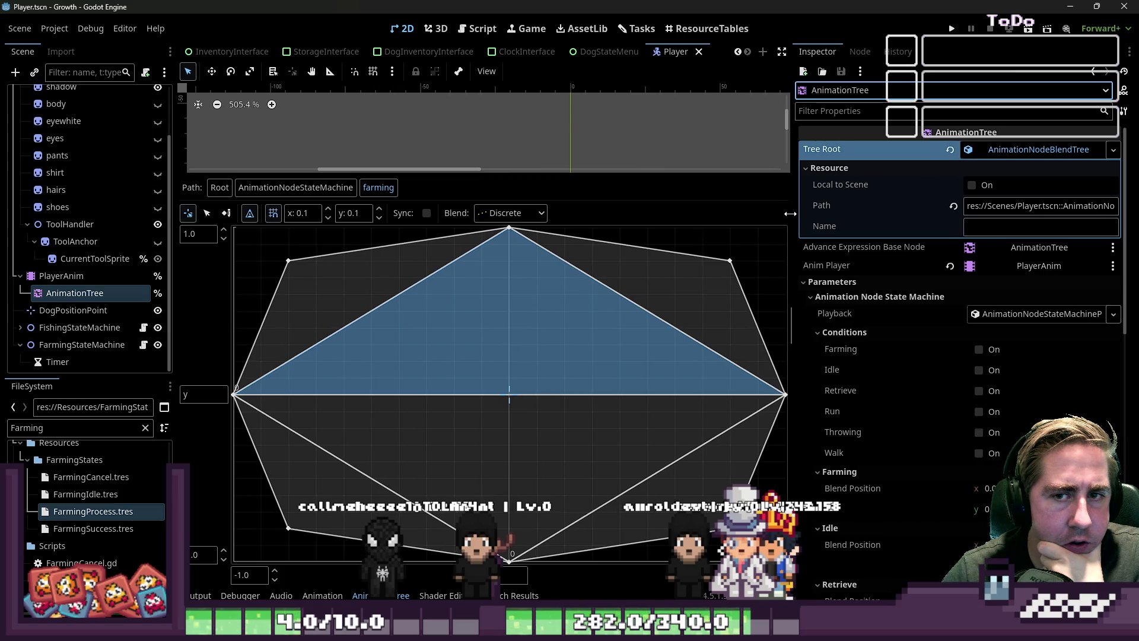
pyautogui.click(1028, 149)
pyautogui.doubleClick(1029, 149)
pyautogui.click(1029, 149)
pyautogui.click(1029, 149)
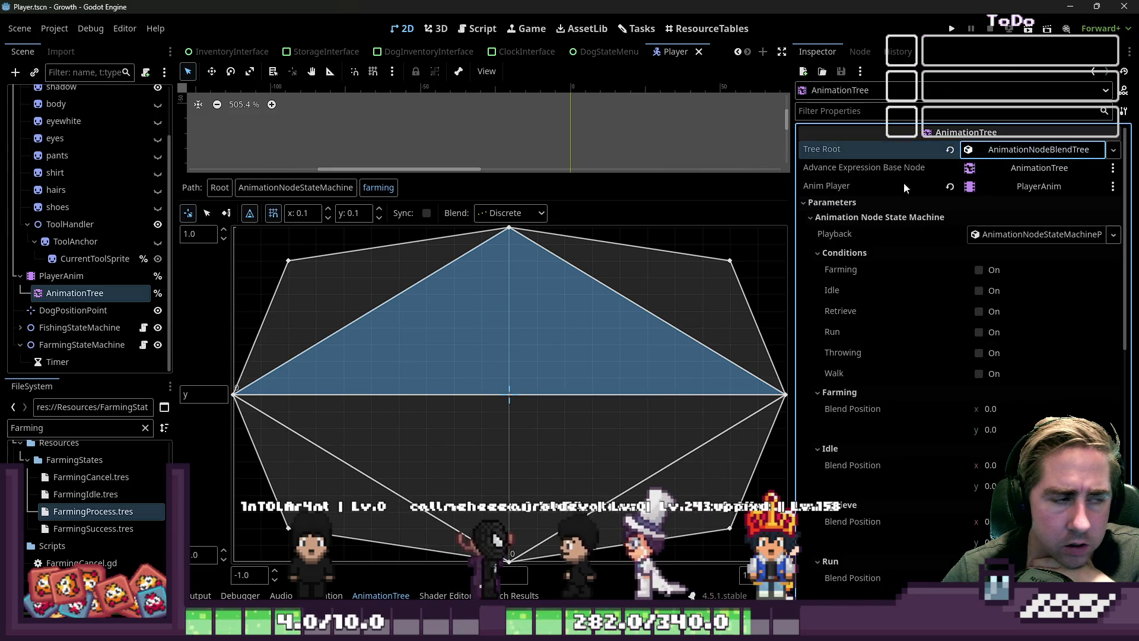
pyautogui.click(302, 191)
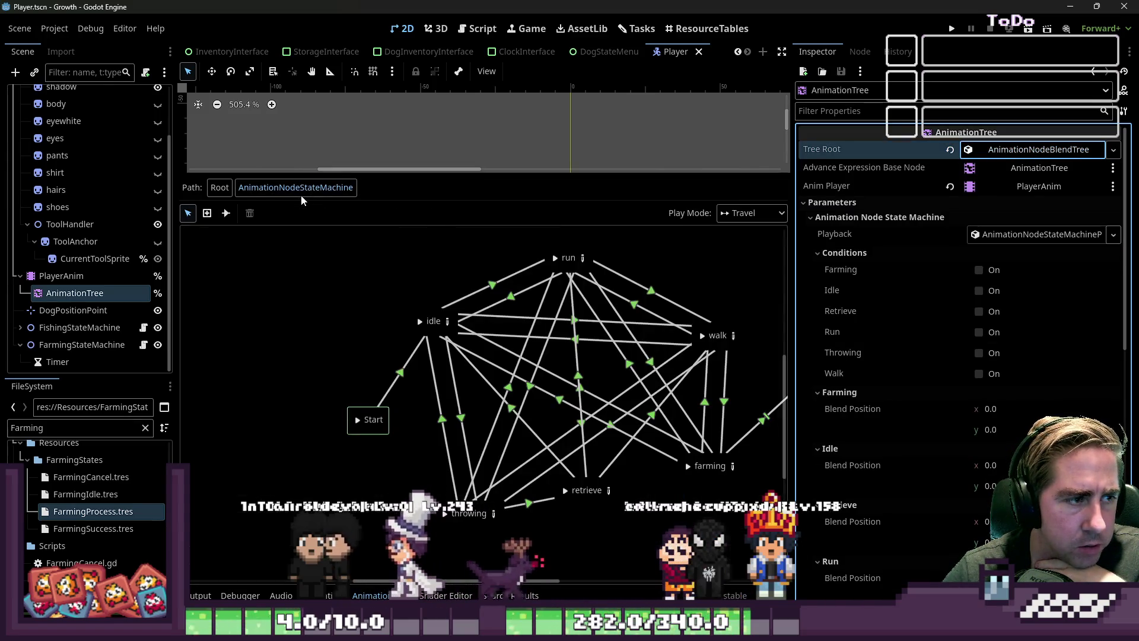
pyautogui.click(723, 330)
pyautogui.click(828, 147)
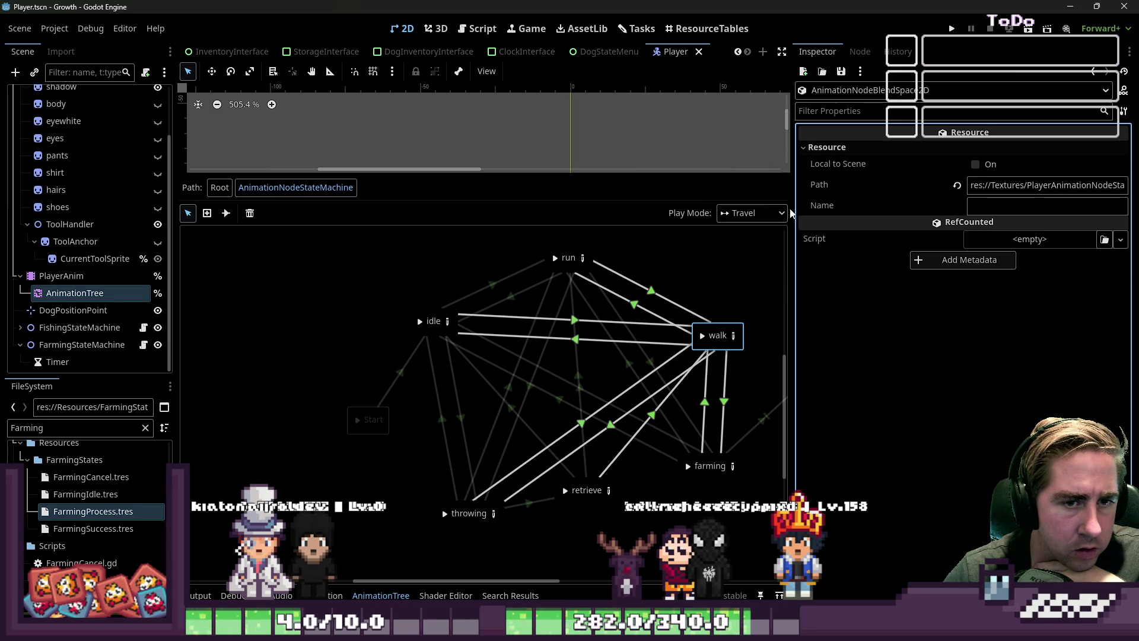
pyautogui.moveTo(787, 208); pyautogui.dragTo(498, 226)
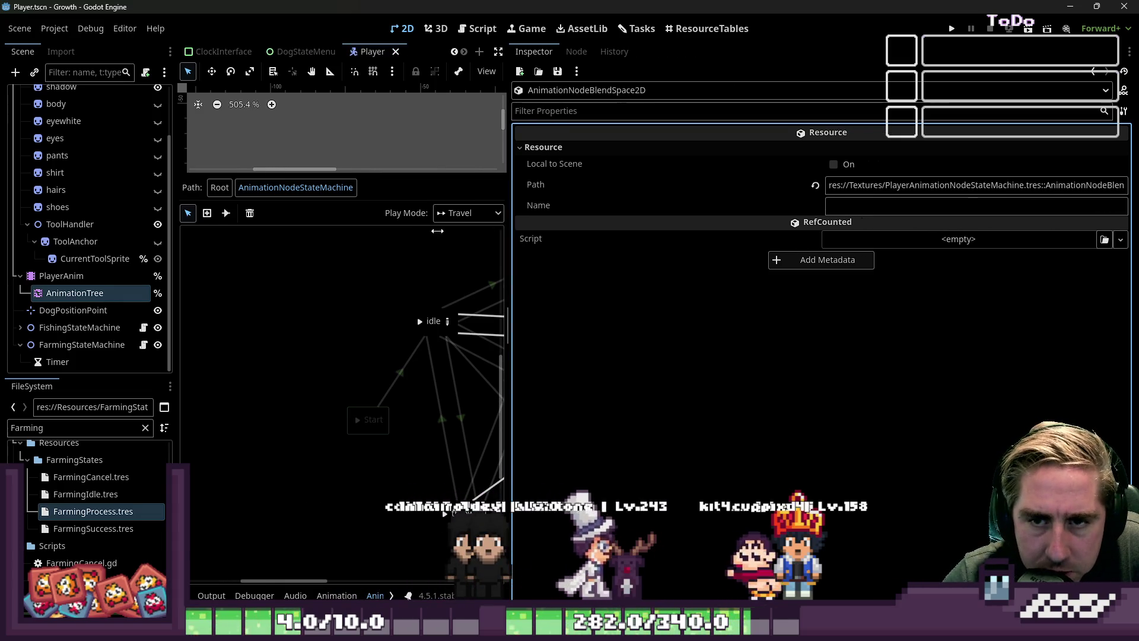
pyautogui.moveTo(1101, 184); pyautogui.dragTo(1130, 185)
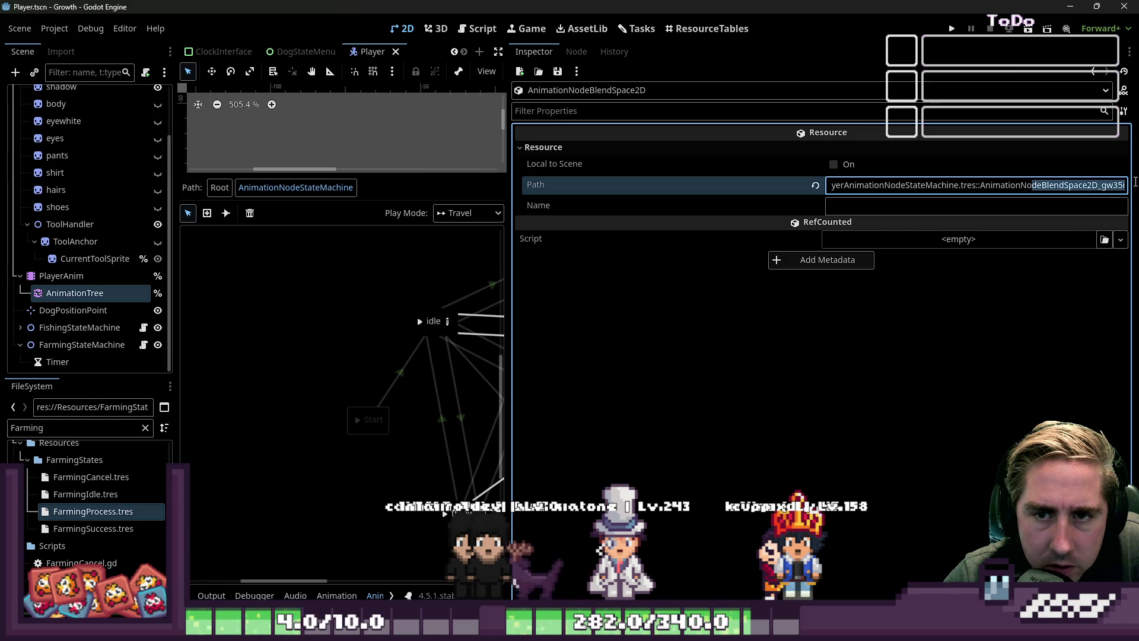
pyautogui.click(341, 300)
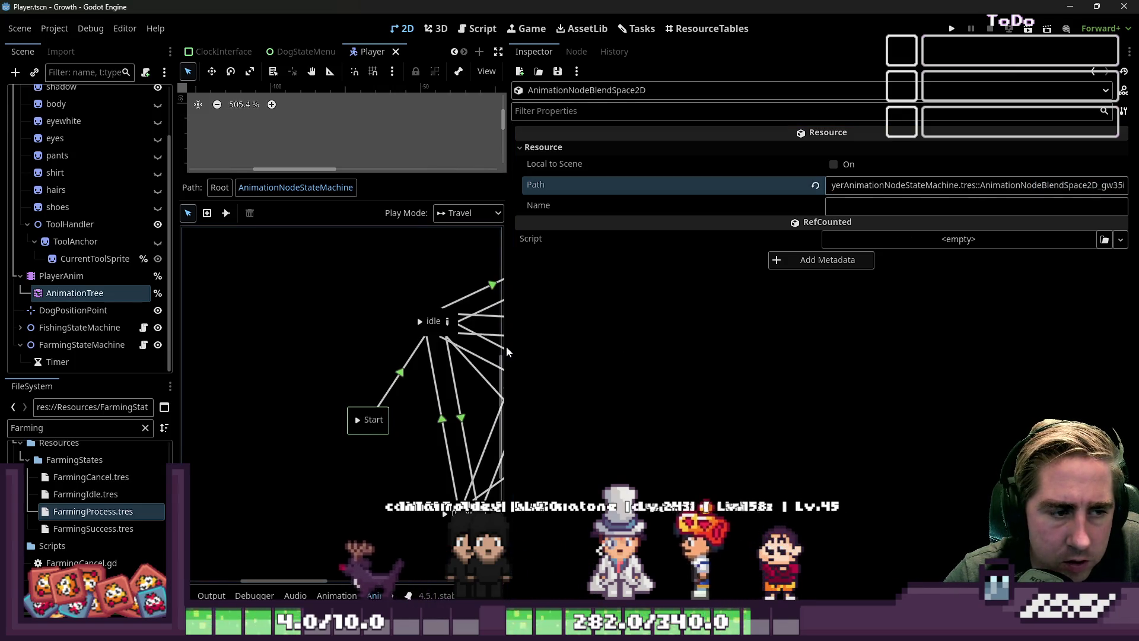
pyautogui.moveTo(508, 346); pyautogui.dragTo(859, 340)
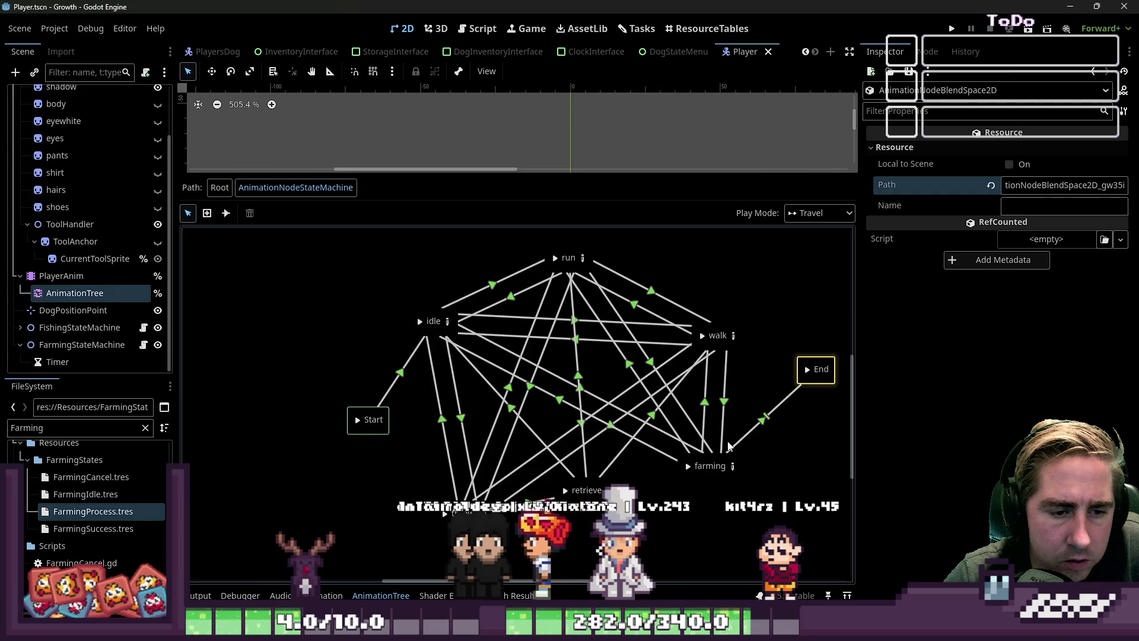
pyautogui.click(696, 466)
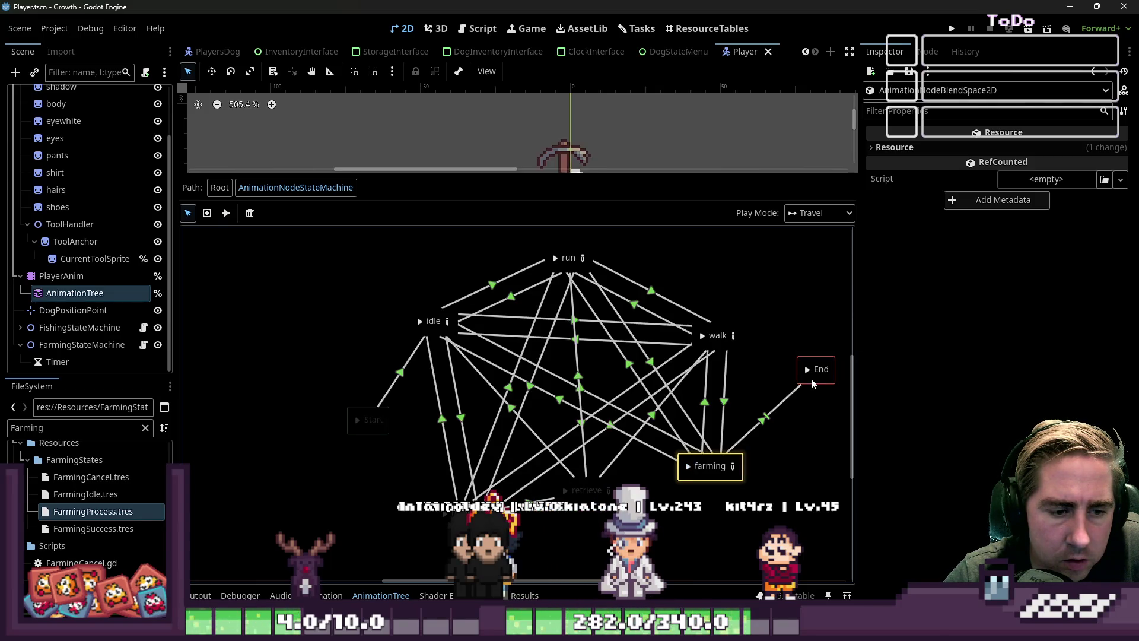
# Resize the property panel and viewport so the state machine graph has more room.
pyautogui.moveTo(859, 315)
pyautogui.mouseDown()
pyautogui.moveTo(630, 320)
pyautogui.moveTo(840, 322)
pyautogui.mouseUp()
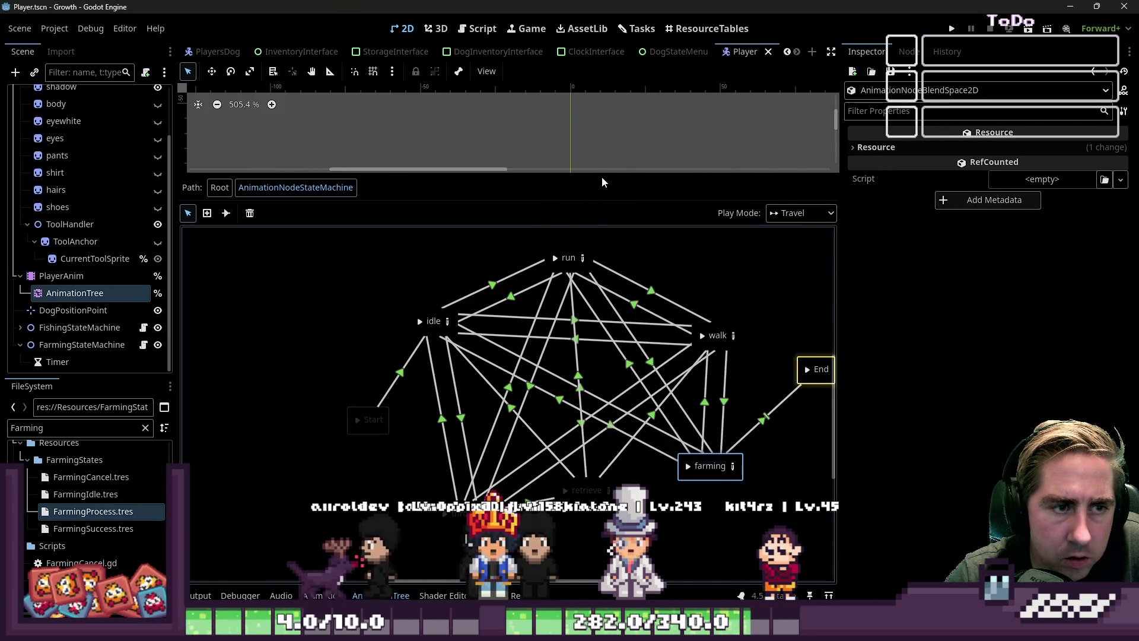
pyautogui.moveTo(603, 178); pyautogui.dragTo(598, 398)
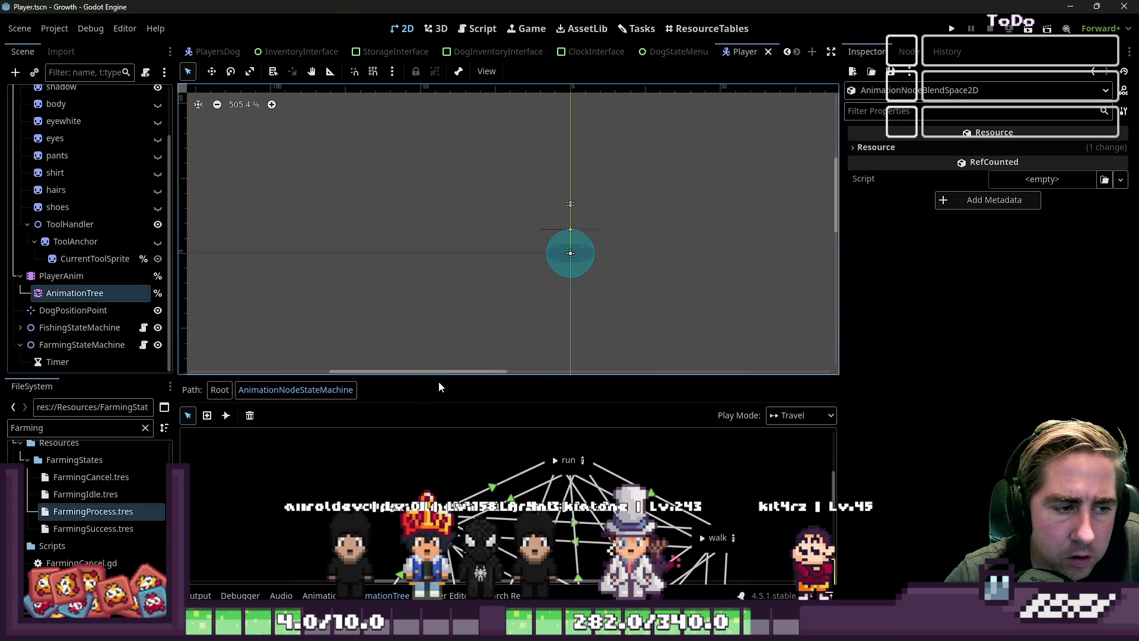
pyautogui.click(900, 148)
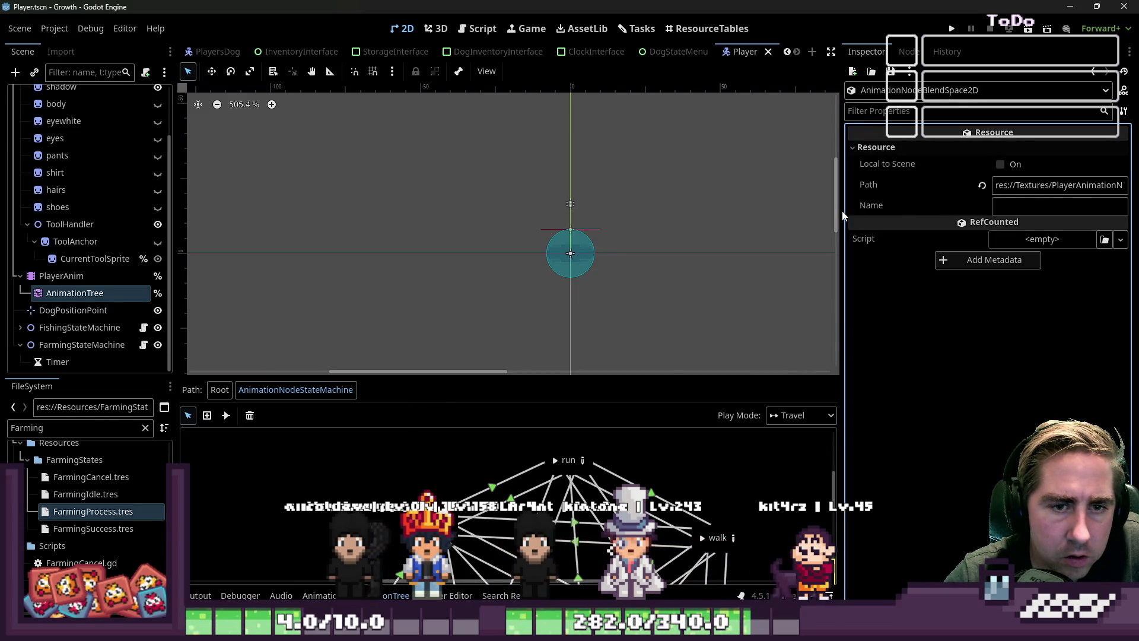
pyautogui.moveTo(839, 211)
pyautogui.mouseDown()
pyautogui.moveTo(440, 202)
pyautogui.moveTo(738, 205)
pyautogui.mouseUp()
pyautogui.scroll(-4, 552, 233)
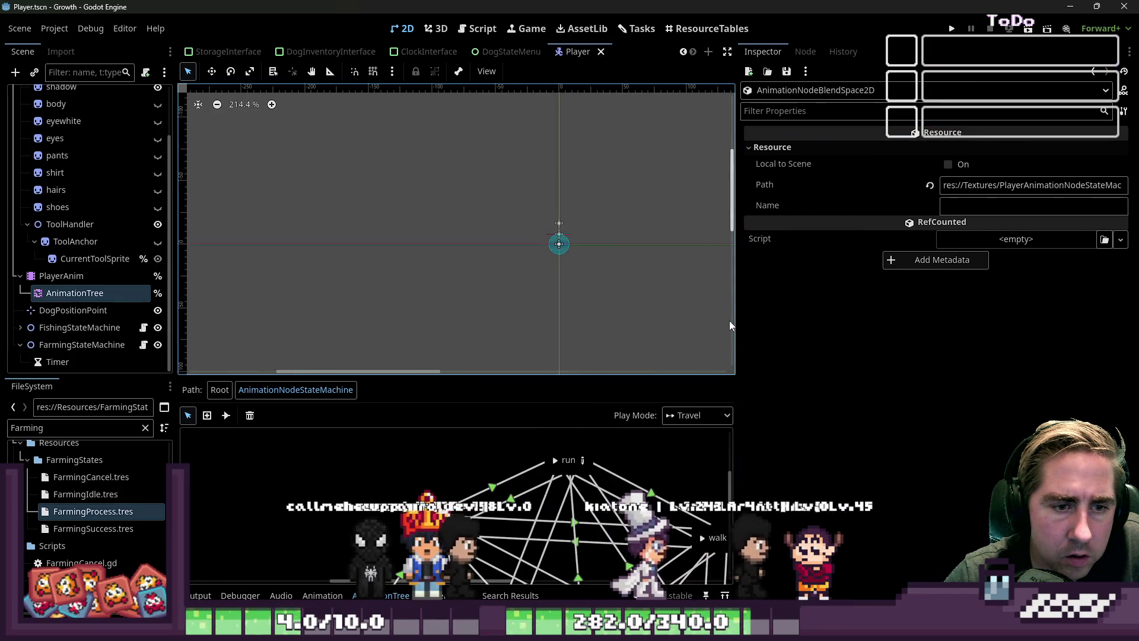
pyautogui.moveTo(737, 318); pyautogui.dragTo(934, 317)
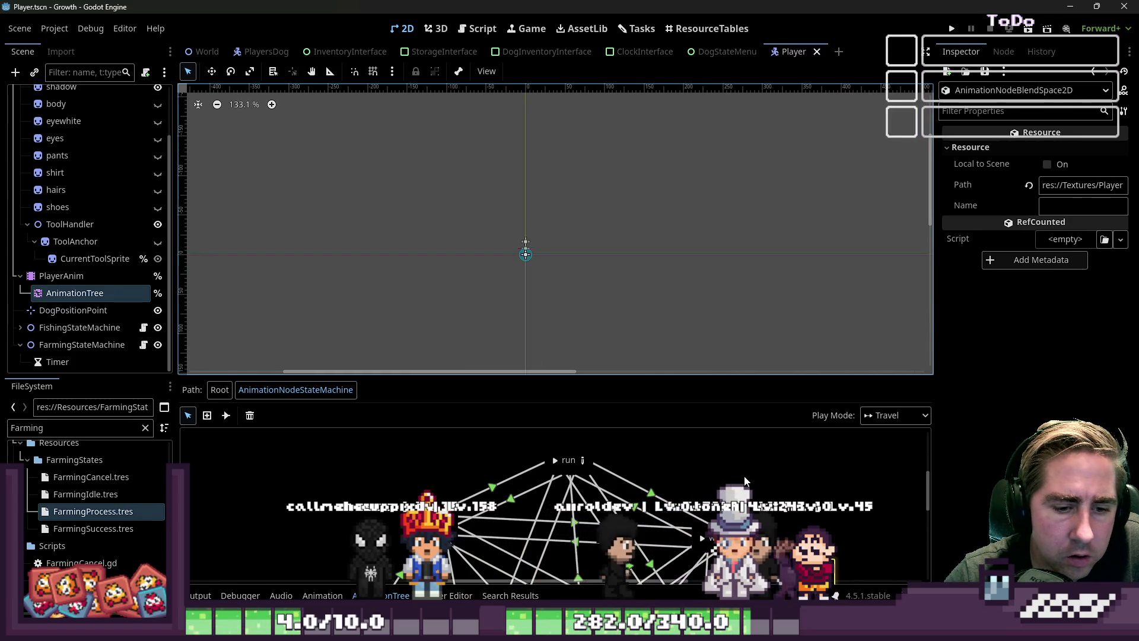
pyautogui.moveTo(710, 375); pyautogui.dragTo(710, 138)
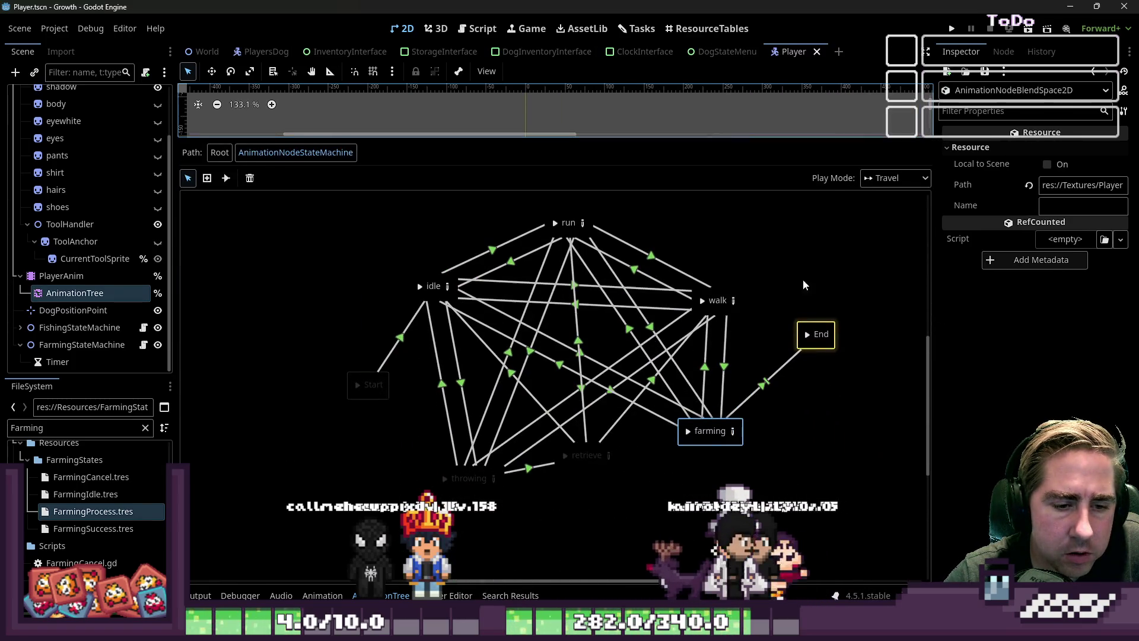
# Select the farming→End transition arrow and delete it.
pyautogui.rightClick(770, 382)
pyautogui.click(771, 380)
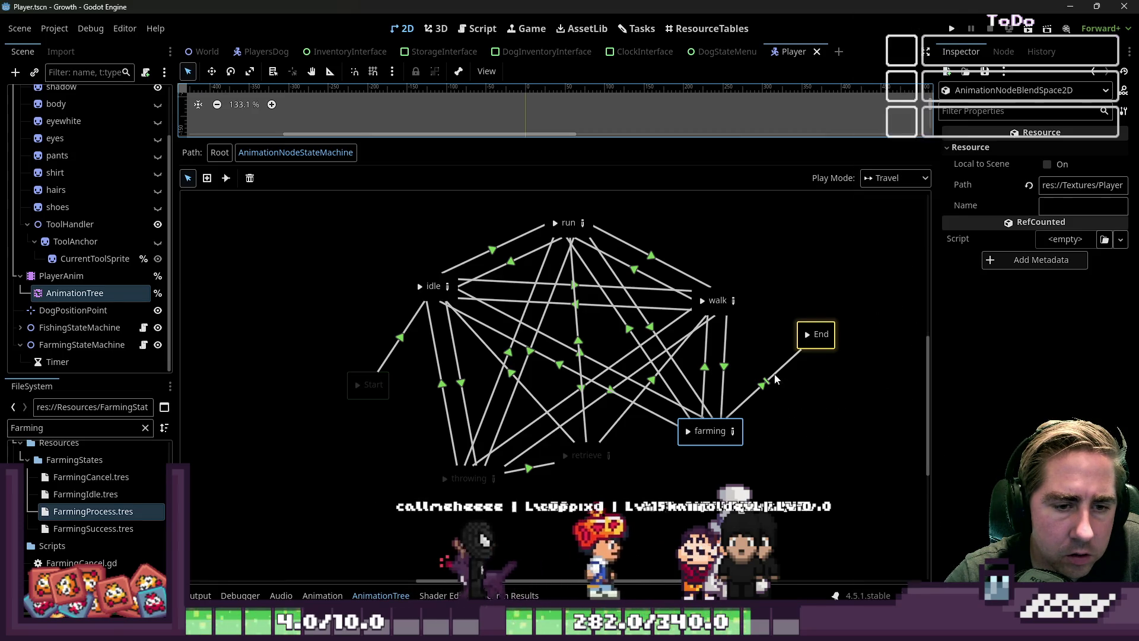
pyautogui.rightClick(767, 381)
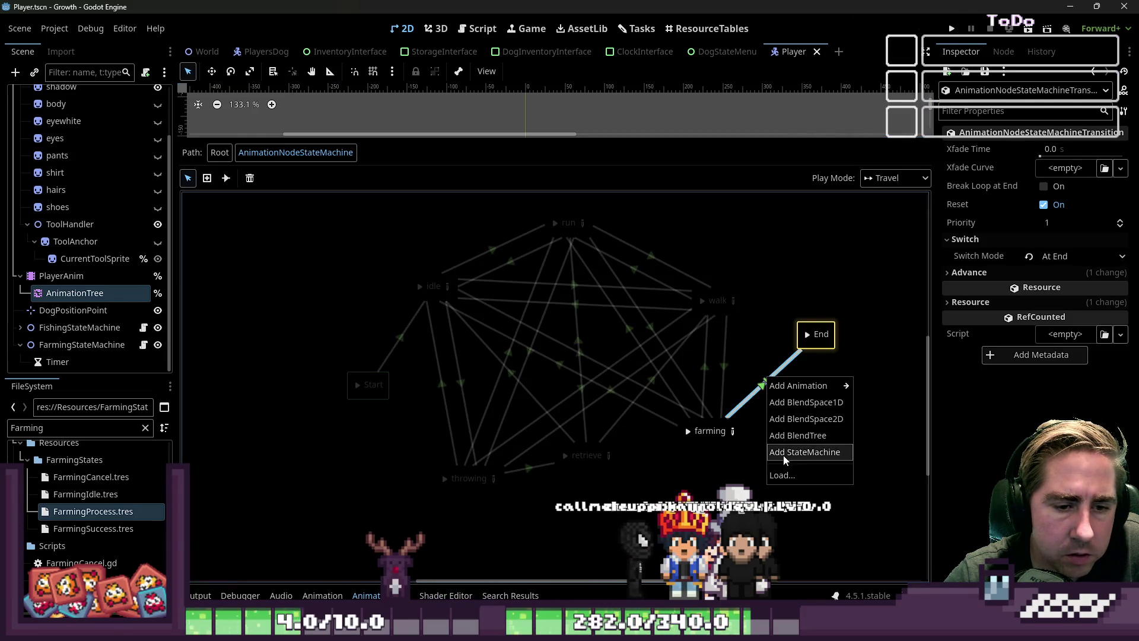
pyautogui.rightClick(795, 358)
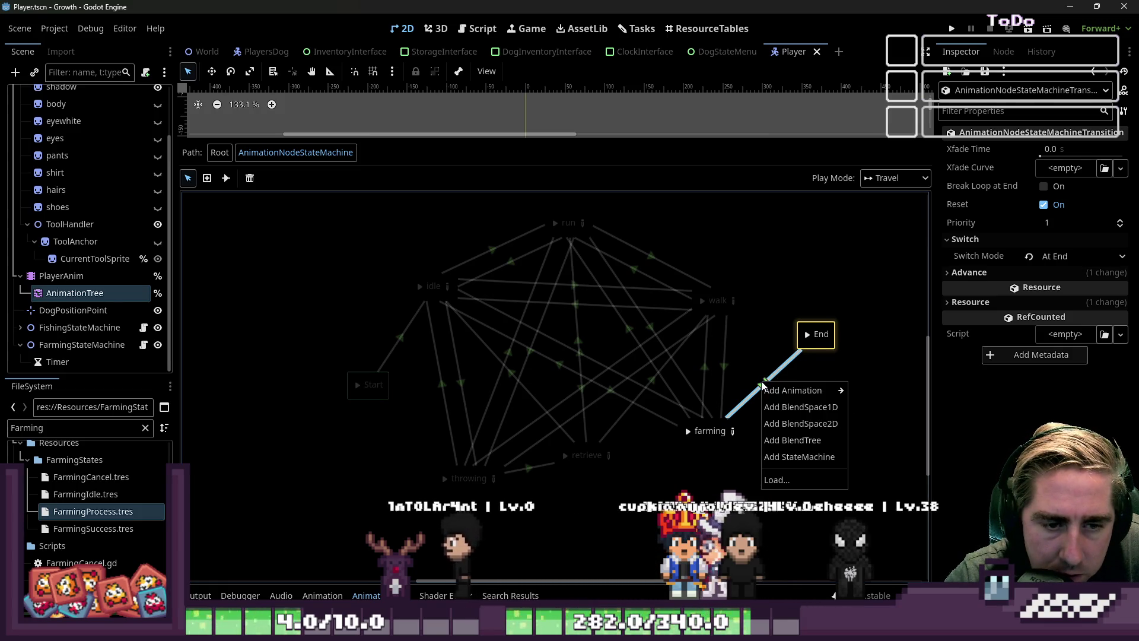
pyautogui.click(778, 373)
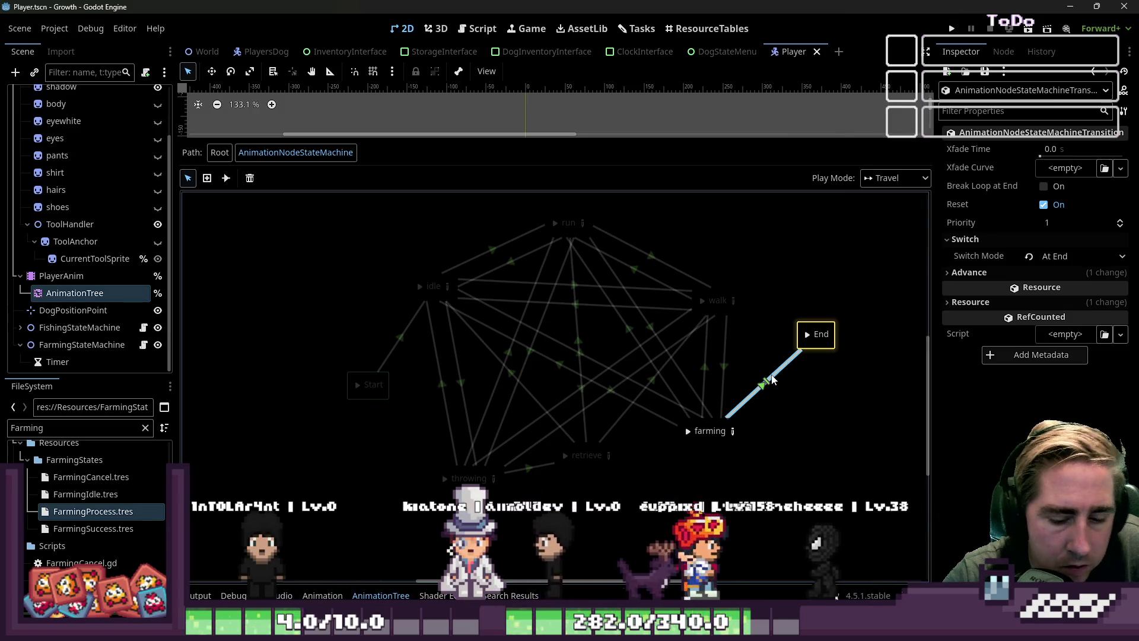
pyautogui.press('Delete')
pyautogui.click(690, 434)
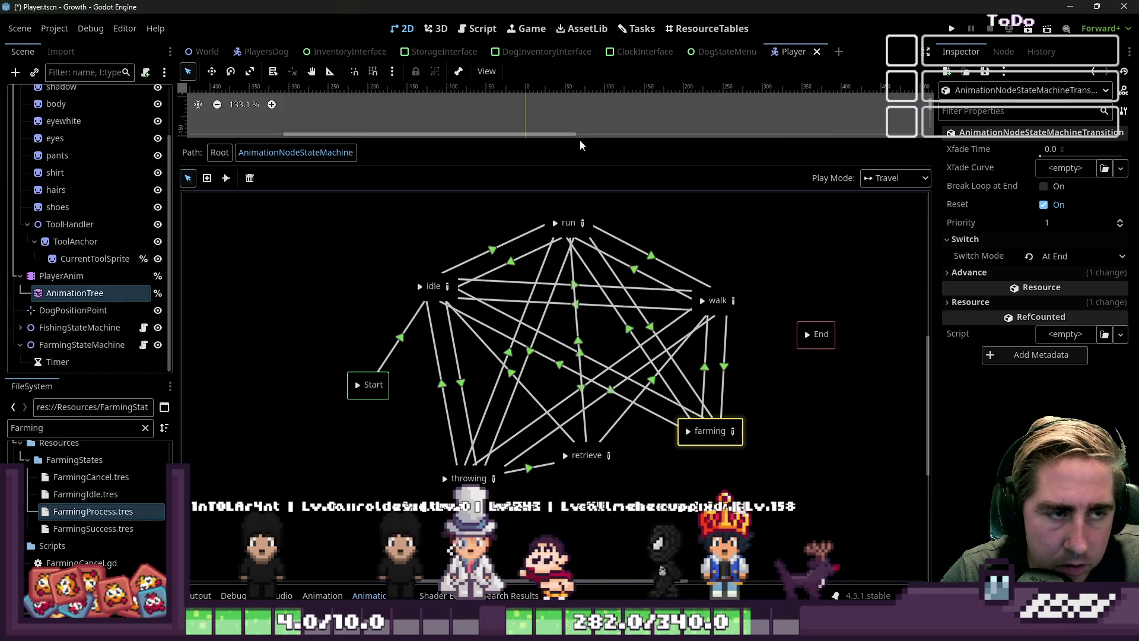
# Open the farming BlendSpace2D editor and preview blends at lower-right, upper-right and upper-left points.
pyautogui.moveTo(572, 138)
pyautogui.mouseDown()
pyautogui.moveTo(567, 331)
pyautogui.moveTo(598, 258)
pyautogui.mouseUp()
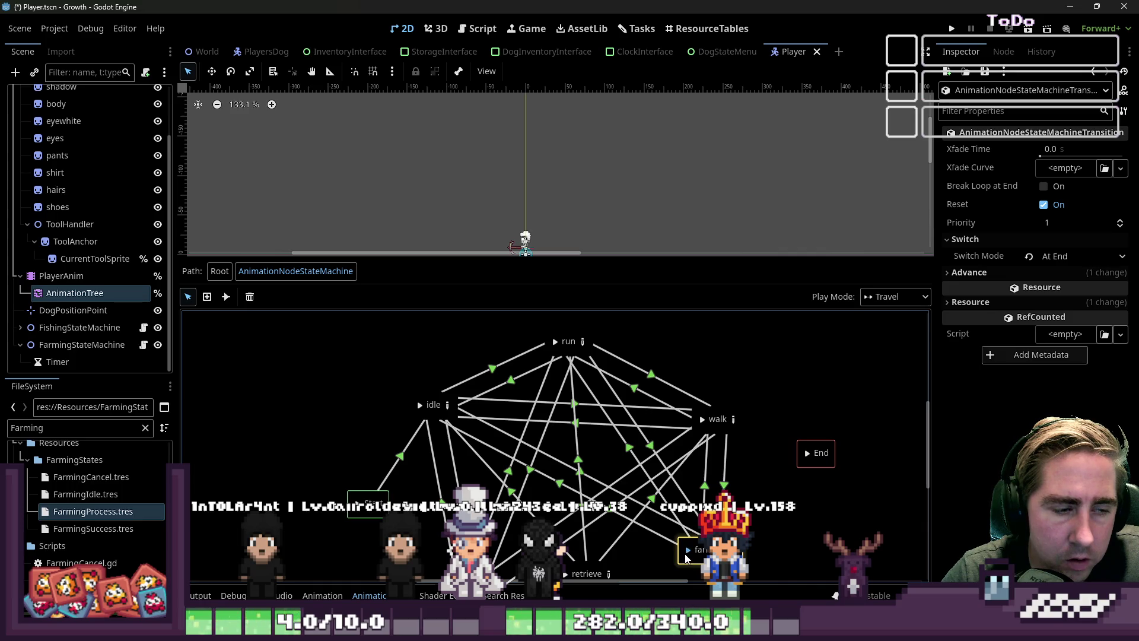
pyautogui.click(736, 549)
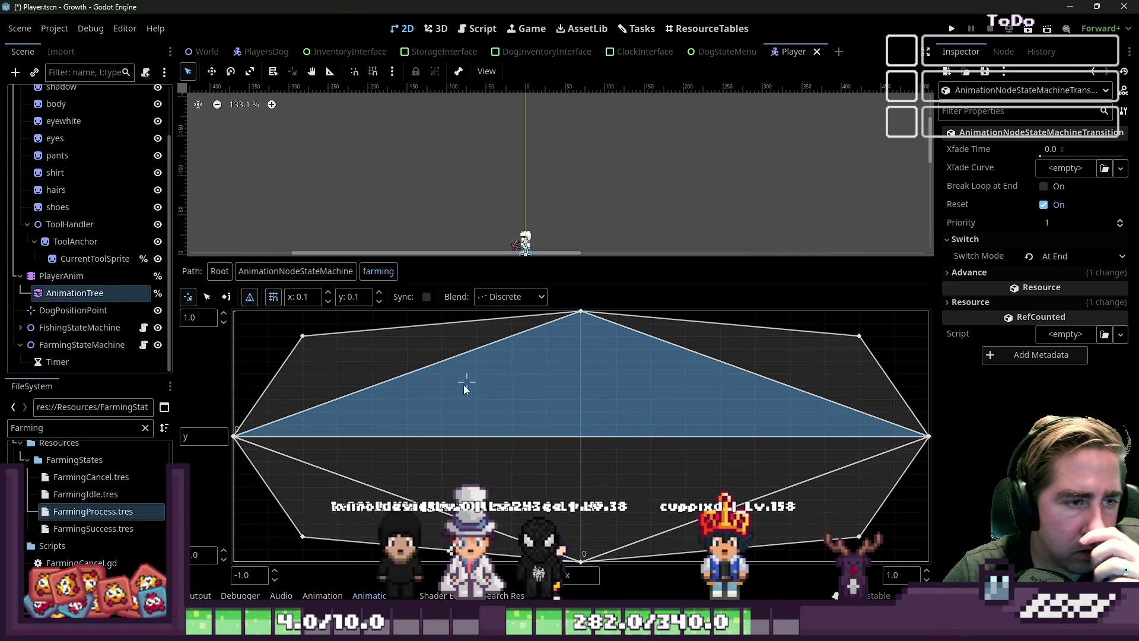
pyautogui.click(742, 376)
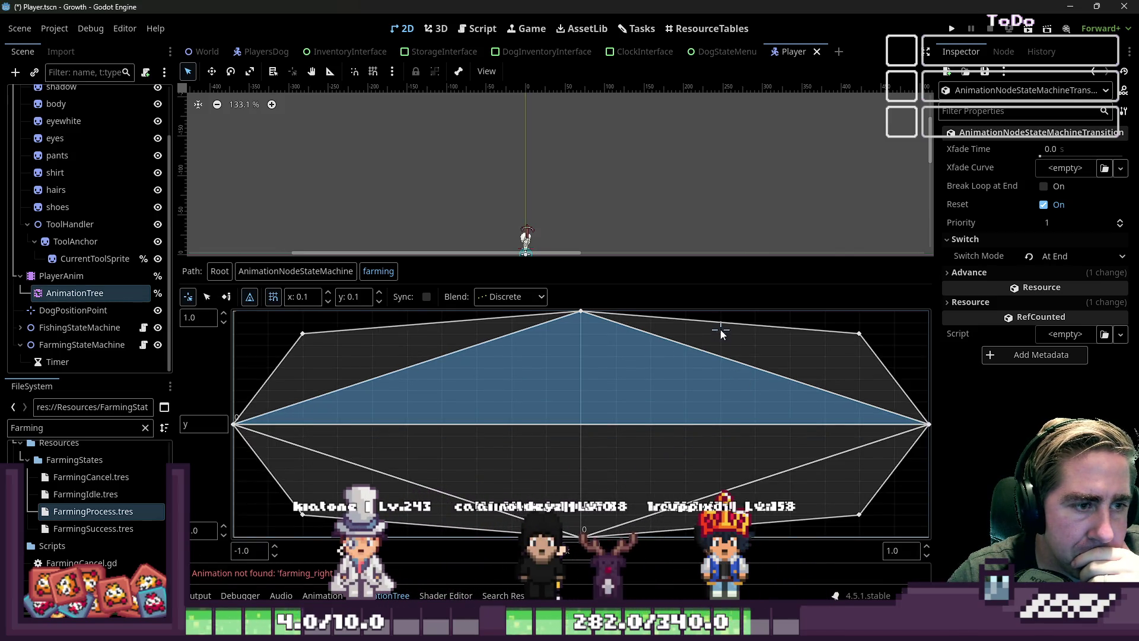
pyautogui.click(511, 336)
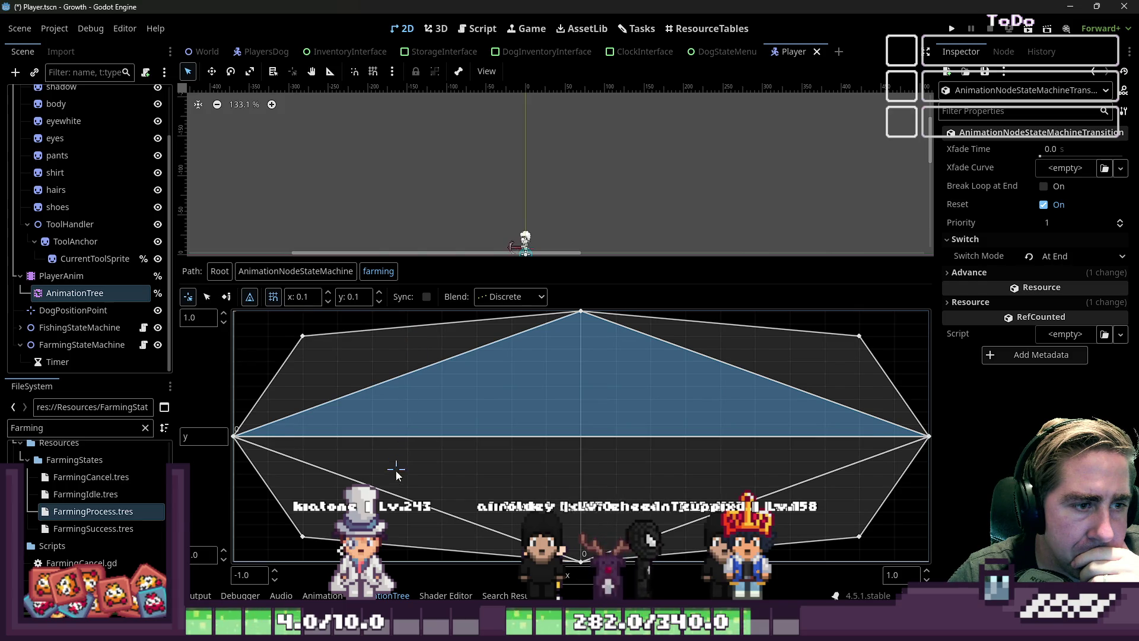
pyautogui.click(775, 405)
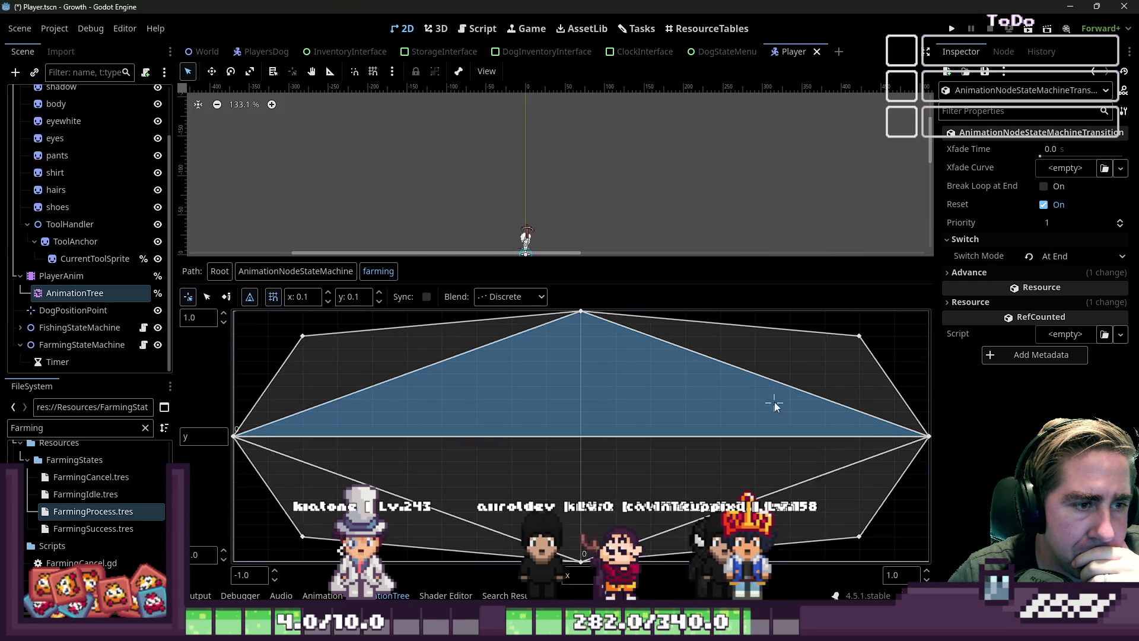
pyautogui.click(389, 354)
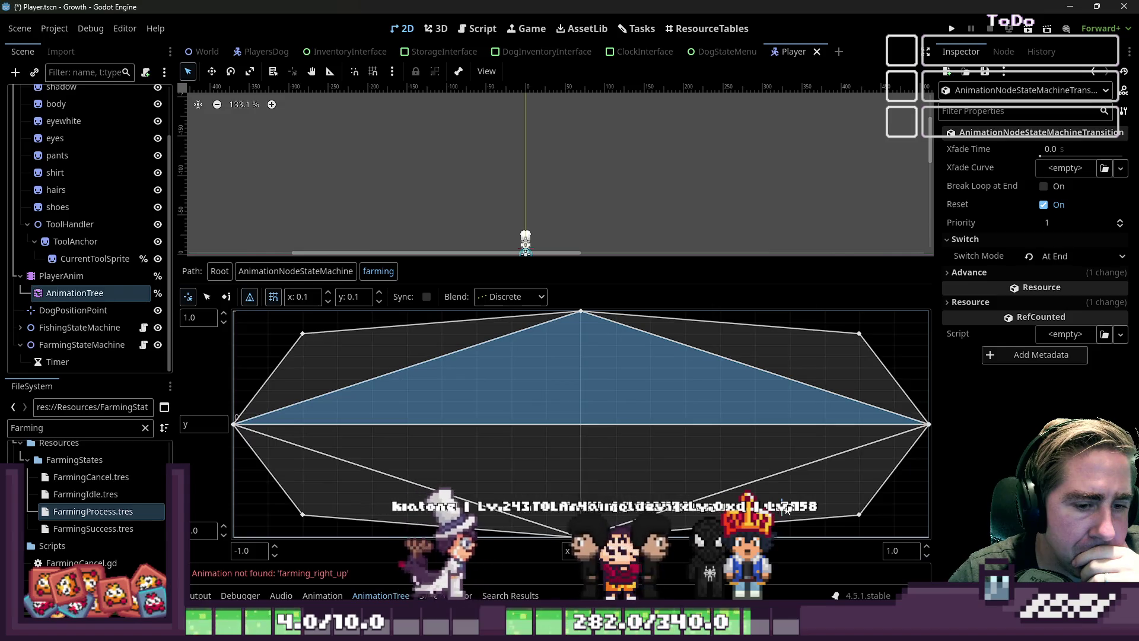
# Use the triangle tool to select the lower-right, lower-left and upper-left blend triangles.
pyautogui.click(249, 299)
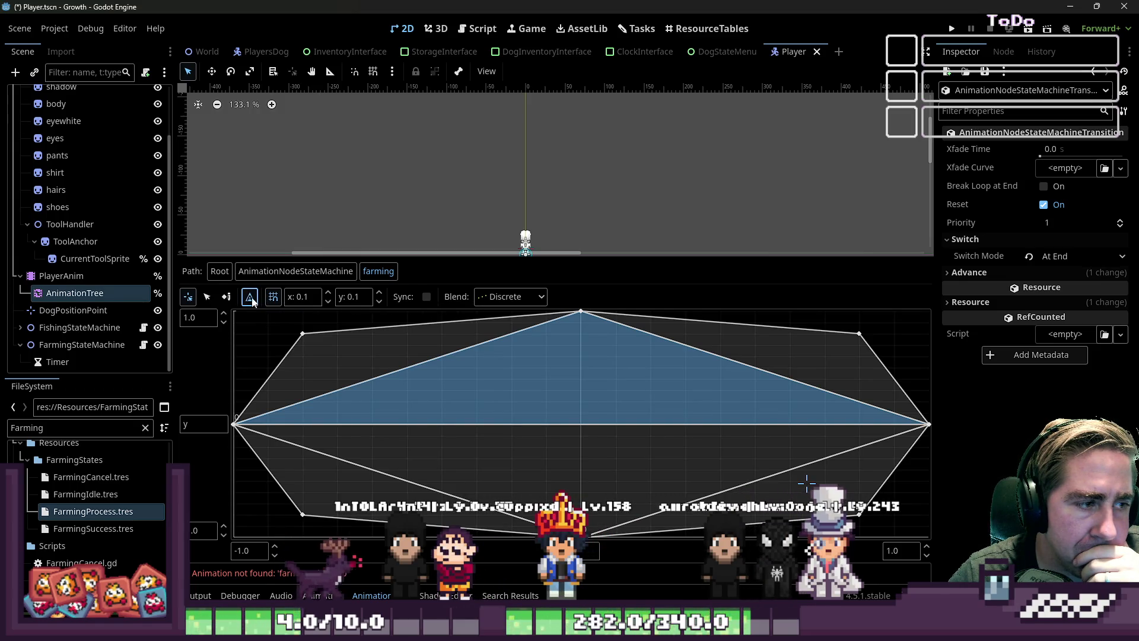
pyautogui.click(251, 299)
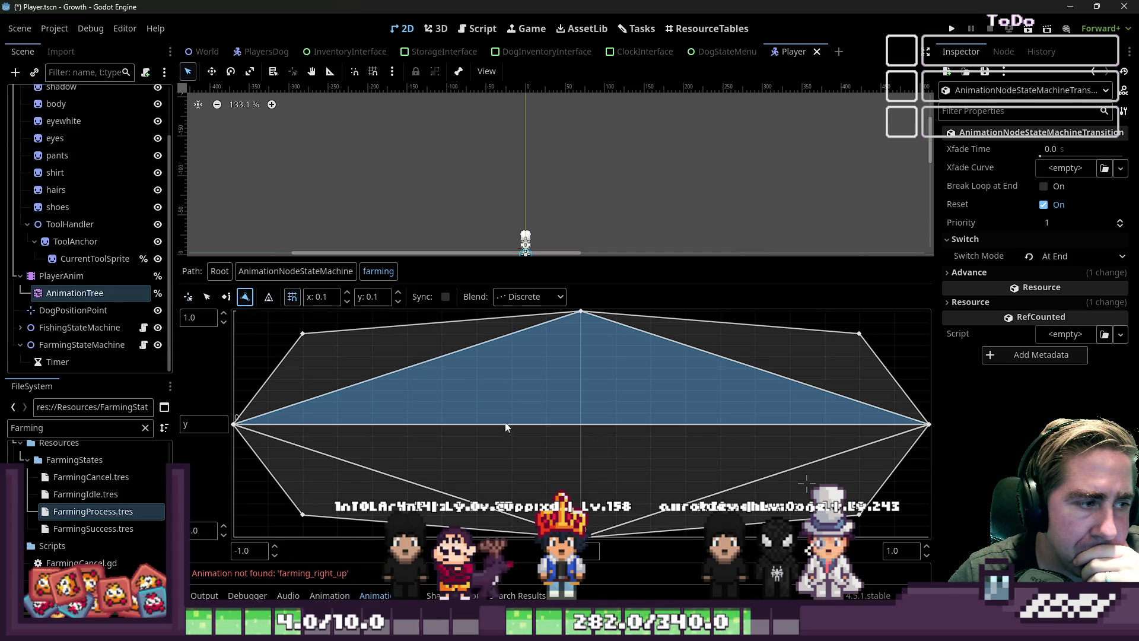
pyautogui.click(207, 297)
pyautogui.click(807, 477)
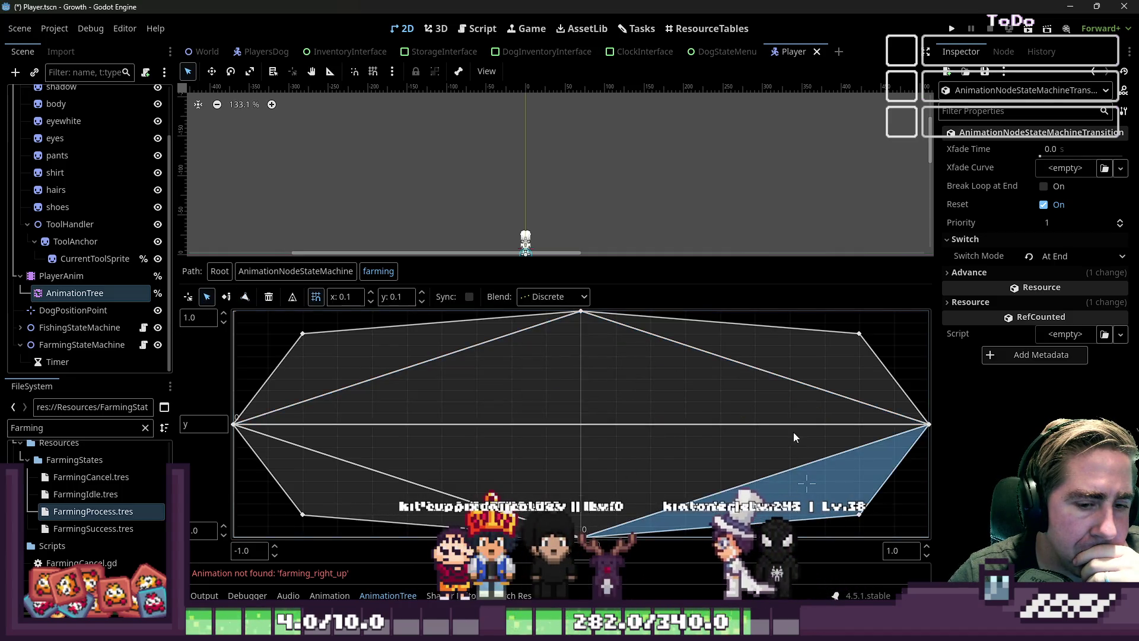
pyautogui.click(408, 515)
pyautogui.click(318, 370)
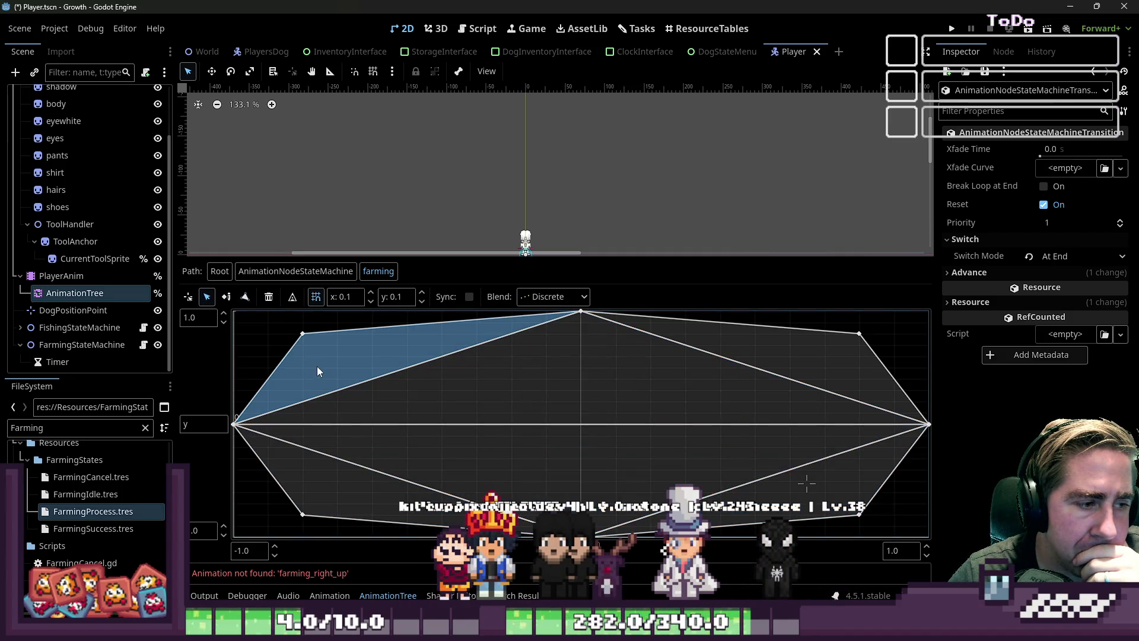
pyautogui.click(188, 297)
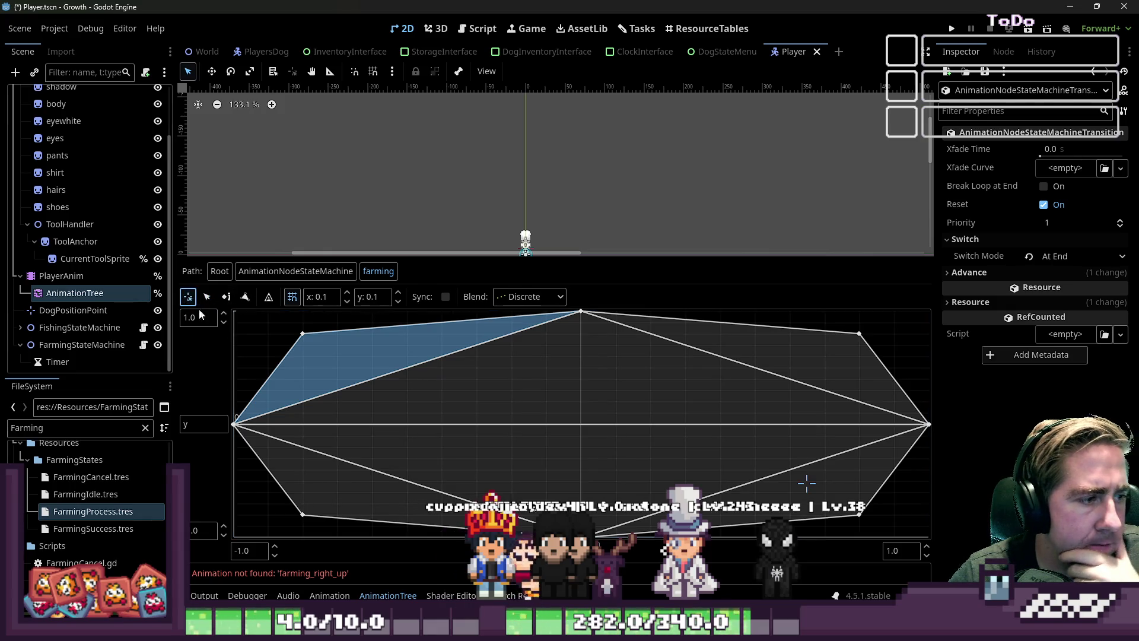
# Preview farming blend positions across the upper-left, lower-left and lower-right areas of the grid.
pyautogui.click(425, 349)
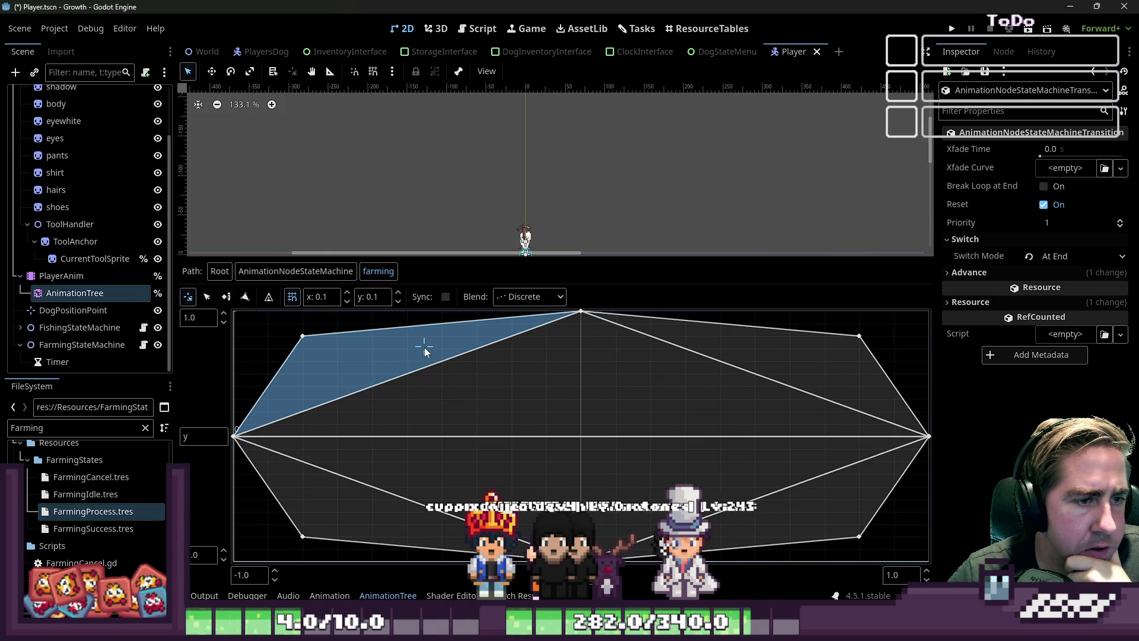
pyautogui.click(346, 494)
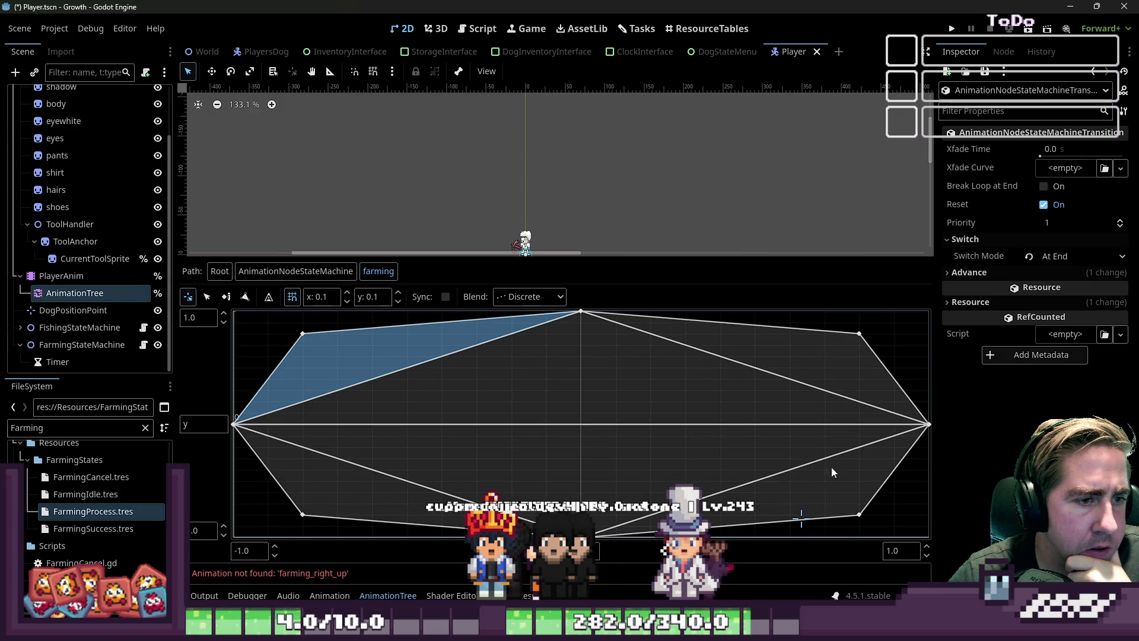
pyautogui.click(409, 355)
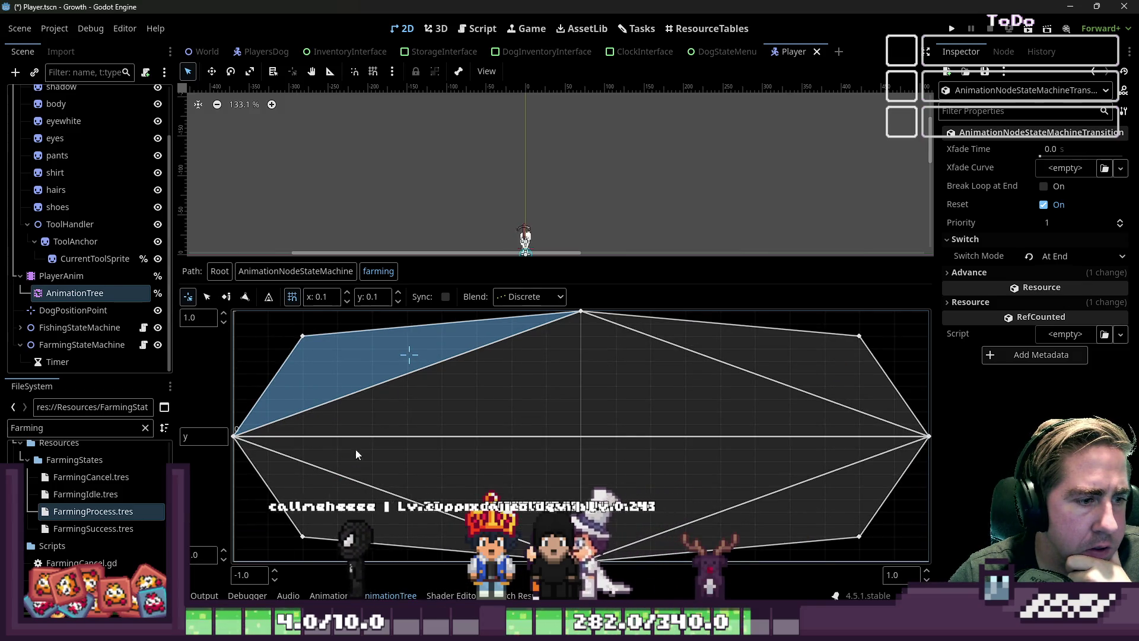
pyautogui.click(379, 377)
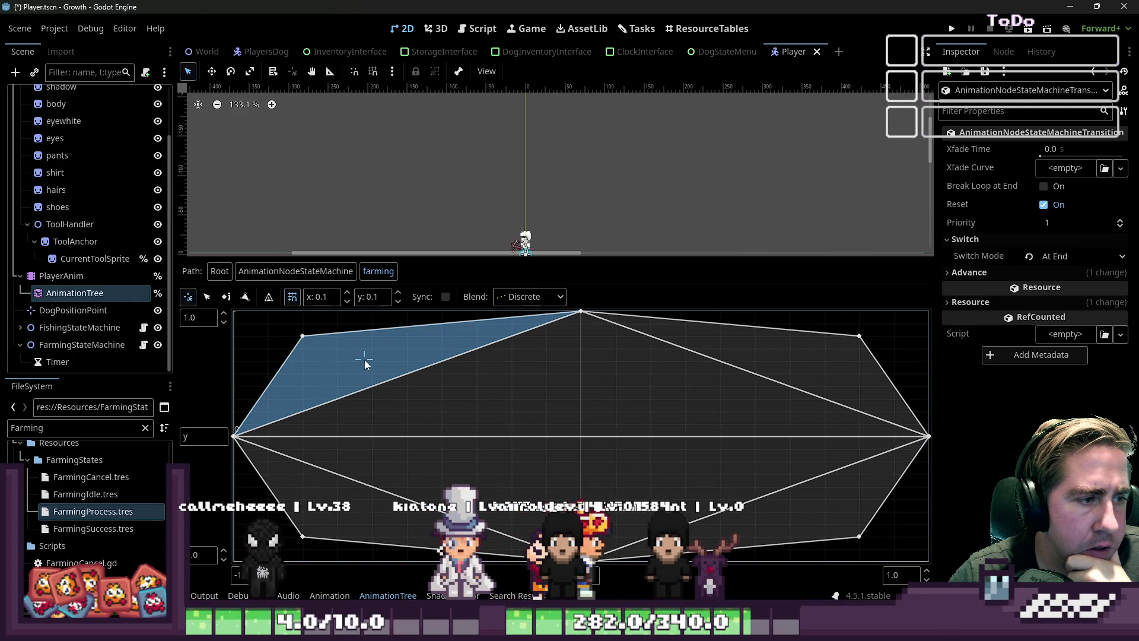
pyautogui.click(514, 418)
pyautogui.moveTo(515, 423)
pyautogui.mouseDown()
pyautogui.moveTo(348, 350)
pyautogui.moveTo(594, 416)
pyautogui.moveTo(676, 389)
pyautogui.moveTo(373, 356)
pyautogui.moveTo(502, 403)
pyautogui.mouseUp()
pyautogui.click(612, 450)
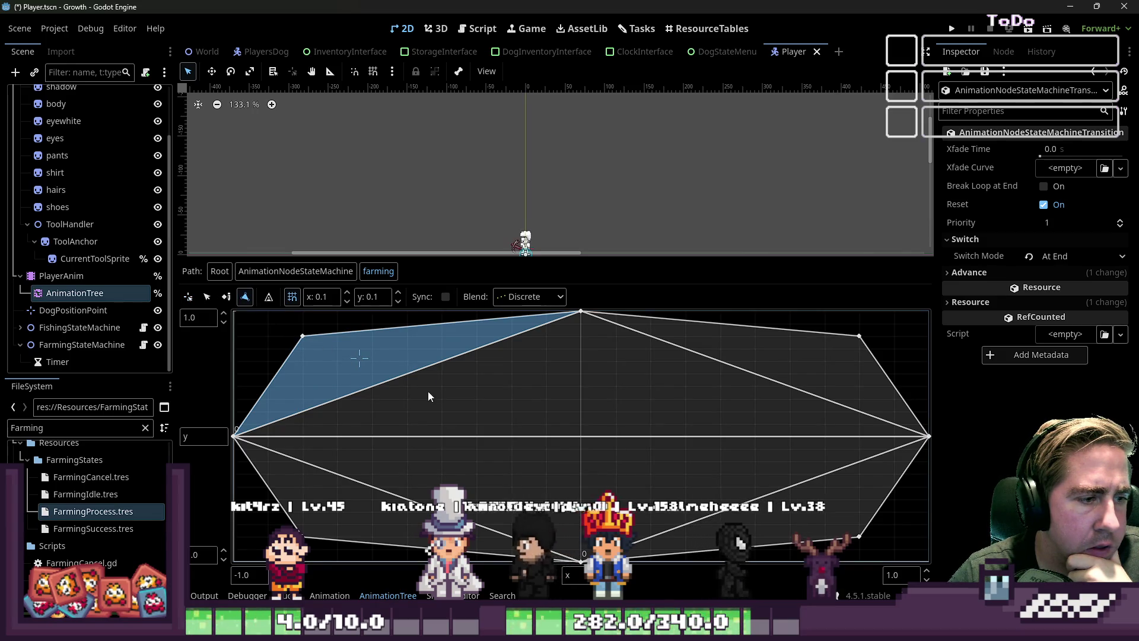
# Select the centre triangle, then preview top and corner points, exposing missing farming_left_up and farming_right_up.
pyautogui.click(207, 296)
pyautogui.click(396, 393)
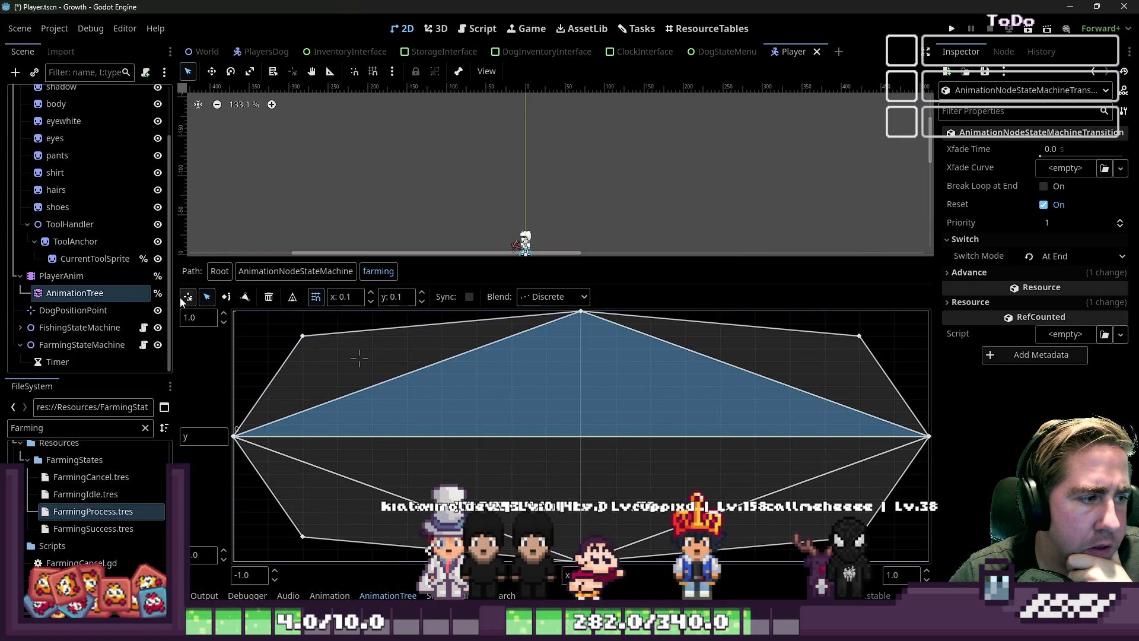
pyautogui.click(188, 296)
pyautogui.click(548, 378)
pyautogui.click(573, 355)
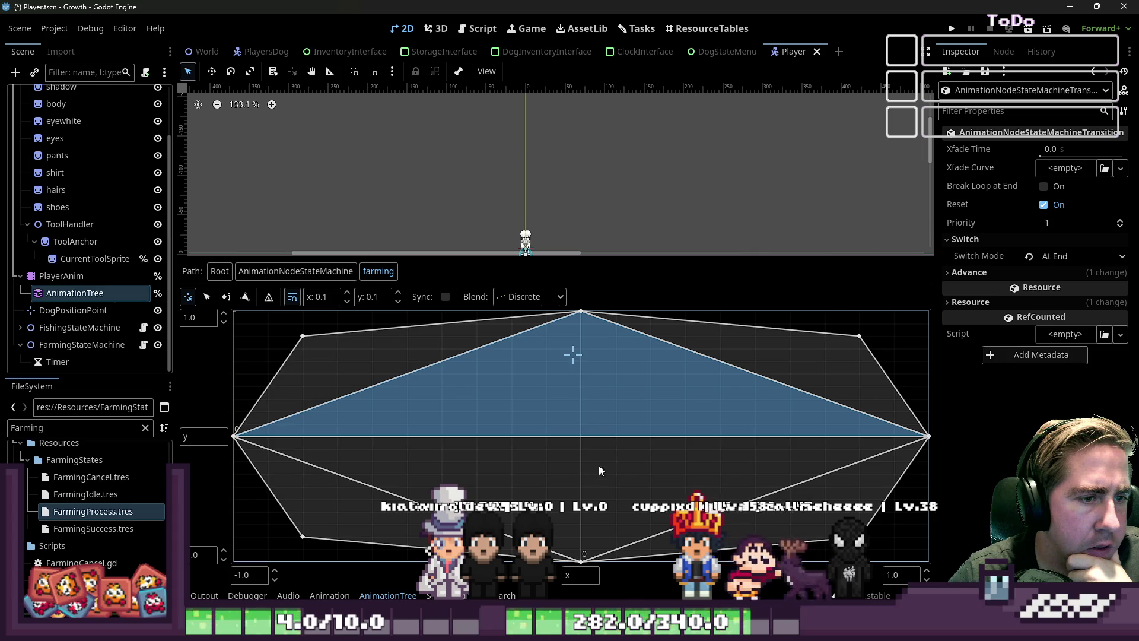
pyautogui.click(359, 515)
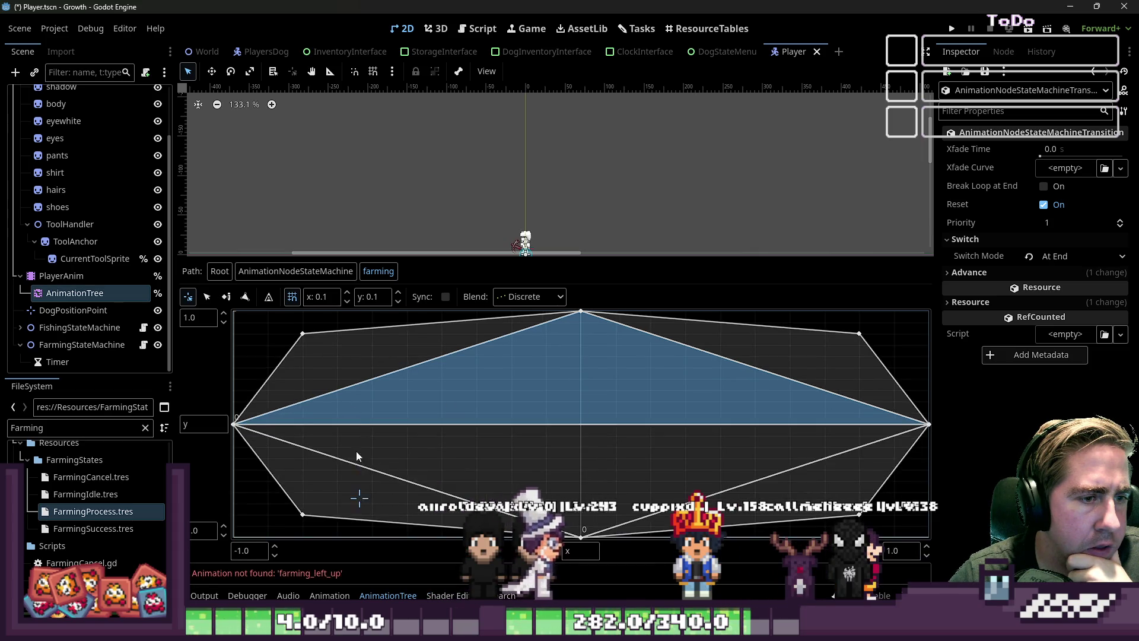
pyautogui.click(335, 499)
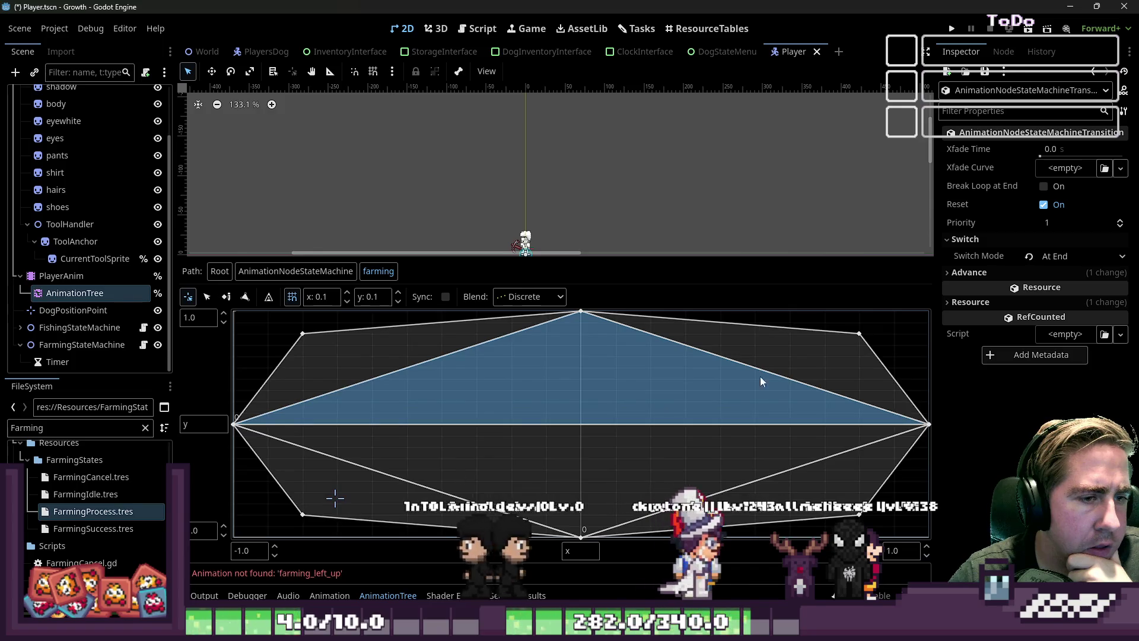
pyautogui.click(762, 490)
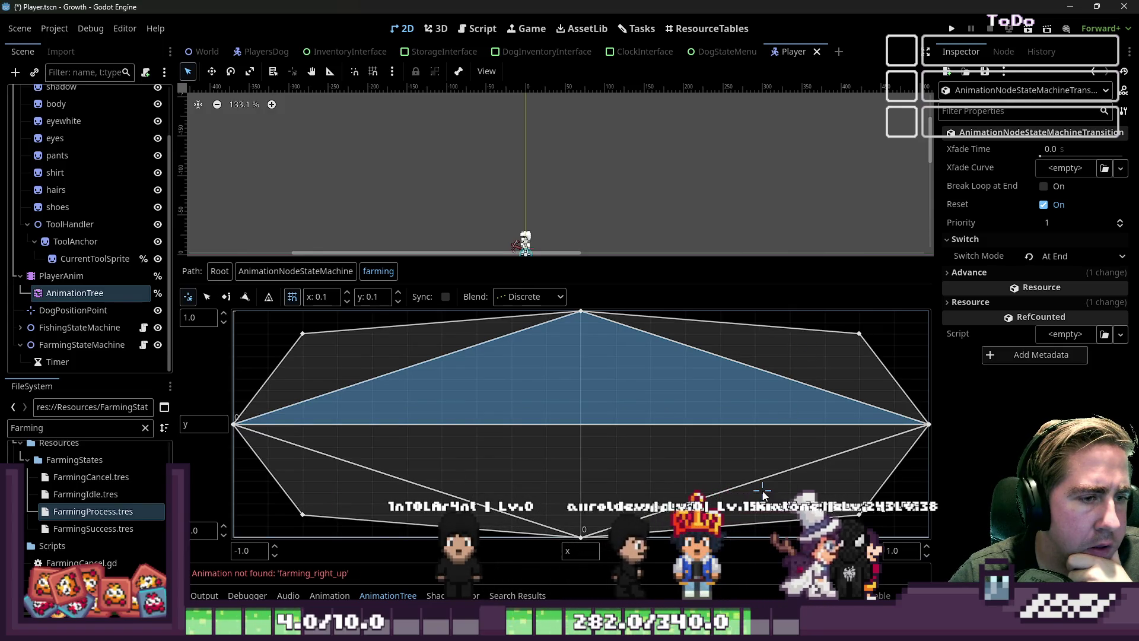
pyautogui.click(401, 343)
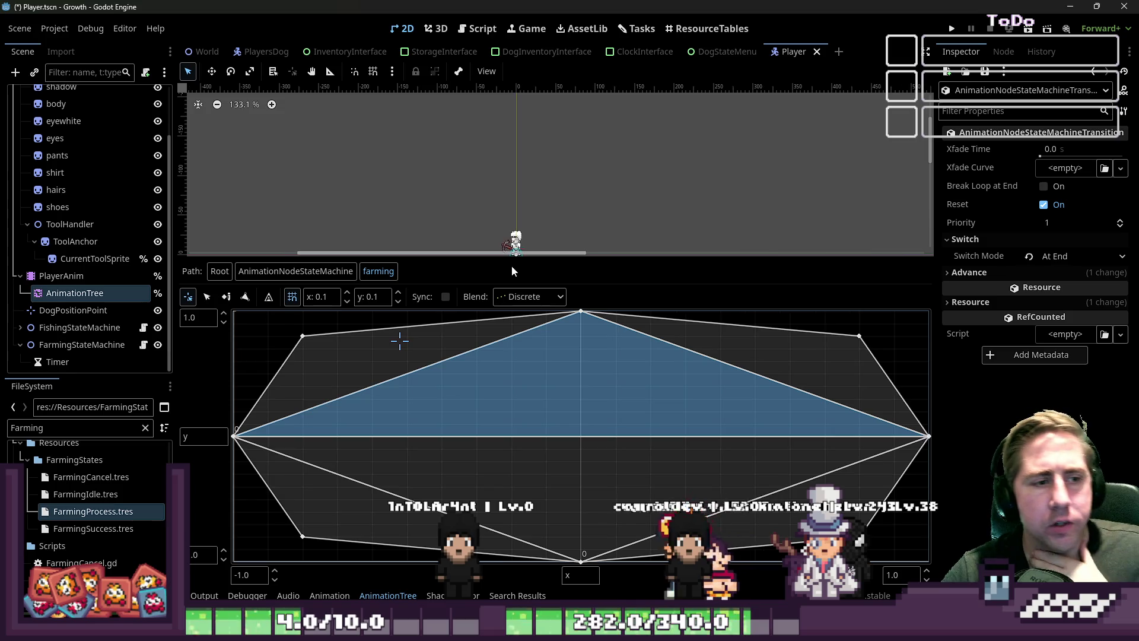
pyautogui.hscroll(1, 517, 254)
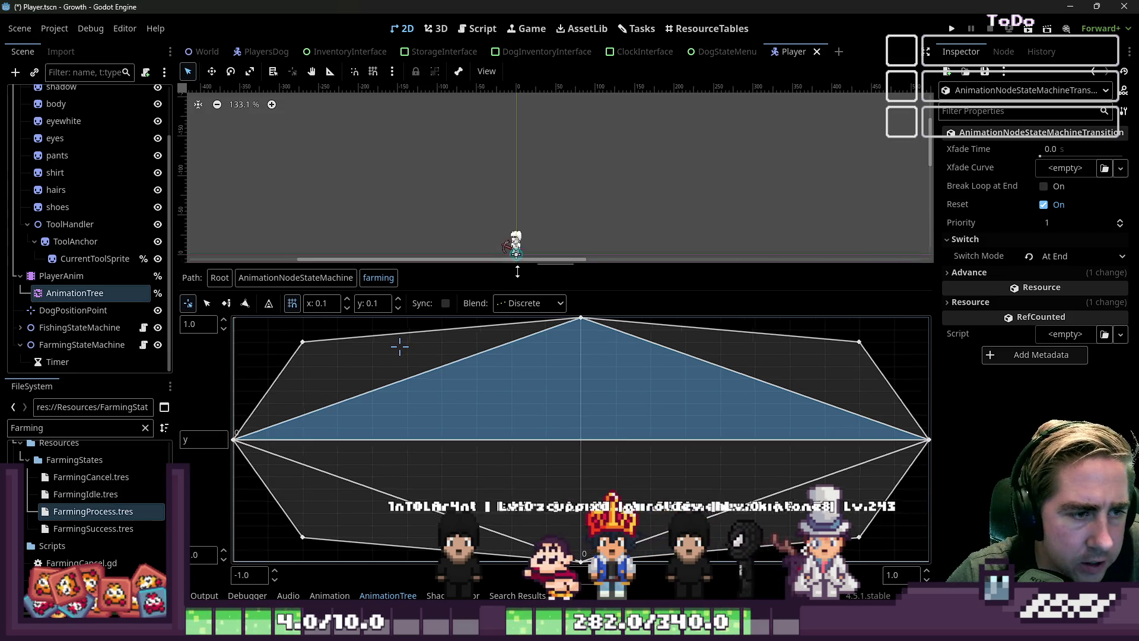
# Expand the transition's Resource section to read its Path, then return to the AnimationNodeStateMachine graph.
pyautogui.moveTo(517, 259); pyautogui.dragTo(505, 402)
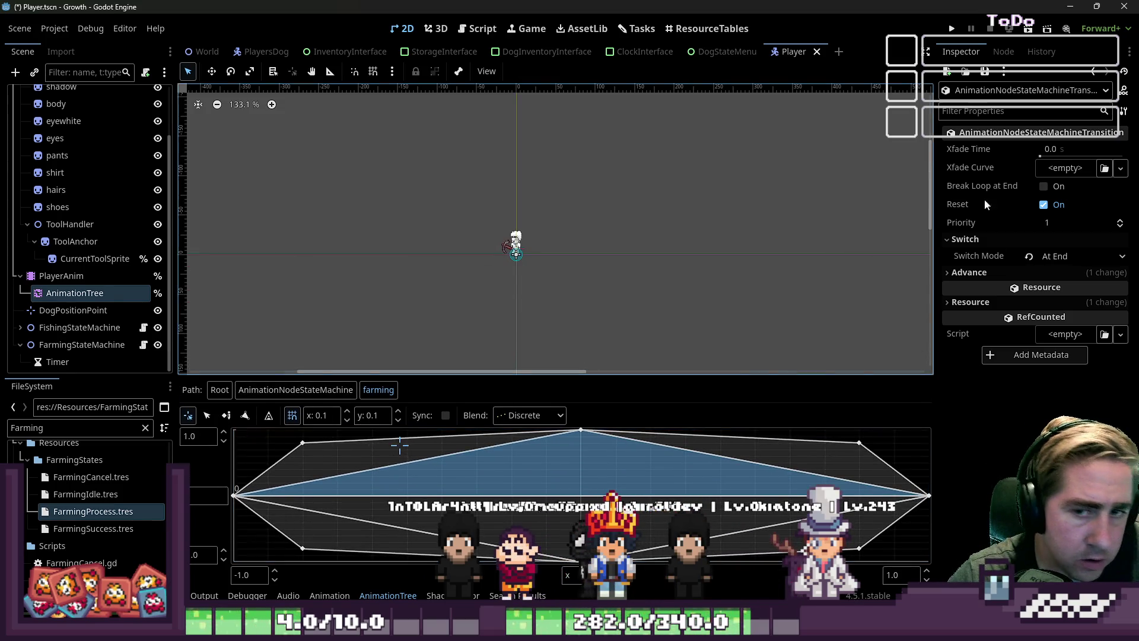
pyautogui.click(956, 303)
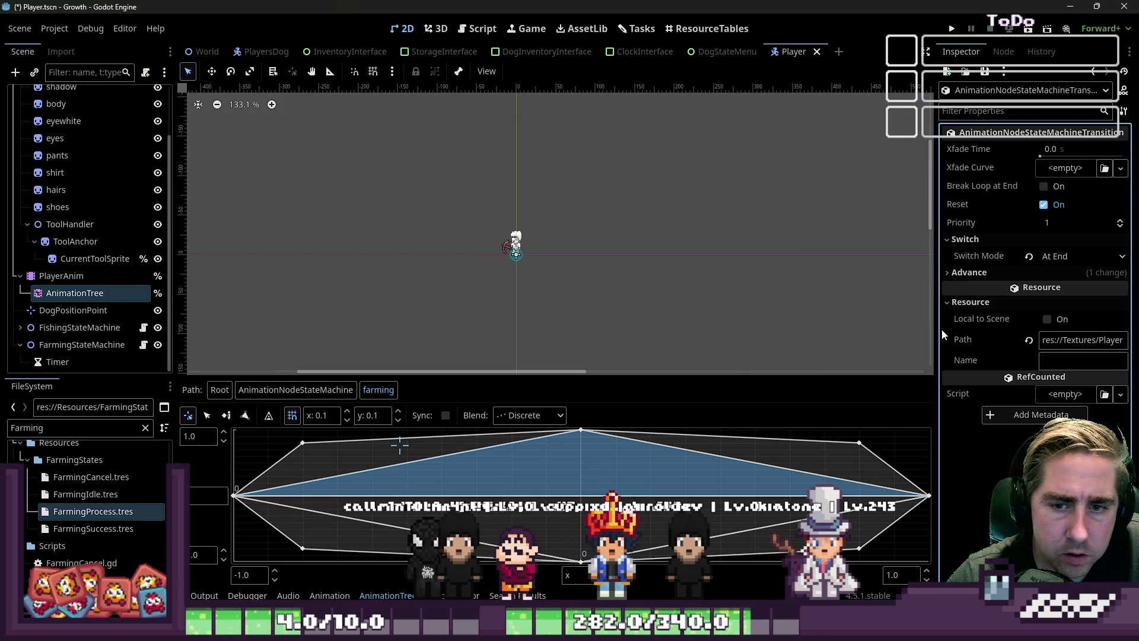
pyautogui.moveTo(942, 328); pyautogui.dragTo(485, 316)
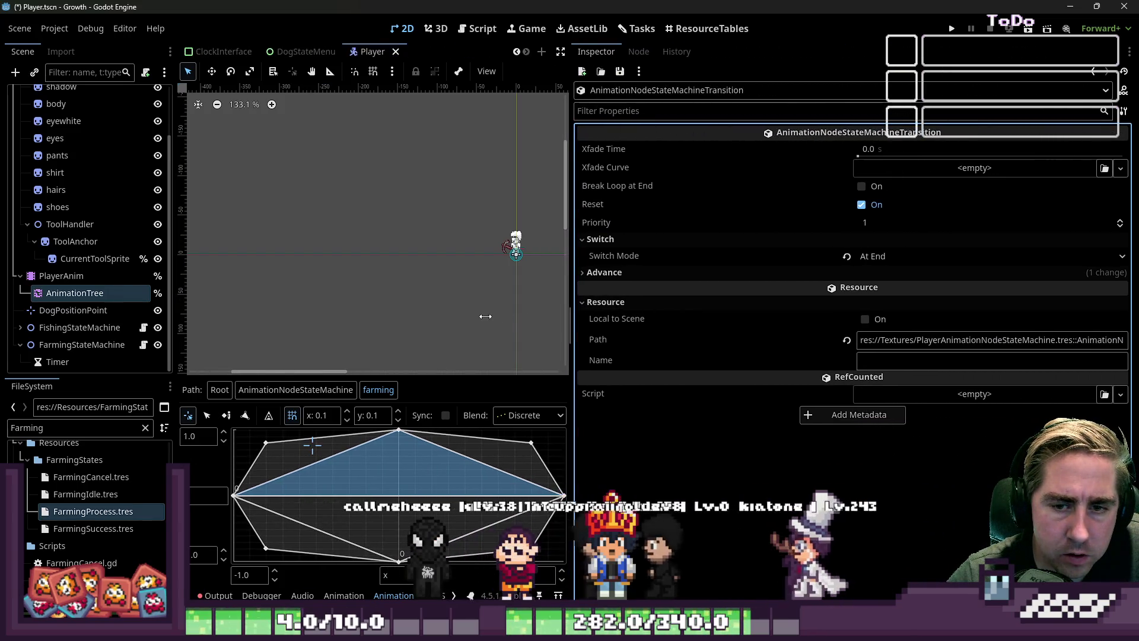
pyautogui.moveTo(1030, 339); pyautogui.dragTo(1135, 339)
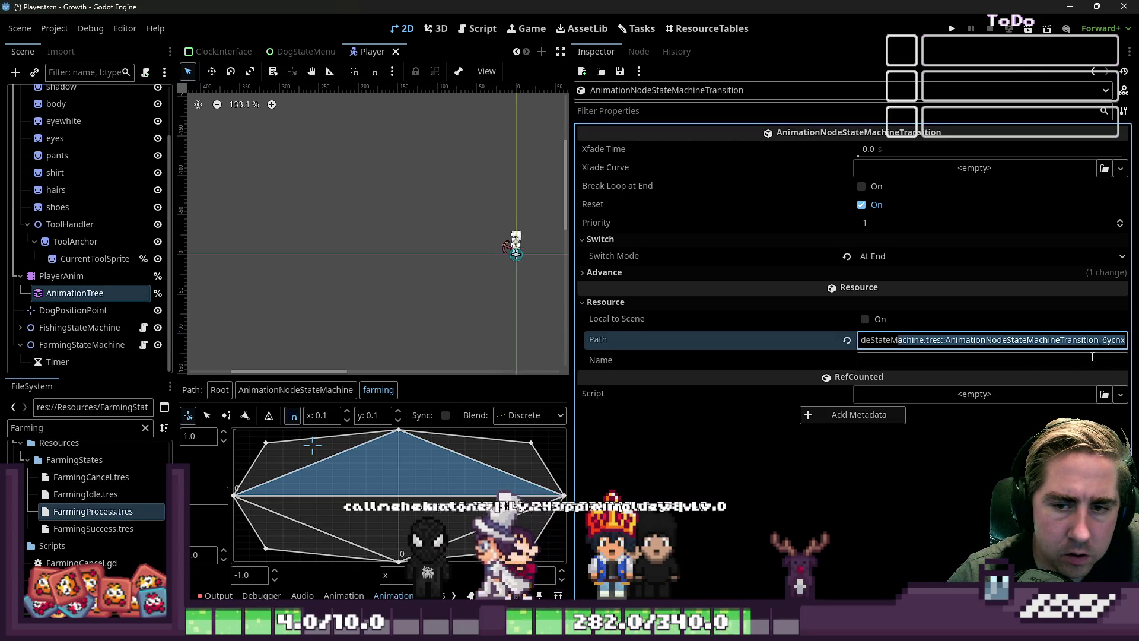
pyautogui.moveTo(573, 303); pyautogui.dragTo(870, 303)
pyautogui.click(297, 389)
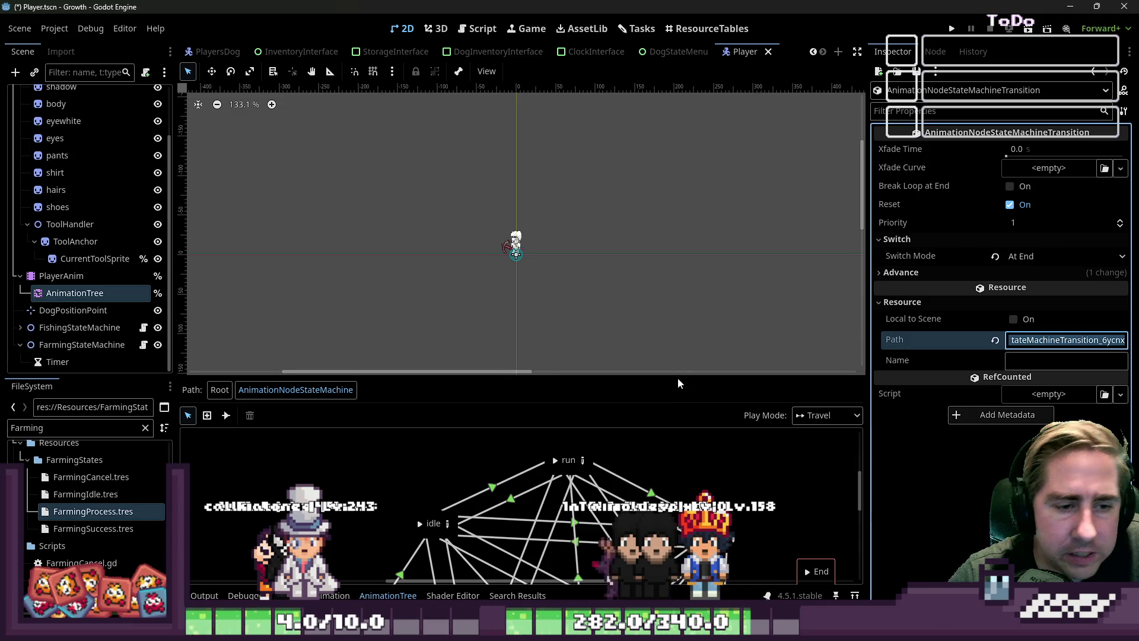
# Enlarge the graph and check the resource Paths of the farming, walk and retrieve states.
pyautogui.moveTo(680, 385); pyautogui.dragTo(682, 172)
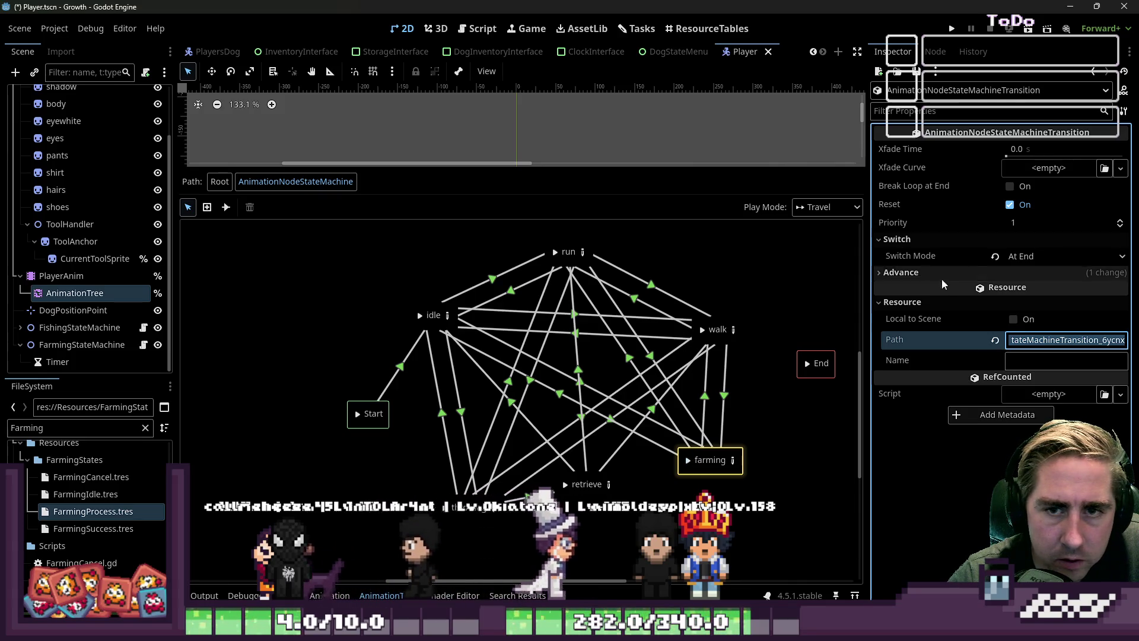
pyautogui.click(709, 460)
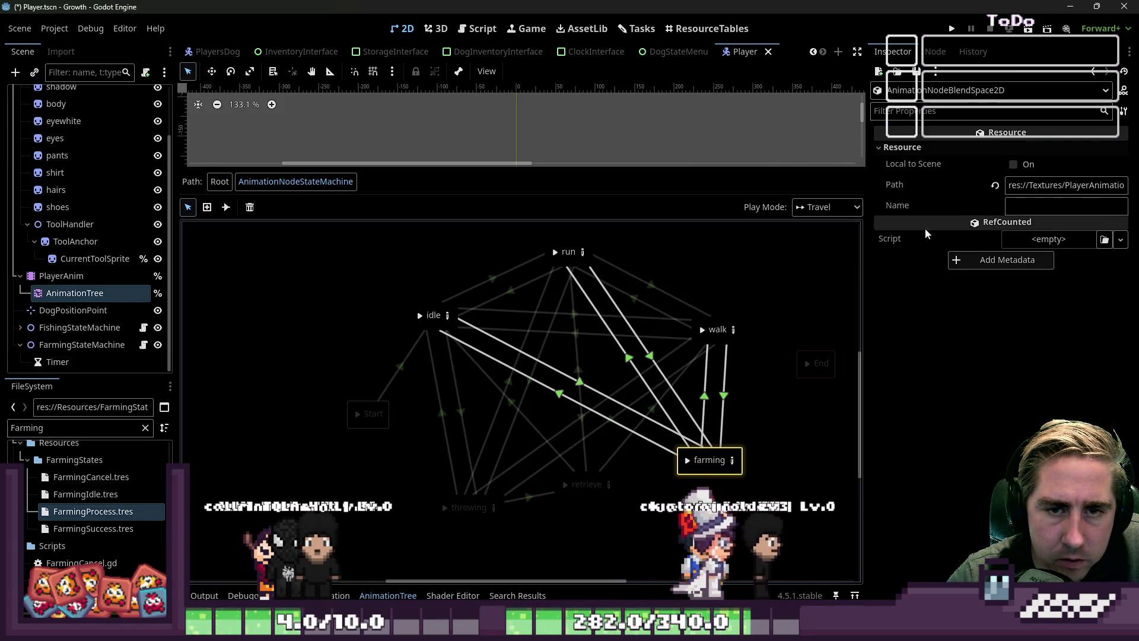
pyautogui.click(1062, 186)
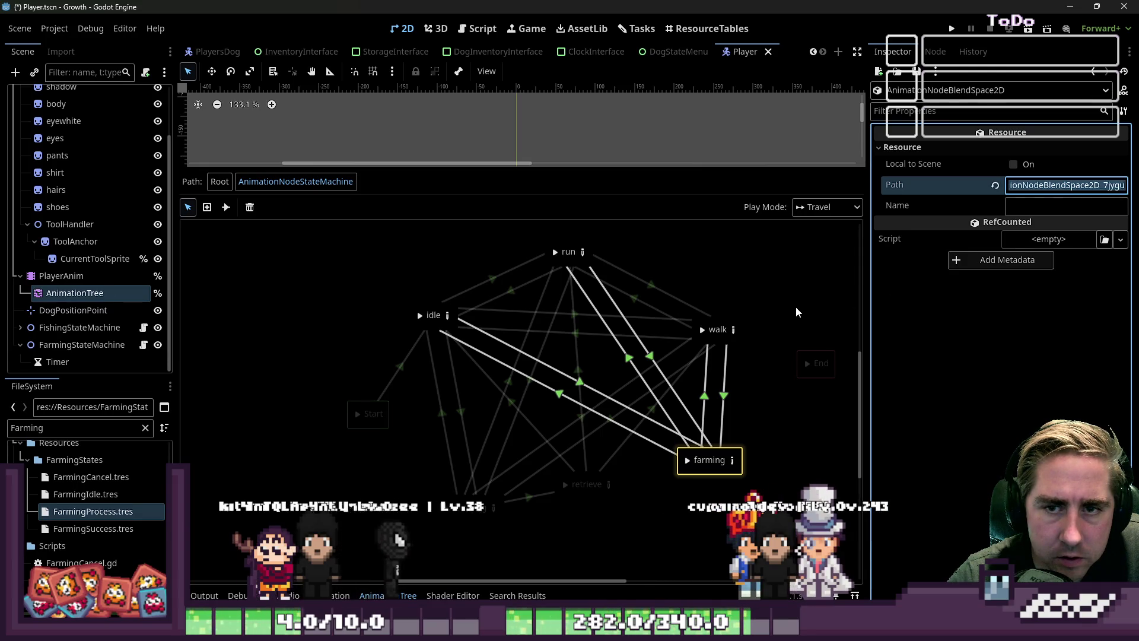
pyautogui.click(700, 329)
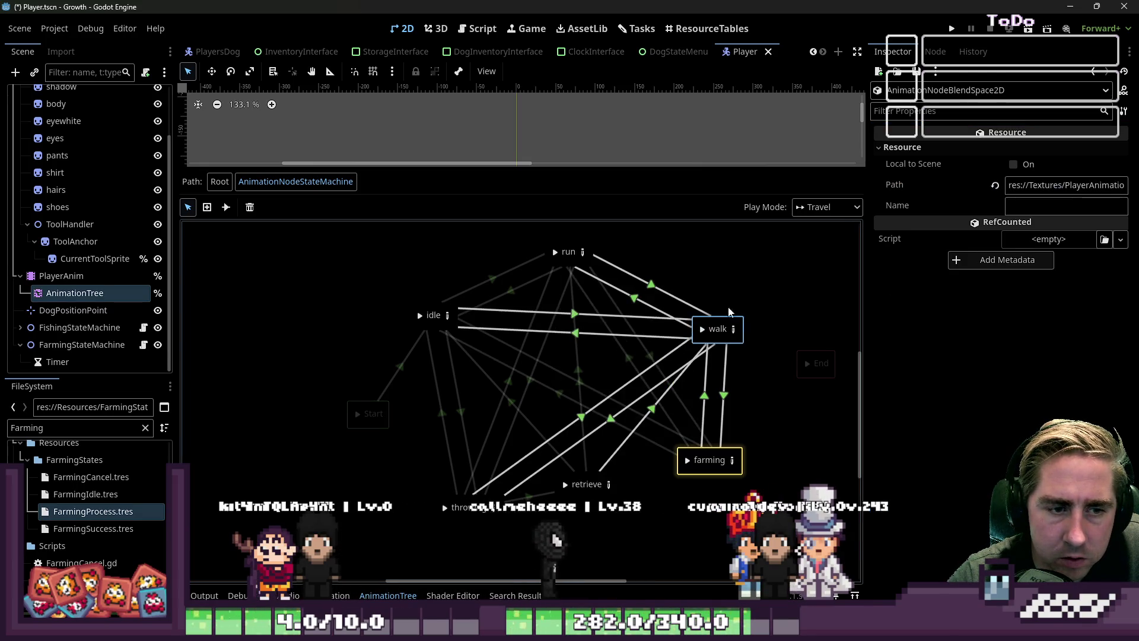
pyautogui.click(1064, 189)
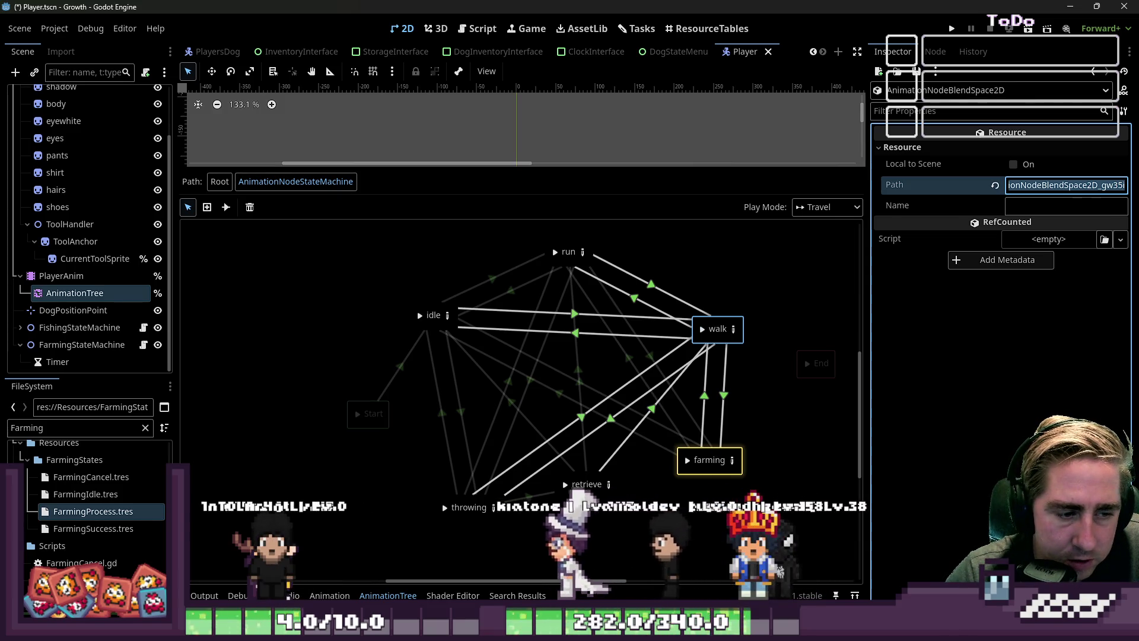
pyautogui.click(567, 491)
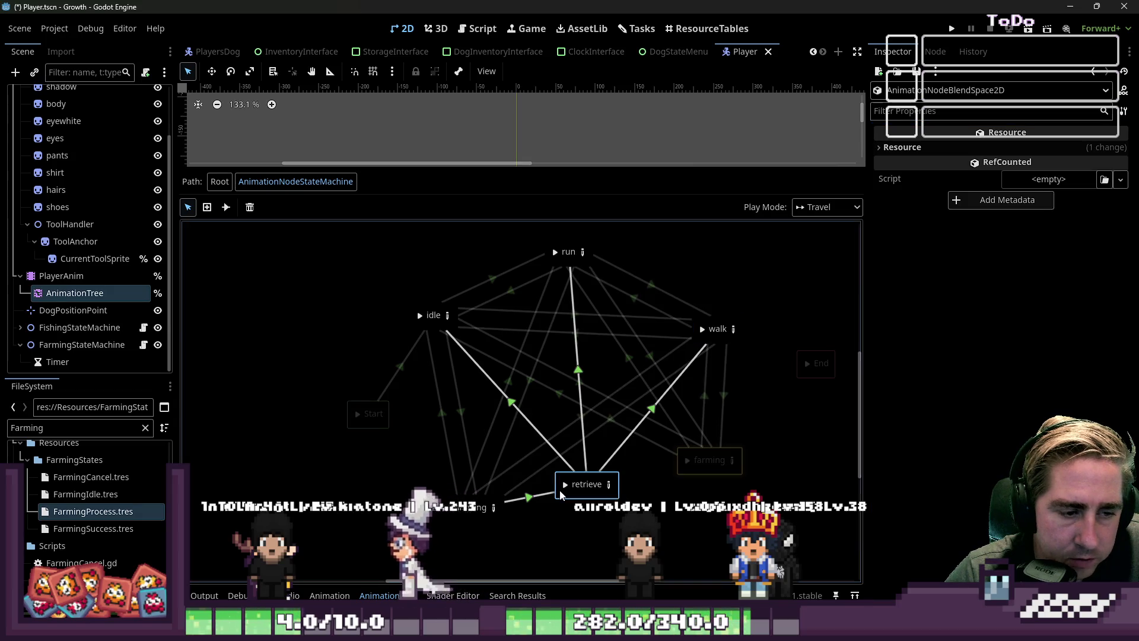
pyautogui.moveTo(522, 169)
pyautogui.mouseDown()
pyautogui.moveTo(525, 332)
pyautogui.moveTo(522, 249)
pyautogui.mouseUp()
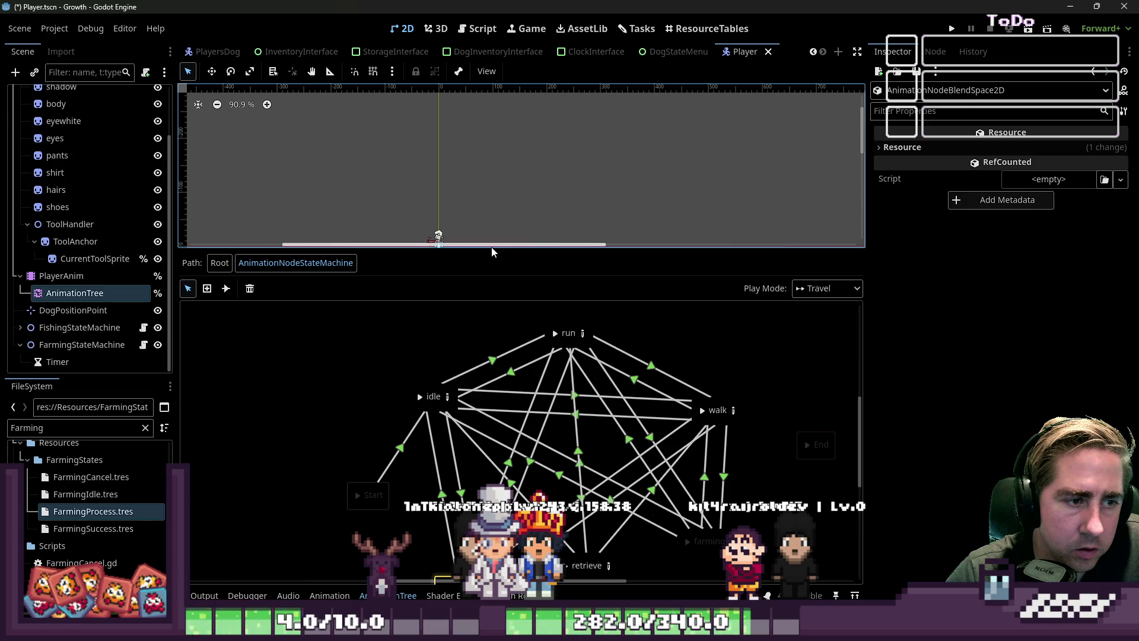
pyautogui.moveTo(491, 249); pyautogui.dragTo(486, 168)
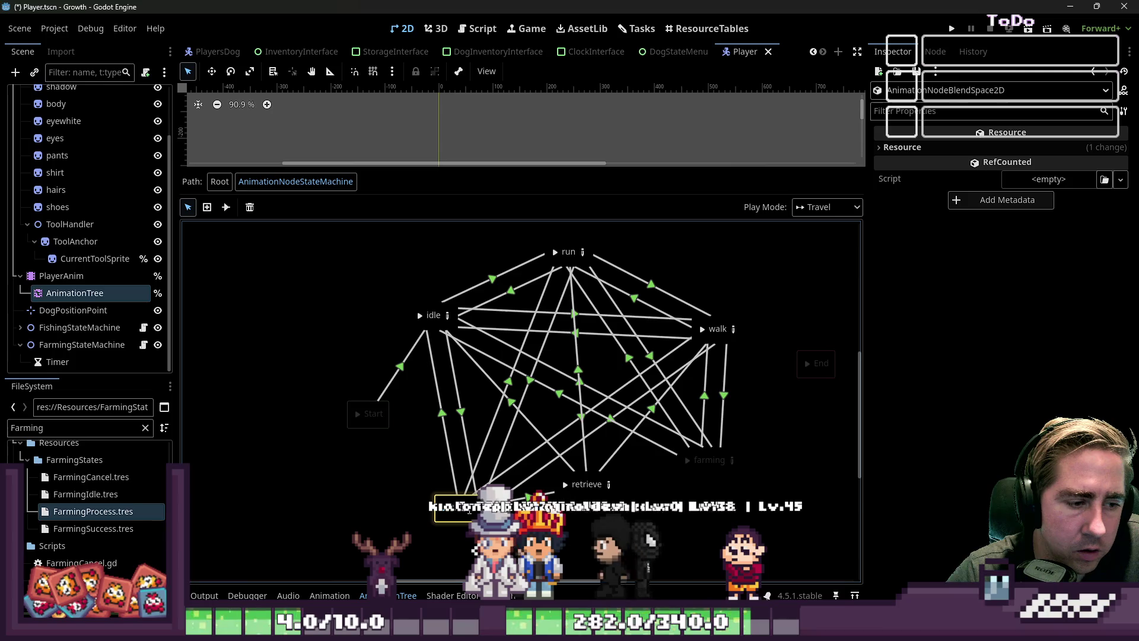
pyautogui.click(449, 509)
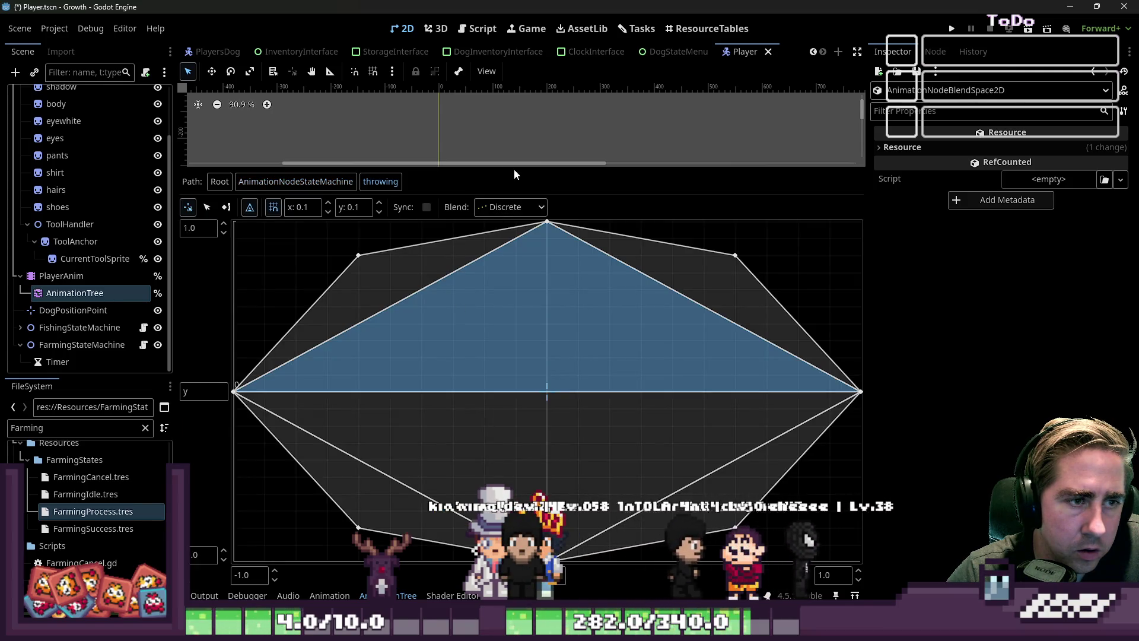
# Preview the throwing blend space's poses toward the lower left, upper middle and right.
pyautogui.moveTo(496, 168); pyautogui.dragTo(496, 402)
pyautogui.scroll(8, 400, 241)
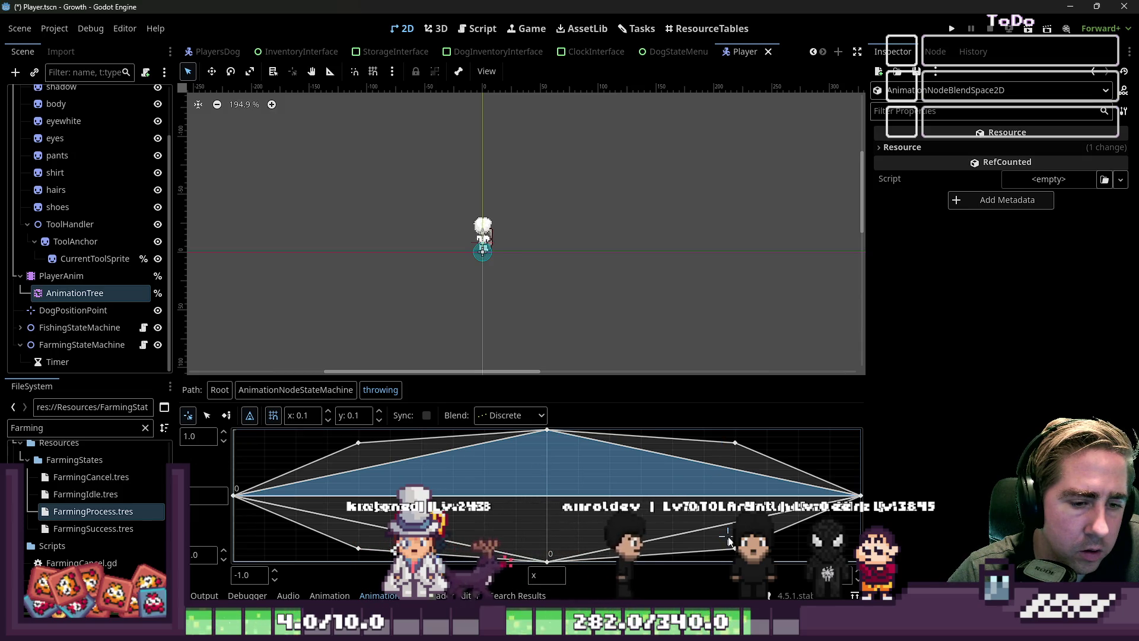
pyautogui.click(495, 540)
pyautogui.click(375, 534)
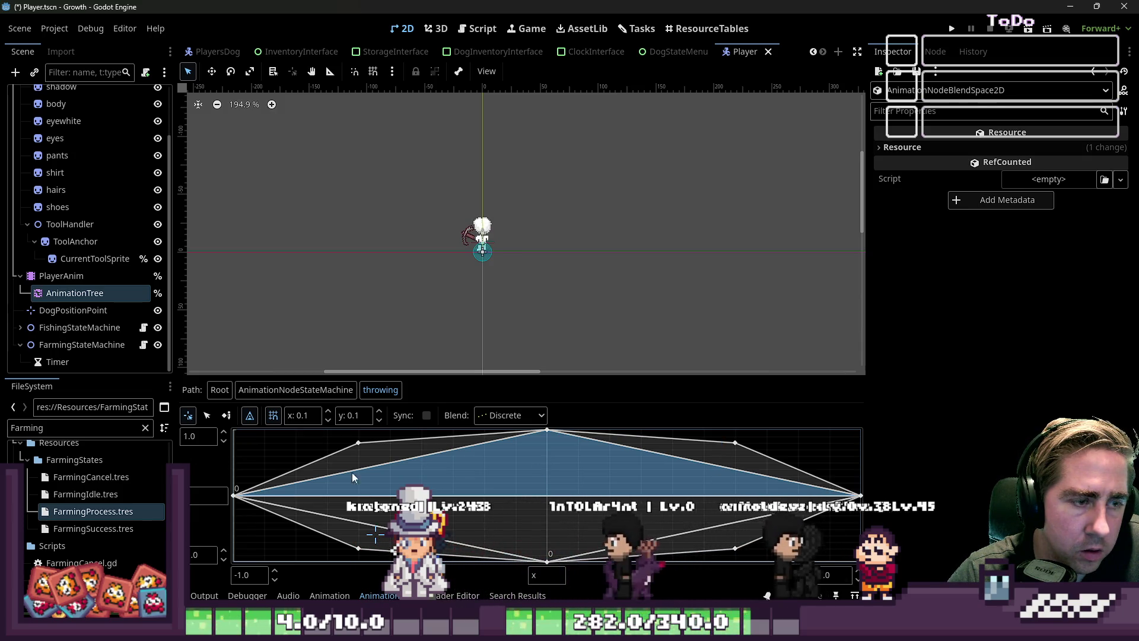
pyautogui.click(566, 464)
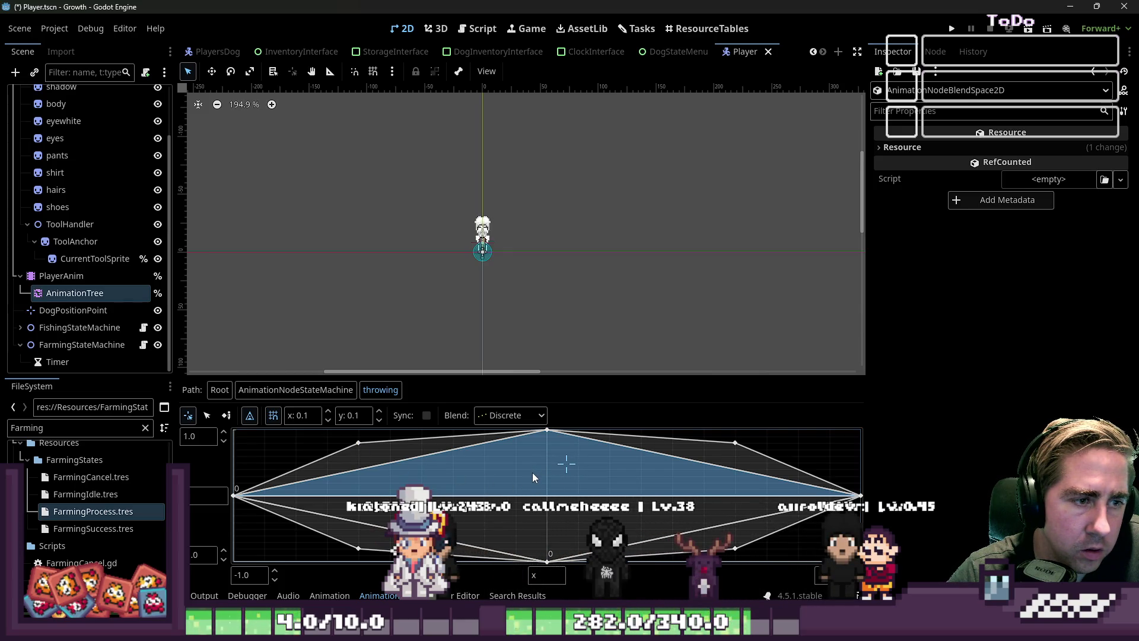
pyautogui.click(727, 447)
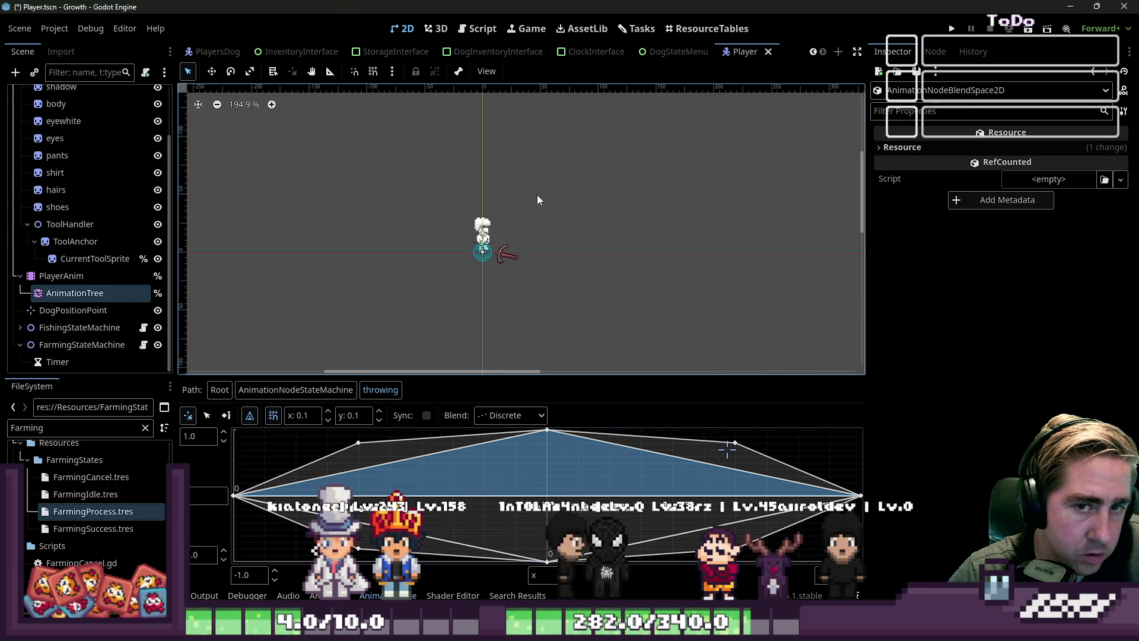
pyautogui.click(75, 293)
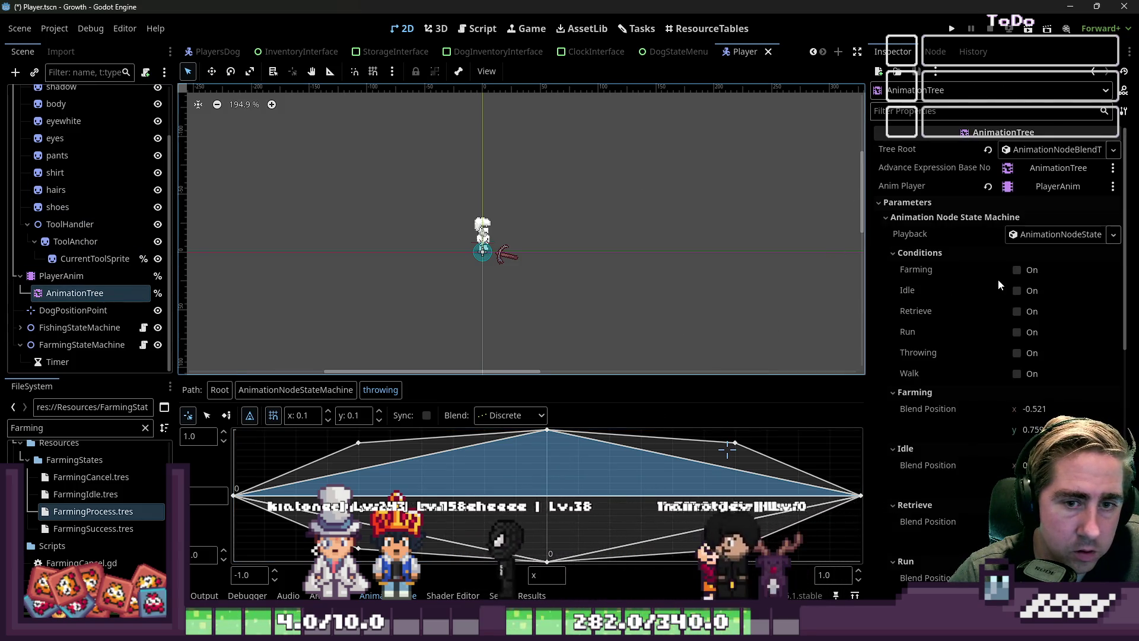
# Turn on the AnimationTree's Throwing condition.
pyautogui.click(1022, 358)
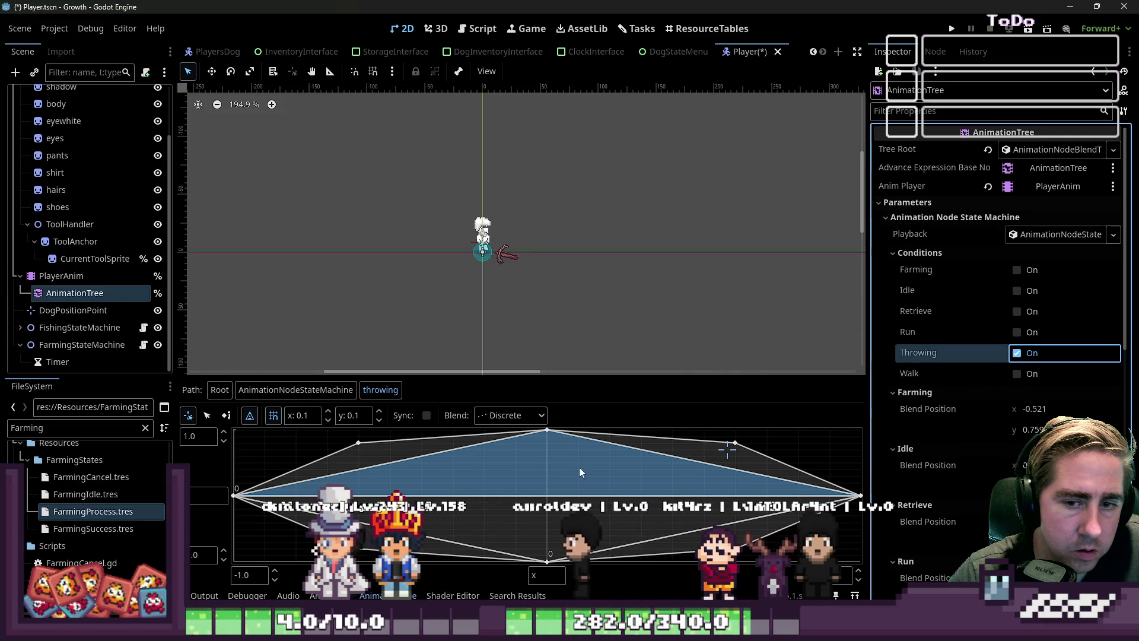
pyautogui.click(391, 440)
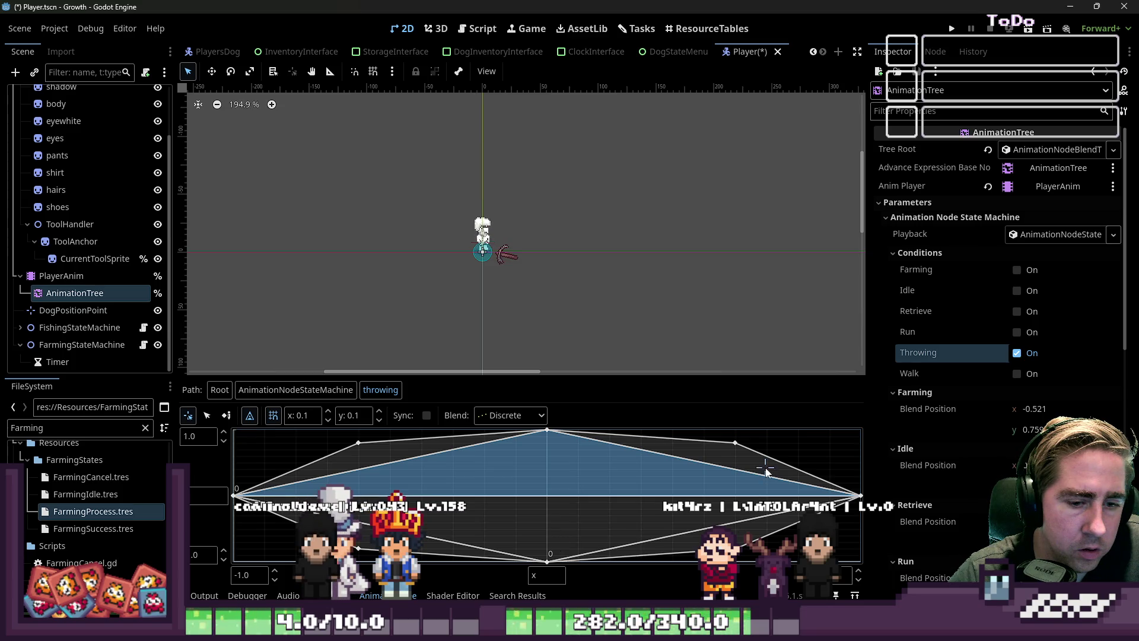
pyautogui.click(1017, 354)
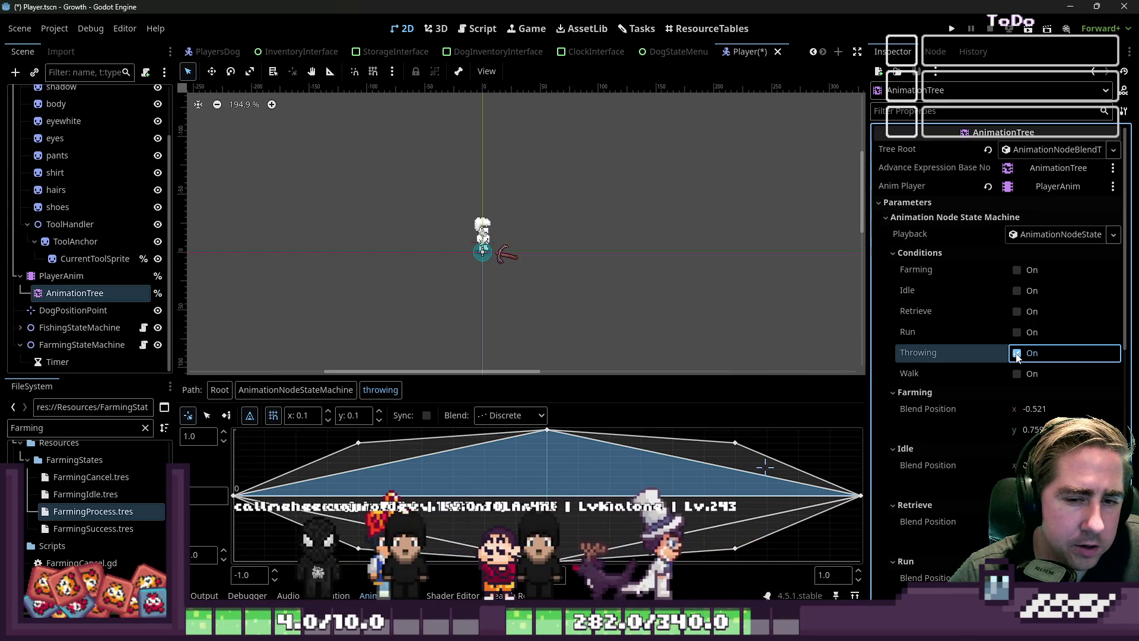
# Reset the Farming, Run and Throwing blend positions to 0.
pyautogui.click(1048, 410)
pyautogui.write('0')
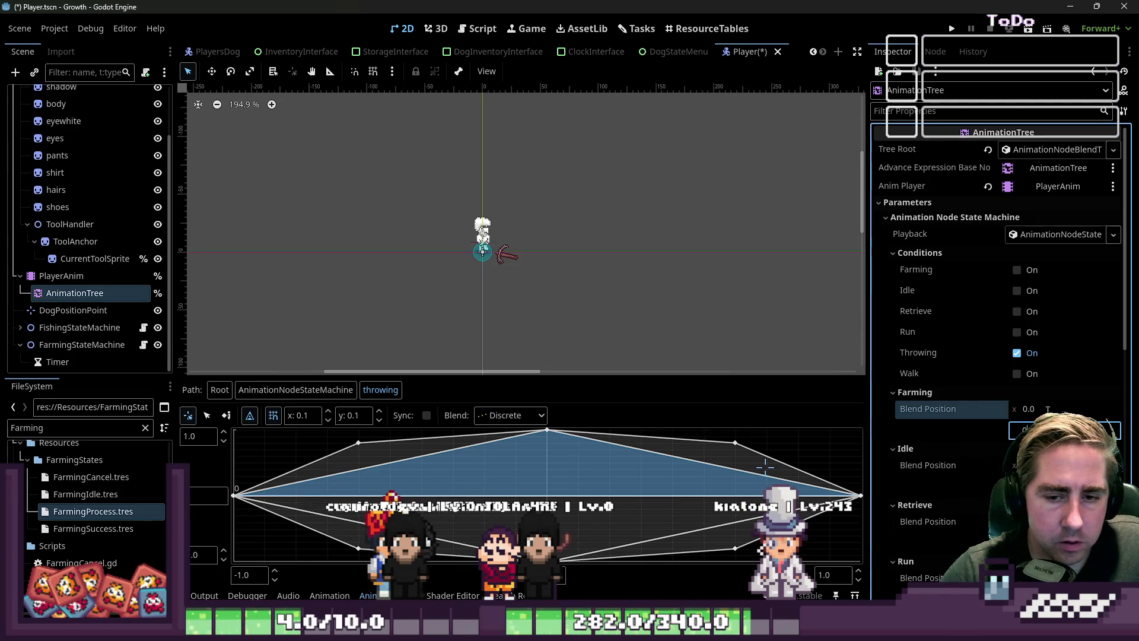
pyautogui.press('Return')
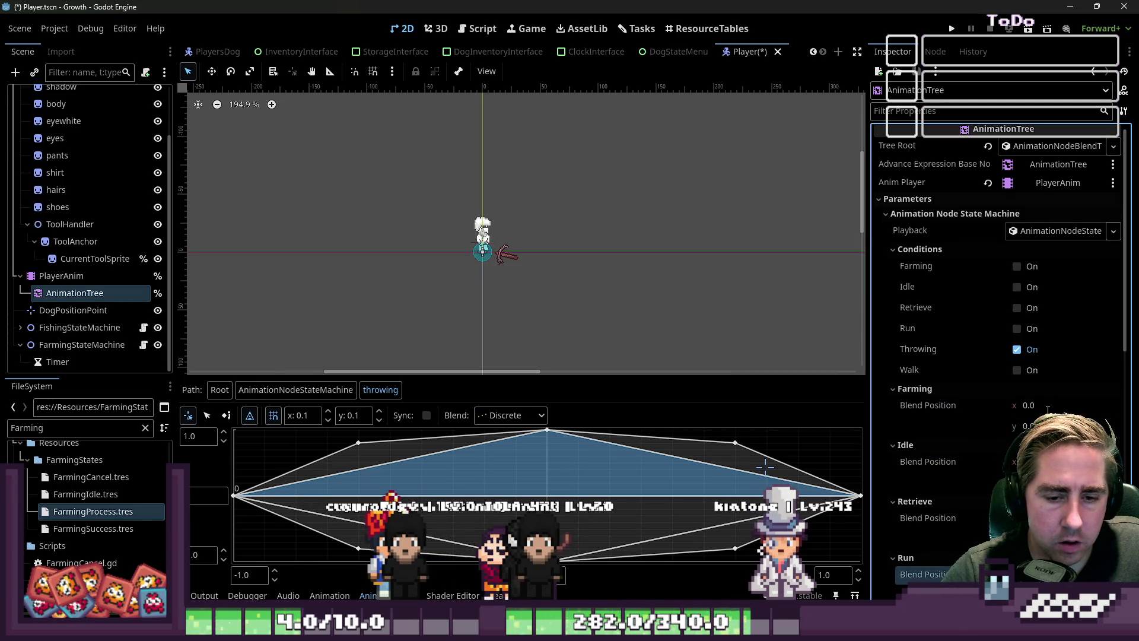
pyautogui.press('Tab')
pyautogui.press('Tab')
pyautogui.press('Tab')
pyautogui.write('0')
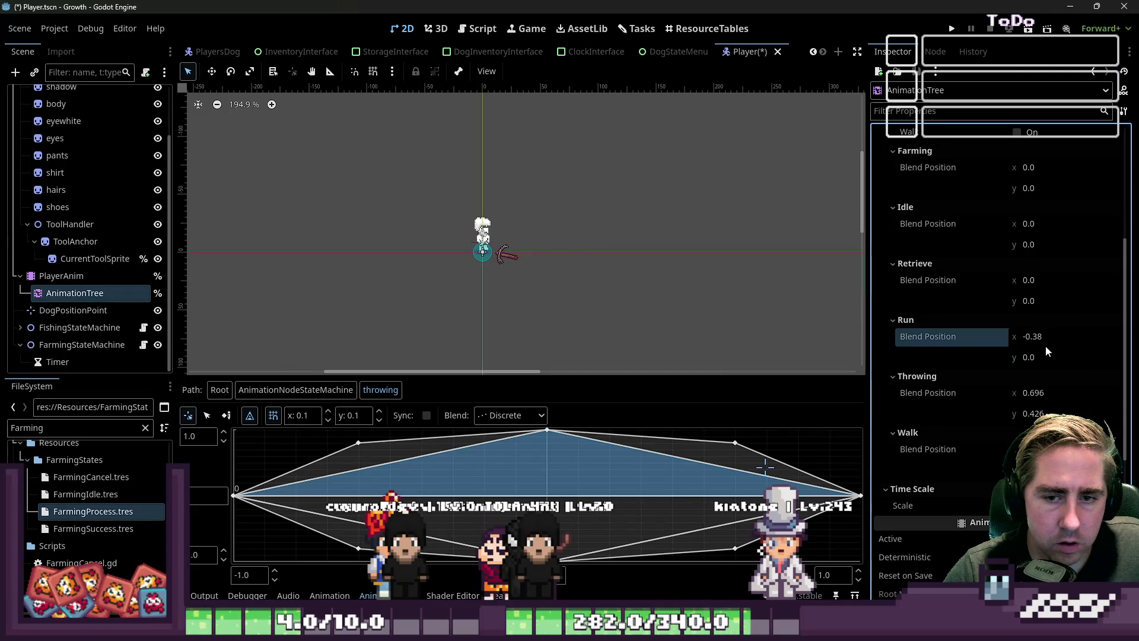
pyautogui.click(1037, 339)
pyautogui.write('0')
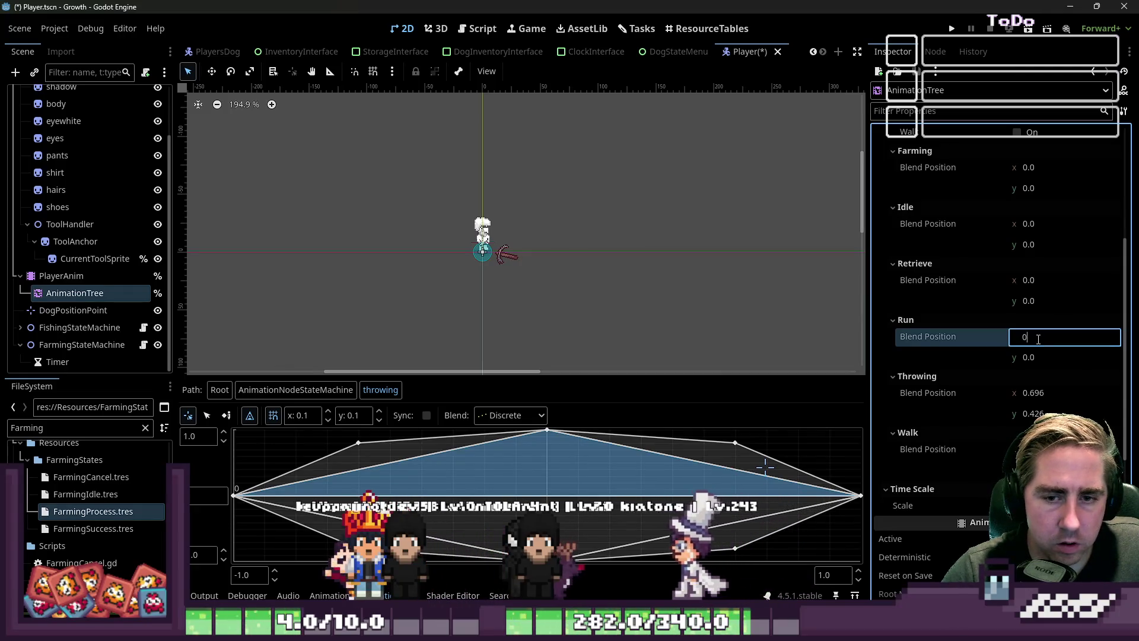
pyautogui.click(1062, 394)
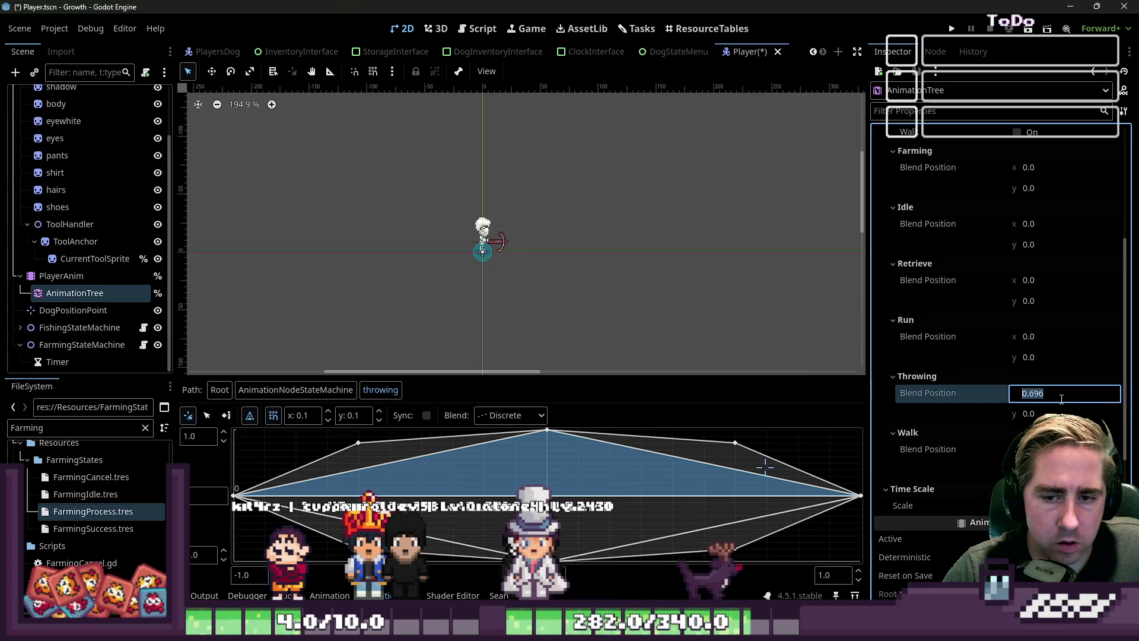
pyautogui.write('0')
pyautogui.press('Return')
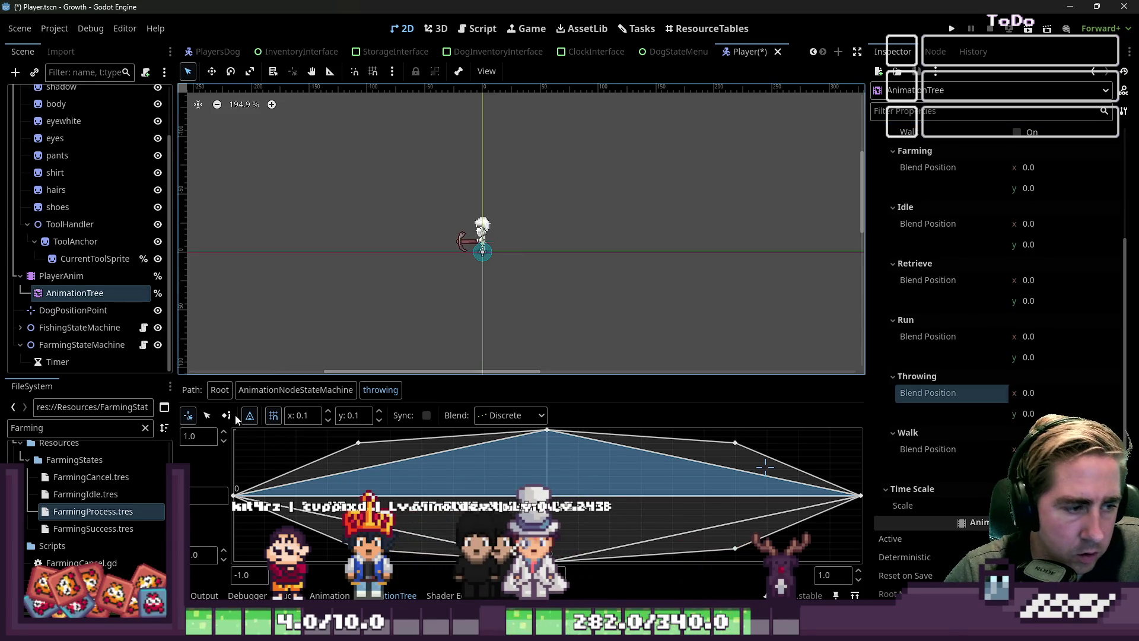
pyautogui.scroll(5, 892, 340)
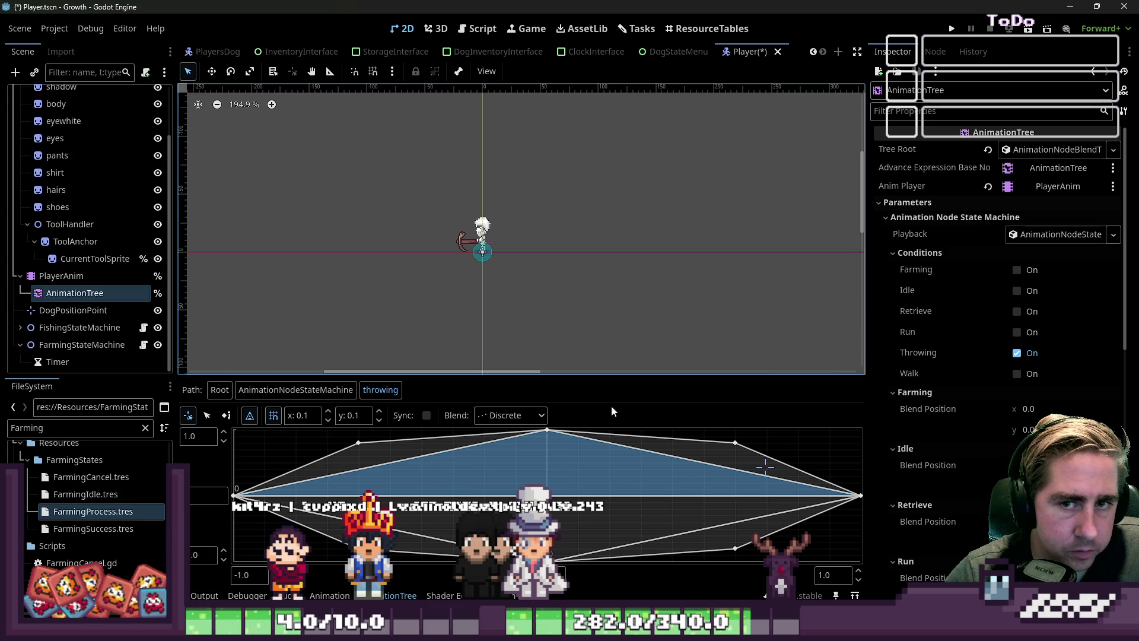
# Go back to the main state machine and open the retrieve state's blend space.
pyautogui.click(338, 396)
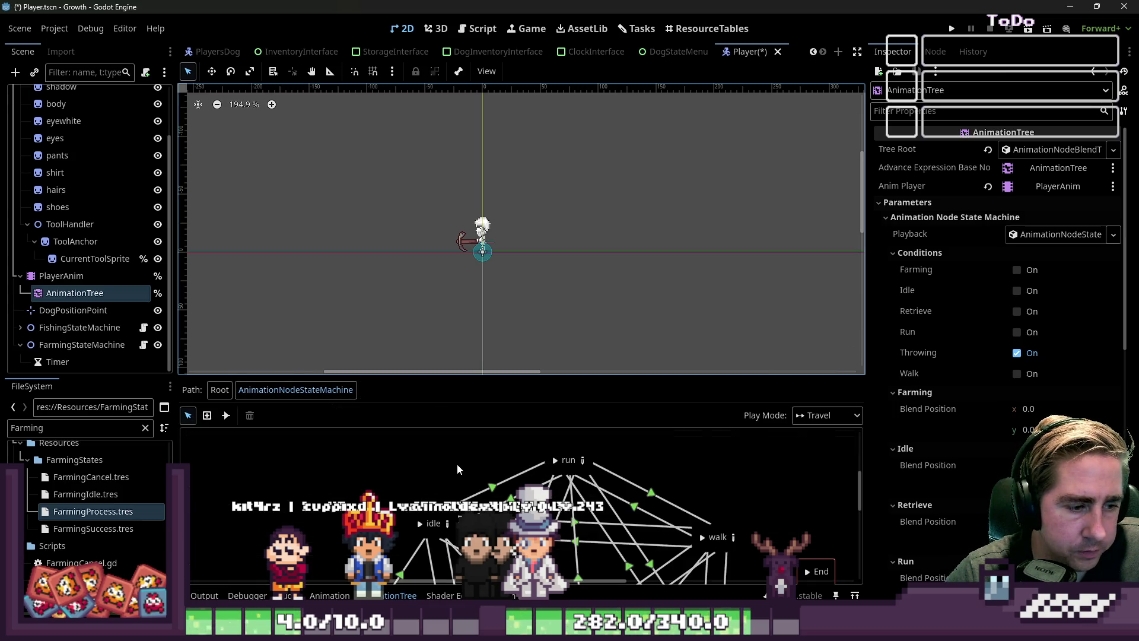
pyautogui.moveTo(529, 376); pyautogui.dragTo(553, 267)
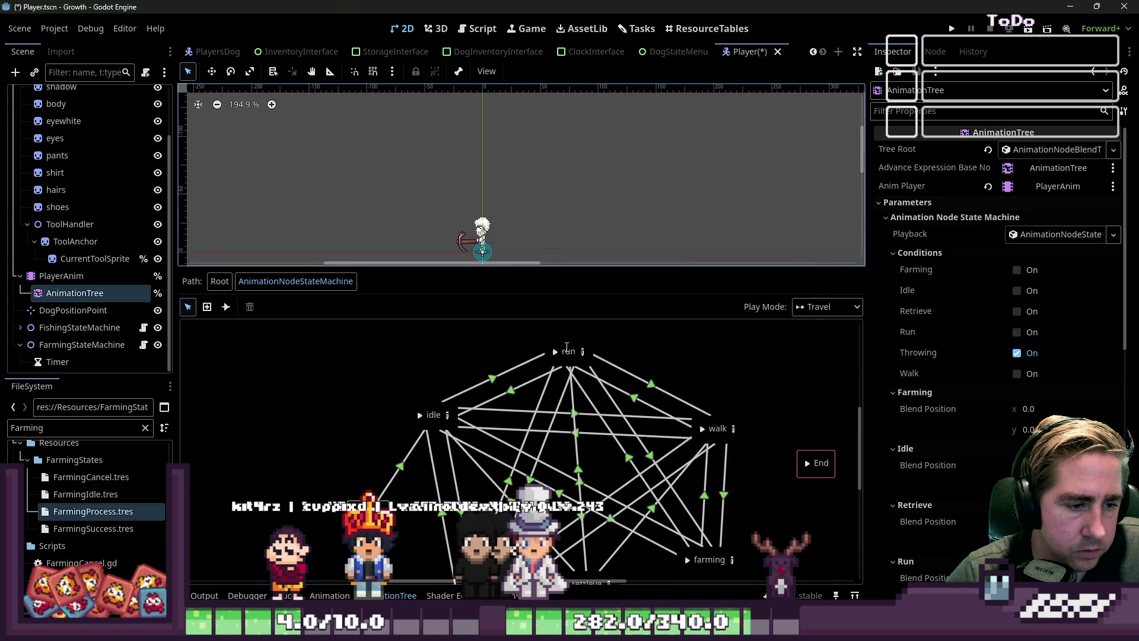
pyautogui.scroll(-3, 851, 420)
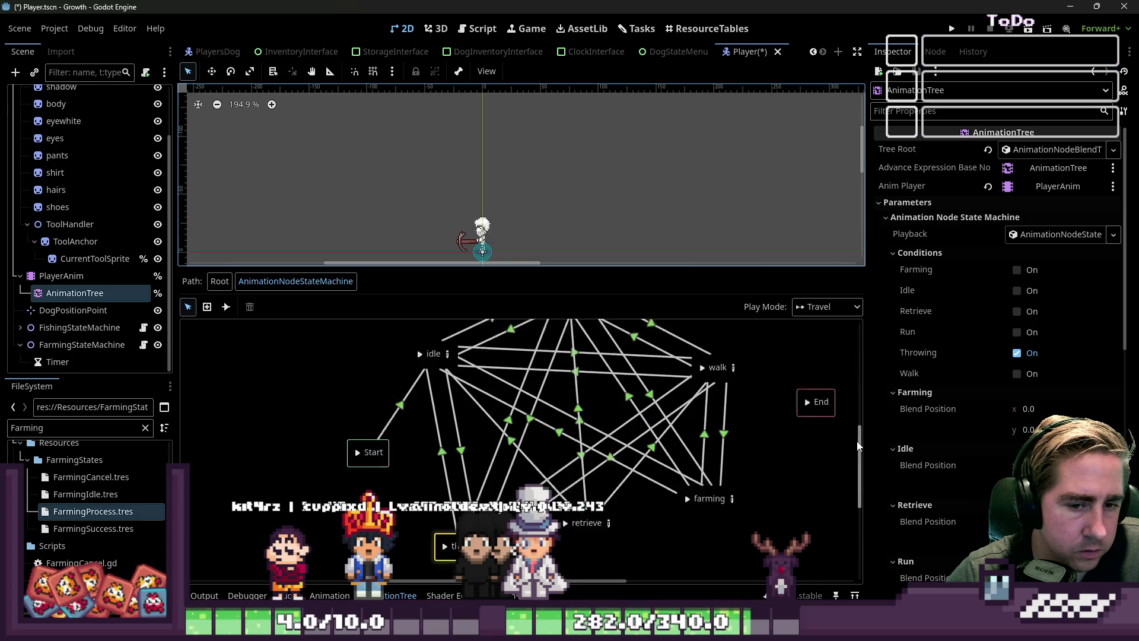
pyautogui.doubleClick(588, 498)
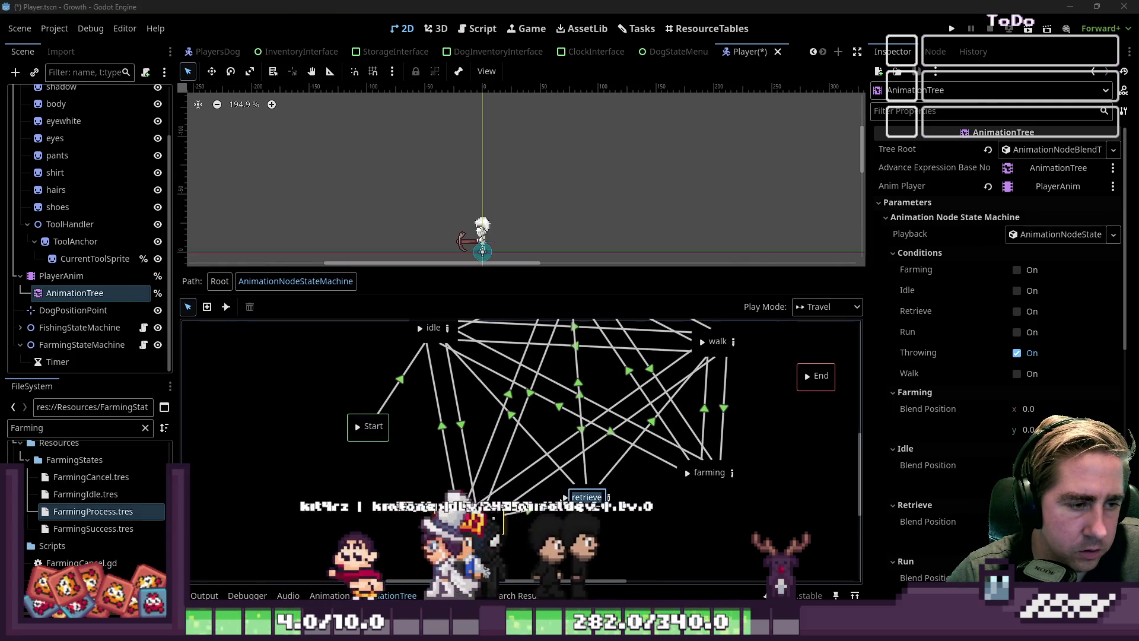
pyautogui.click(565, 498)
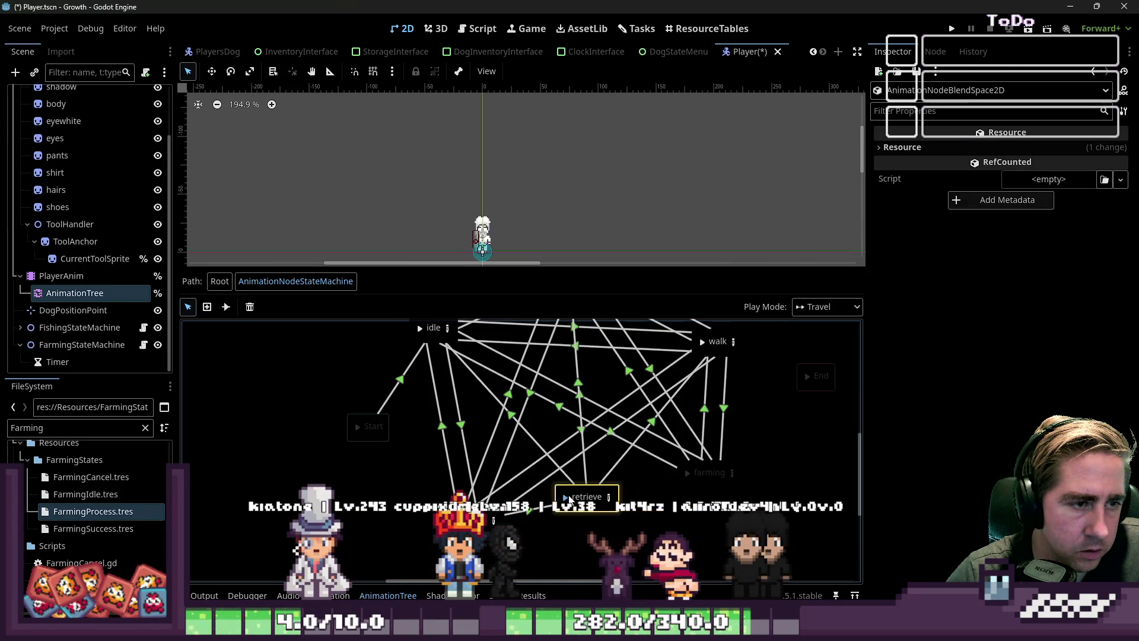
pyautogui.click(609, 496)
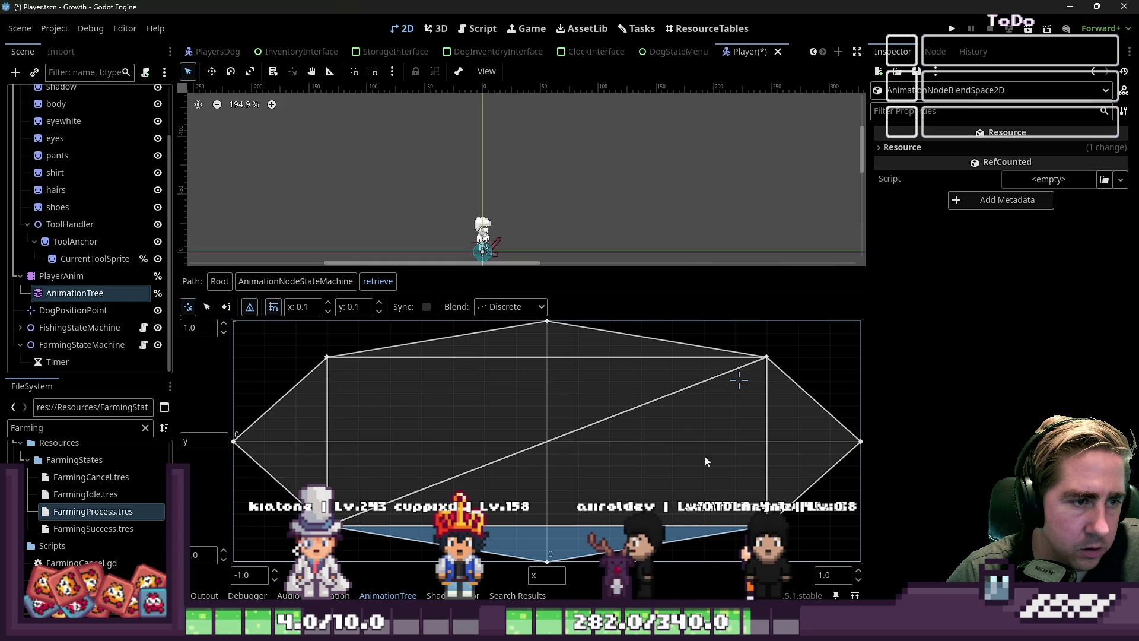
# Preview the retrieve poses facing down, right and left, then return to the root graph.
pyautogui.click(550, 533)
pyautogui.click(778, 433)
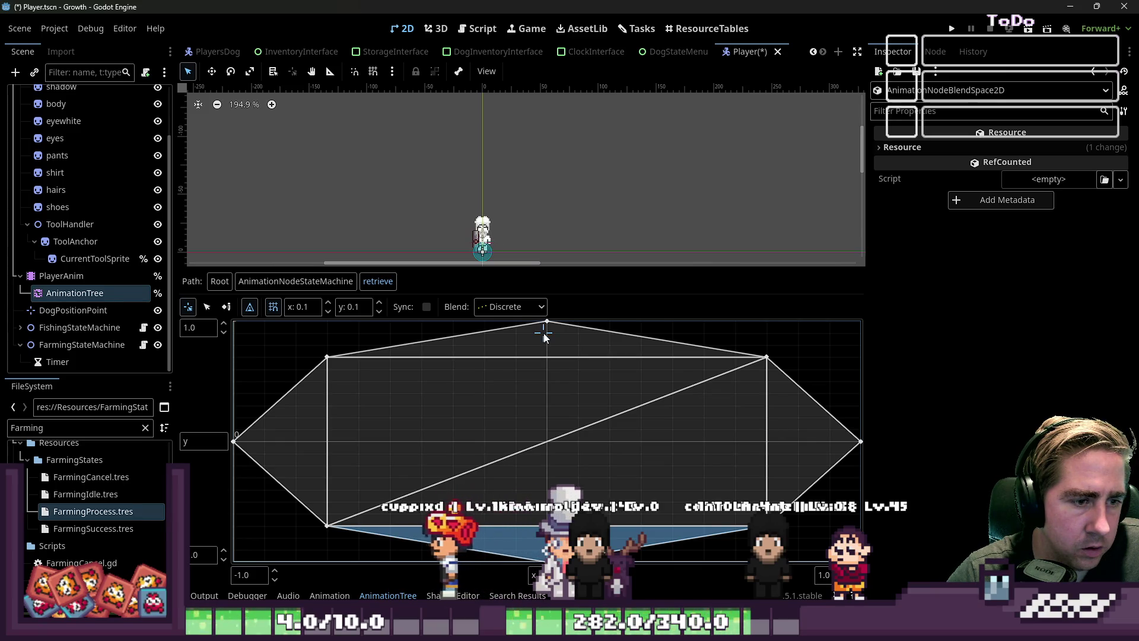
pyautogui.click(263, 418)
pyautogui.click(271, 429)
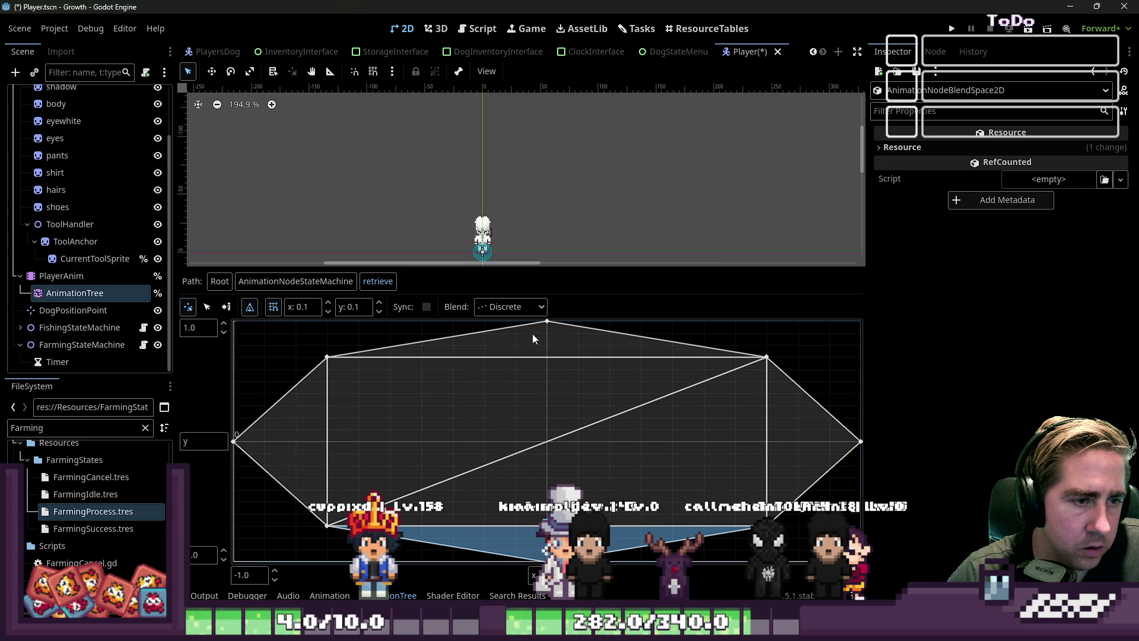
pyautogui.click(112, 299)
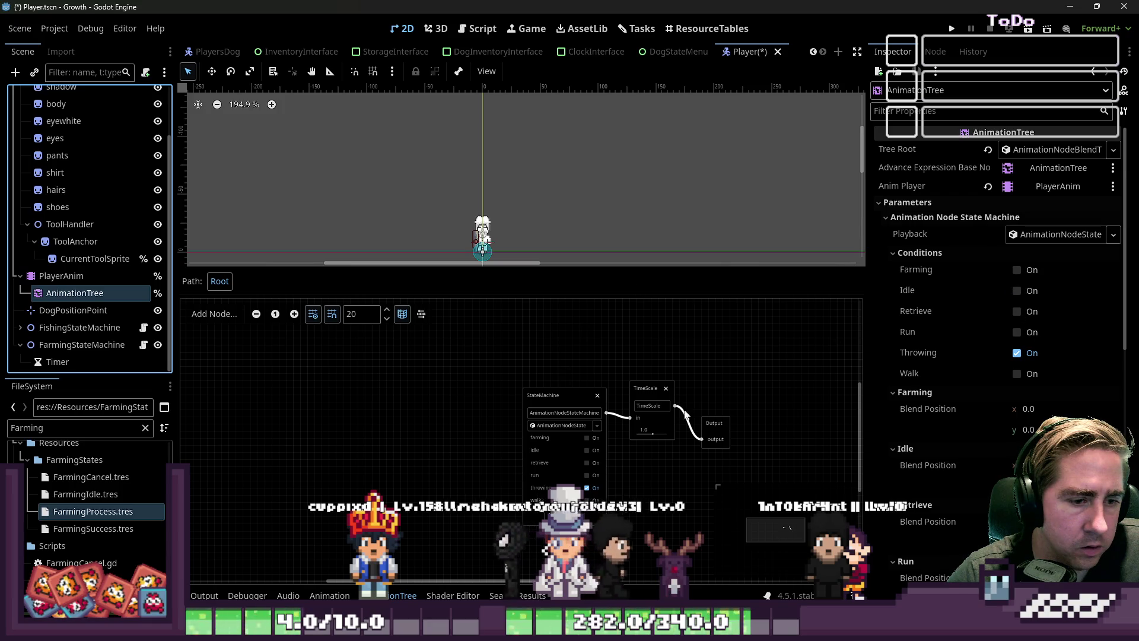
# Switch the condition from Throwing to Retrieve and preview the retrieve blend's up and lower-left directions.
pyautogui.click(1018, 354)
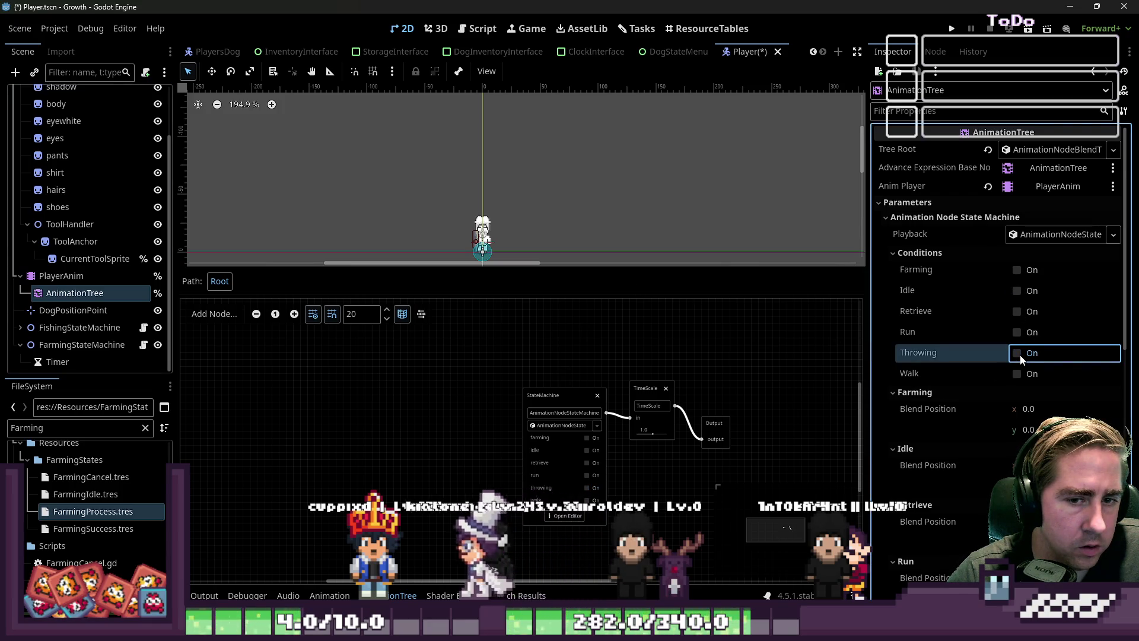
pyautogui.click(1017, 311)
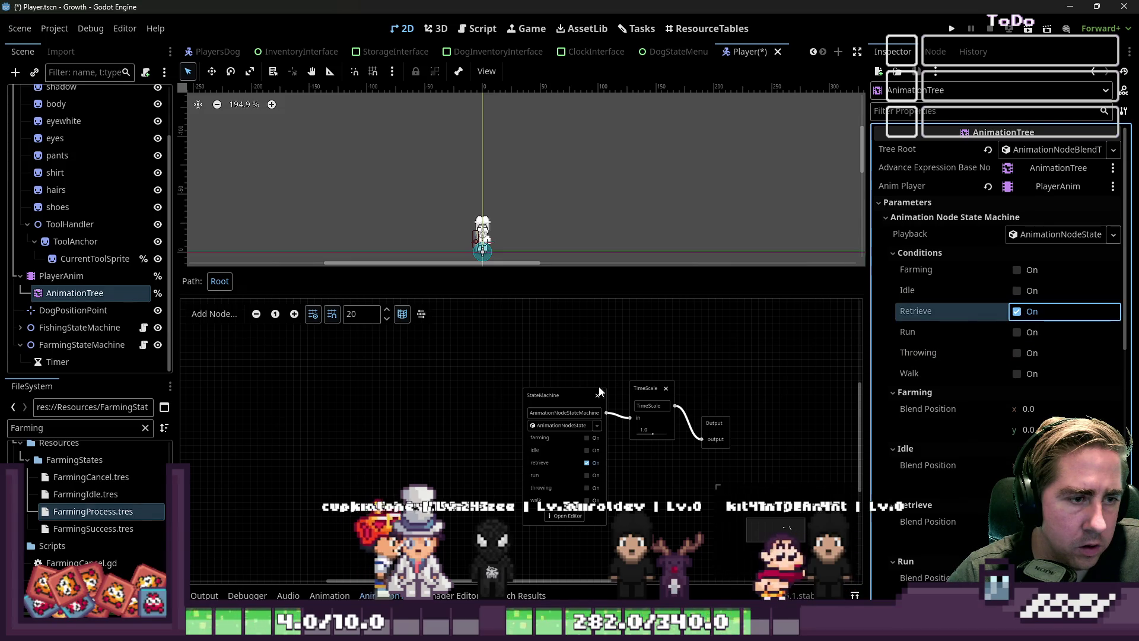
pyautogui.click(568, 515)
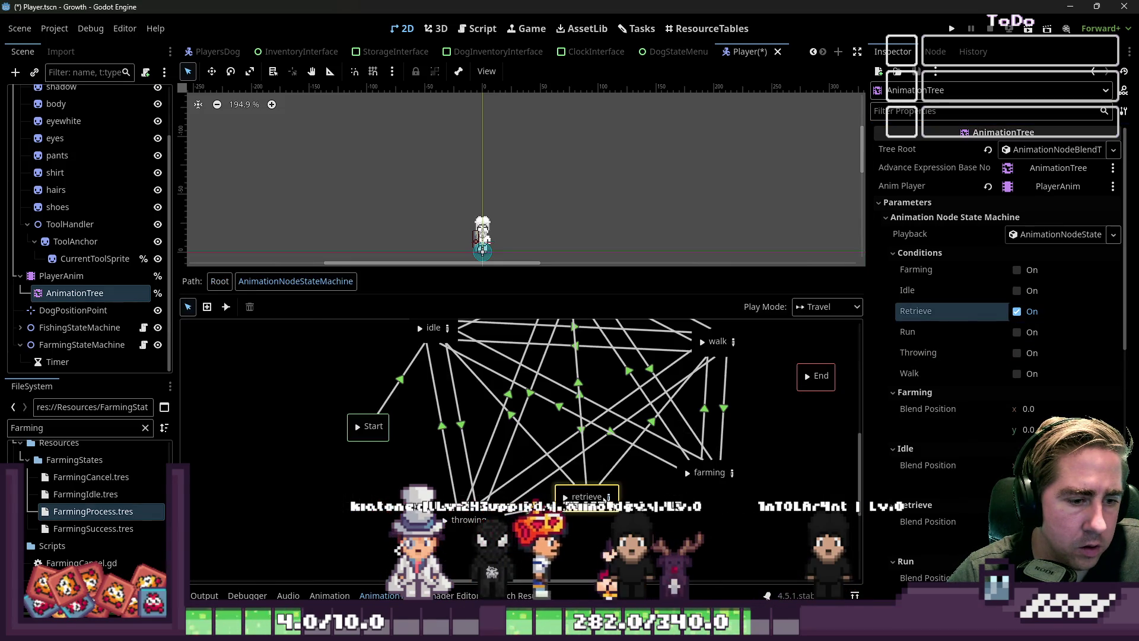
pyautogui.click(609, 496)
pyautogui.click(548, 334)
pyautogui.click(295, 486)
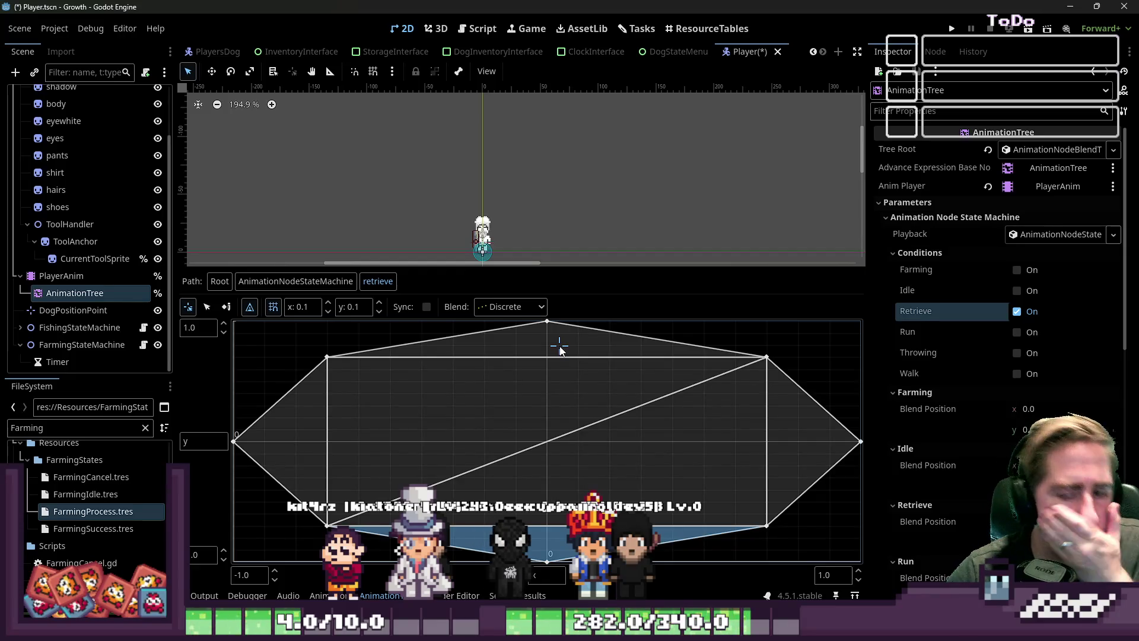
# Zoom the 2D viewport to 672.8% on the character, restore the blend space panel height, and return to the state machine graph.
pyautogui.moveTo(485, 267); pyautogui.dragTo(484, 376)
pyautogui.scroll(5, 474, 196)
pyautogui.scroll(2, 439, 226)
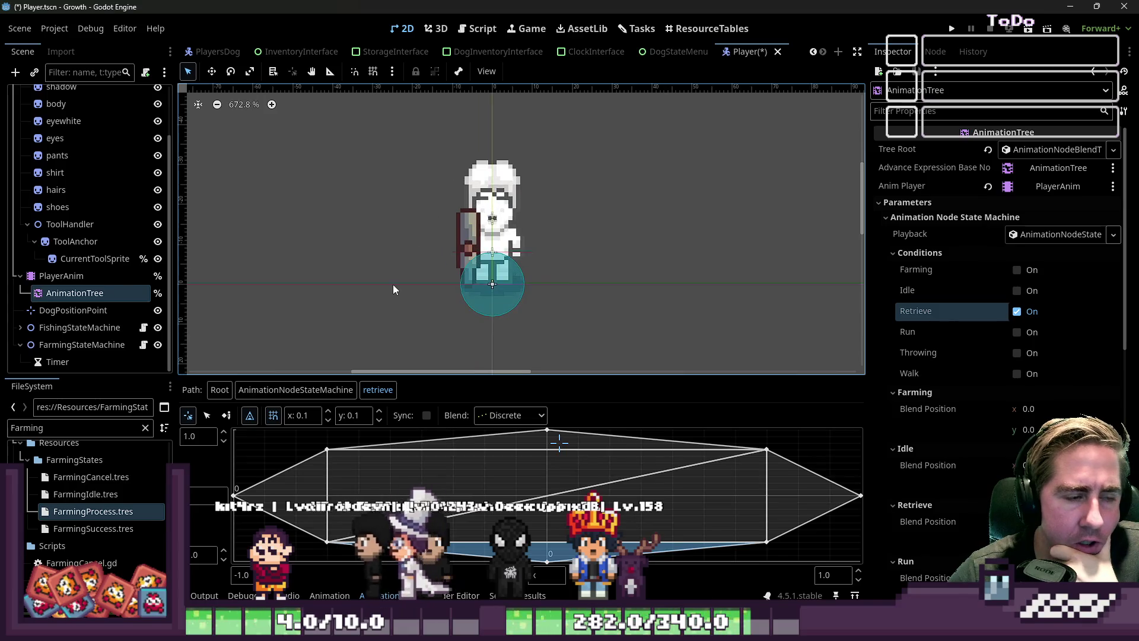
pyautogui.moveTo(334, 375)
pyautogui.mouseDown()
pyautogui.moveTo(350, 261)
pyautogui.moveTo(356, 291)
pyautogui.mouseUp()
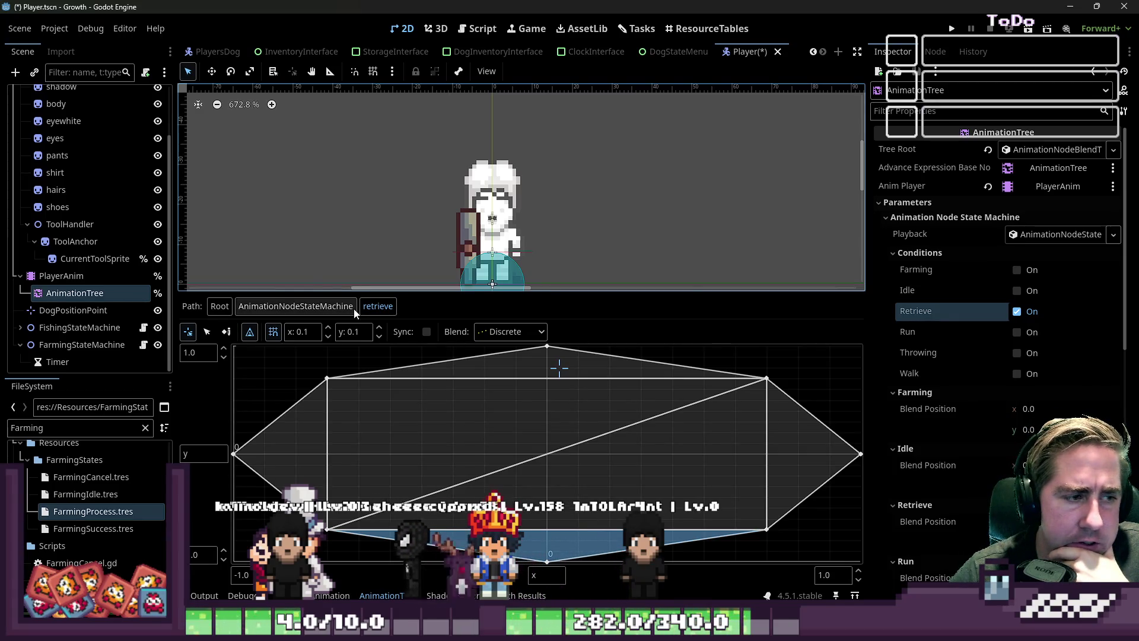
pyautogui.click(353, 309)
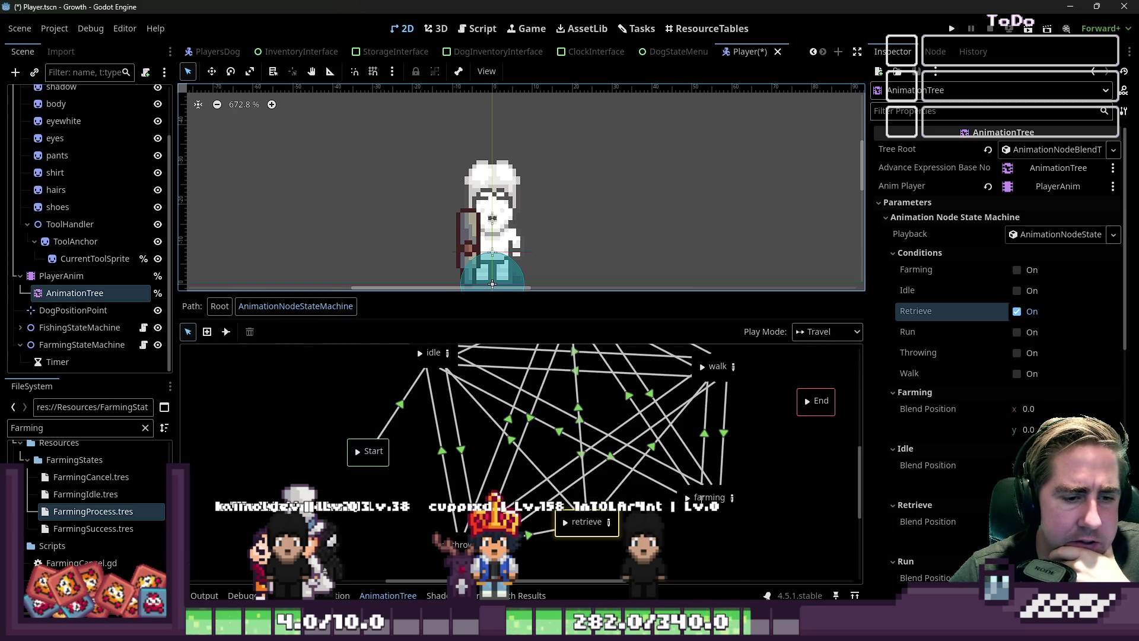
# Open the farming state's blend space, preview its upper-left direction, and check PlayerAnim's animations.
pyautogui.click(712, 497)
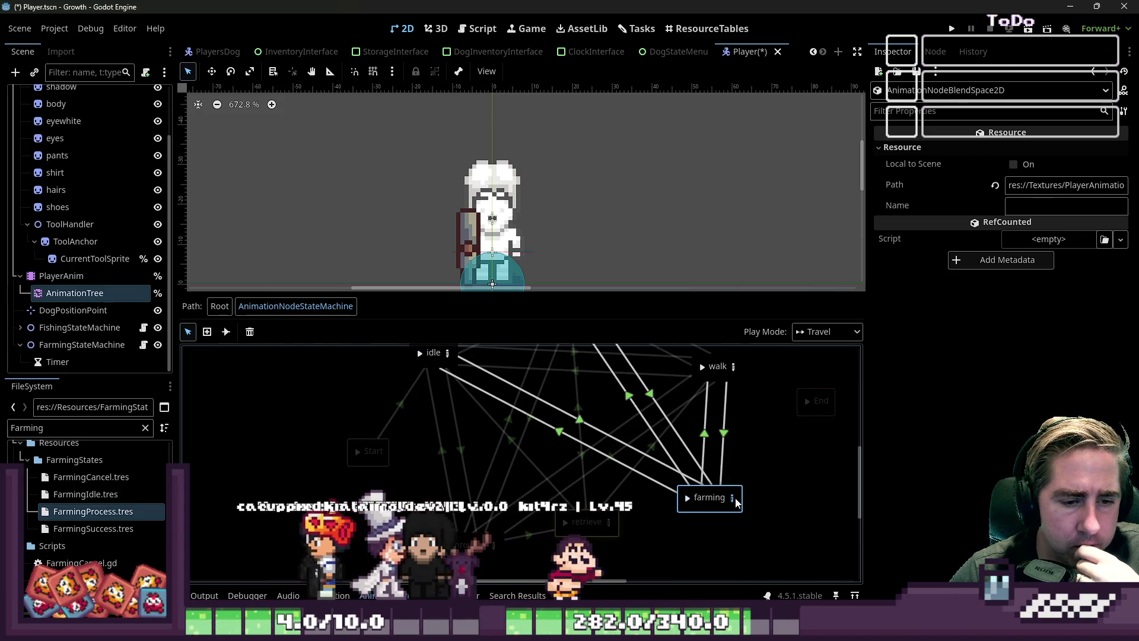
pyautogui.click(732, 498)
pyautogui.click(351, 378)
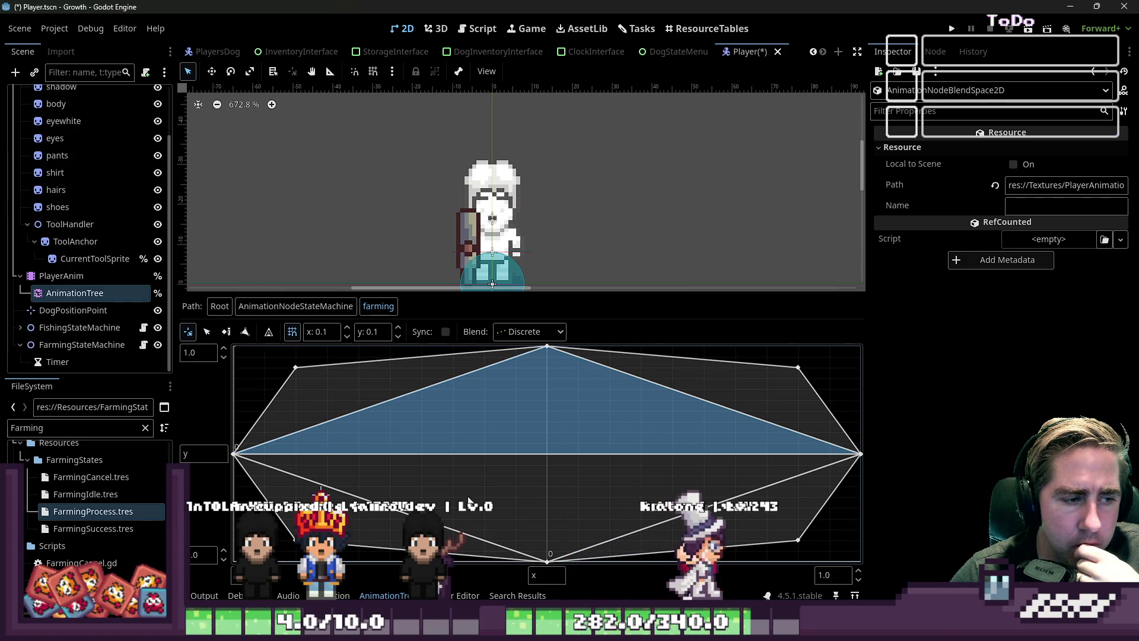
pyautogui.click(97, 275)
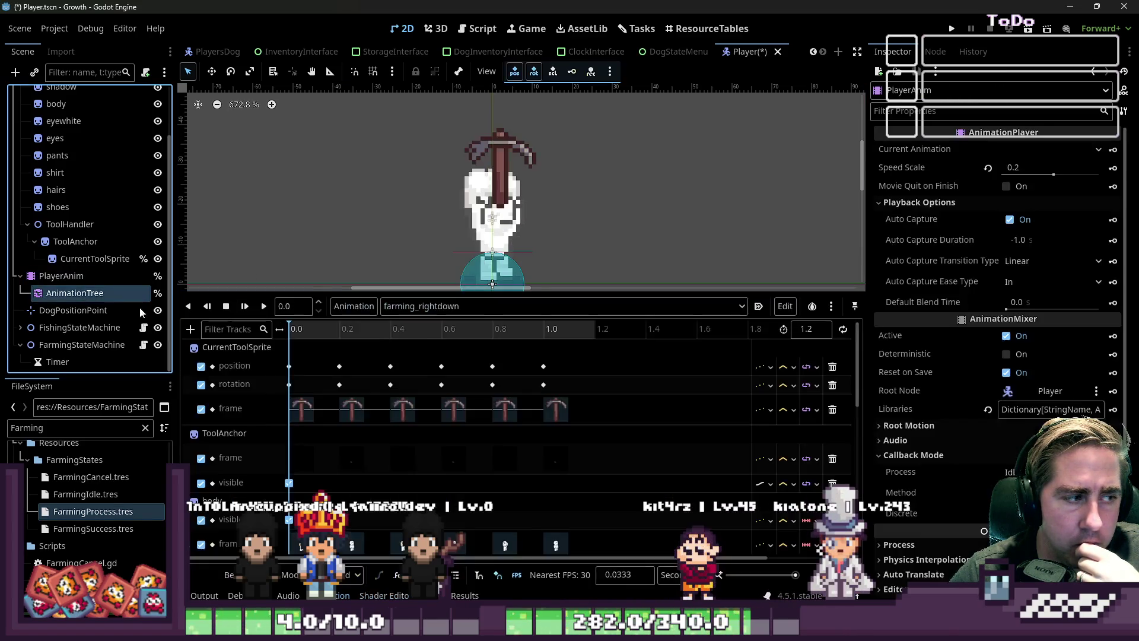
# On the AnimationTree, turn the Retrieve condition off and the Farming condition on.
pyautogui.click(113, 293)
pyautogui.click(1017, 312)
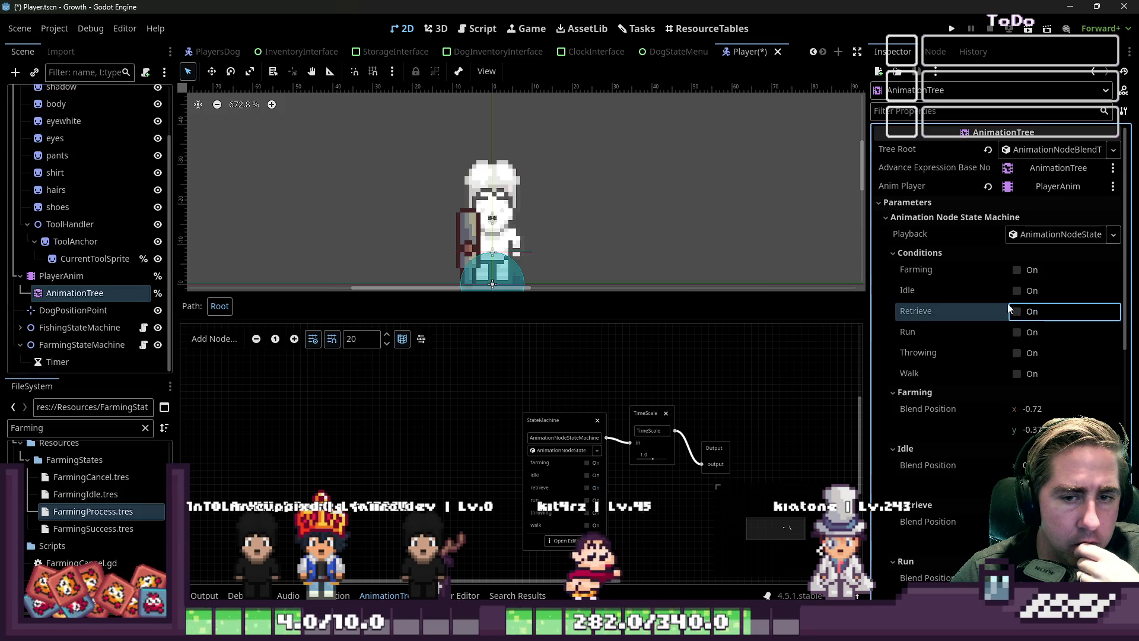
pyautogui.click(1017, 270)
# Navigate back through the root graph into the state machine and select the farming state.
pyautogui.click(555, 551)
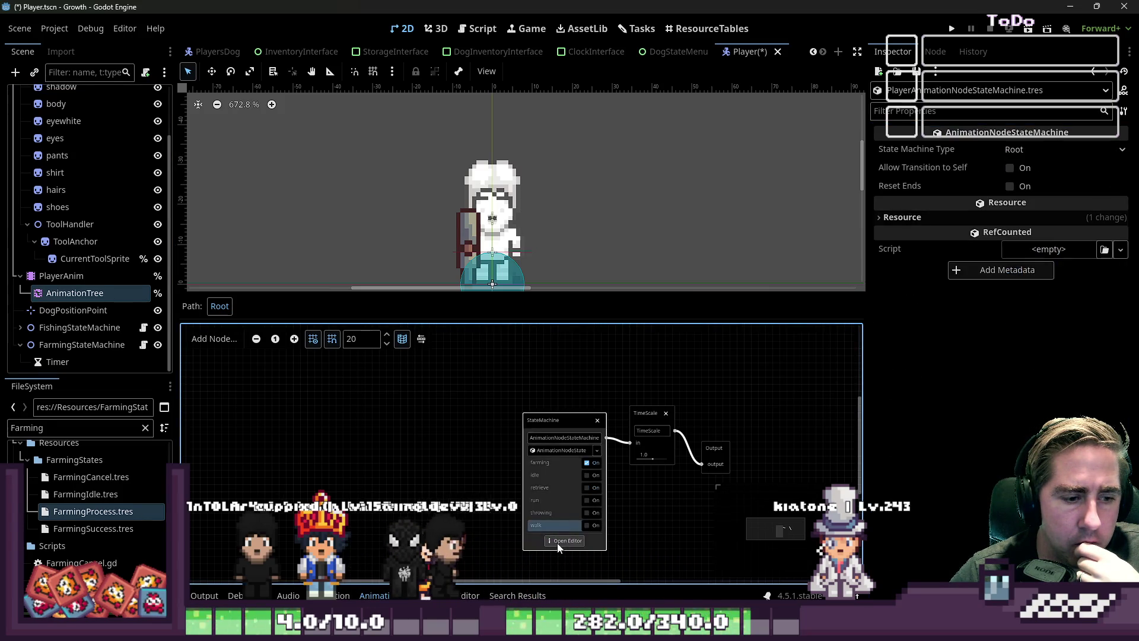
pyautogui.click(555, 544)
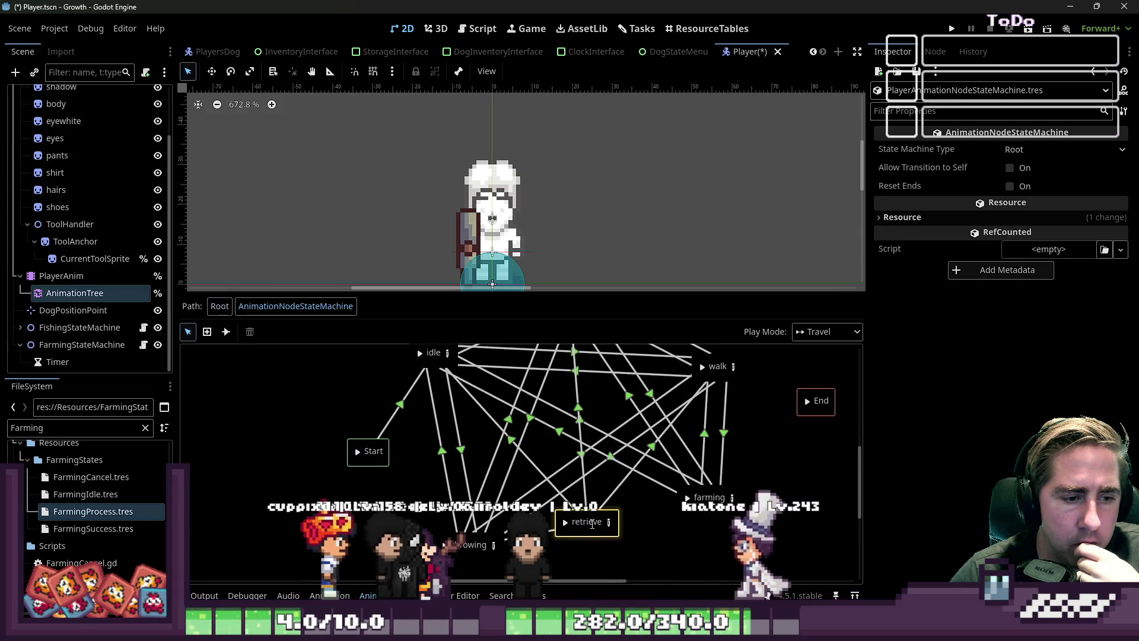
pyautogui.click(732, 498)
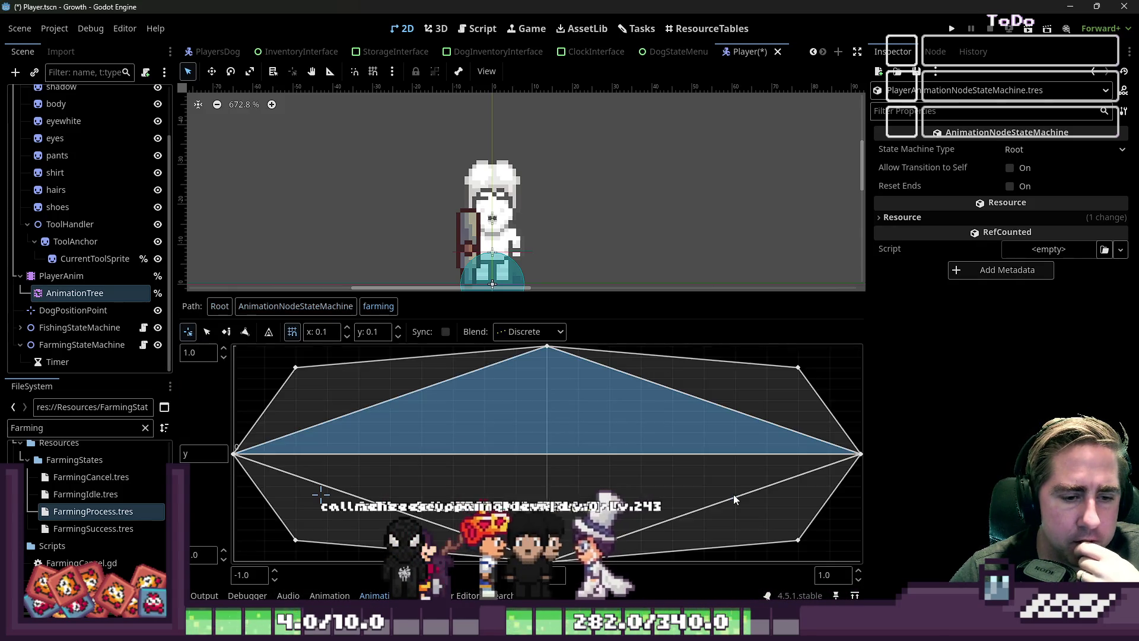
pyautogui.click(61, 276)
pyautogui.click(74, 293)
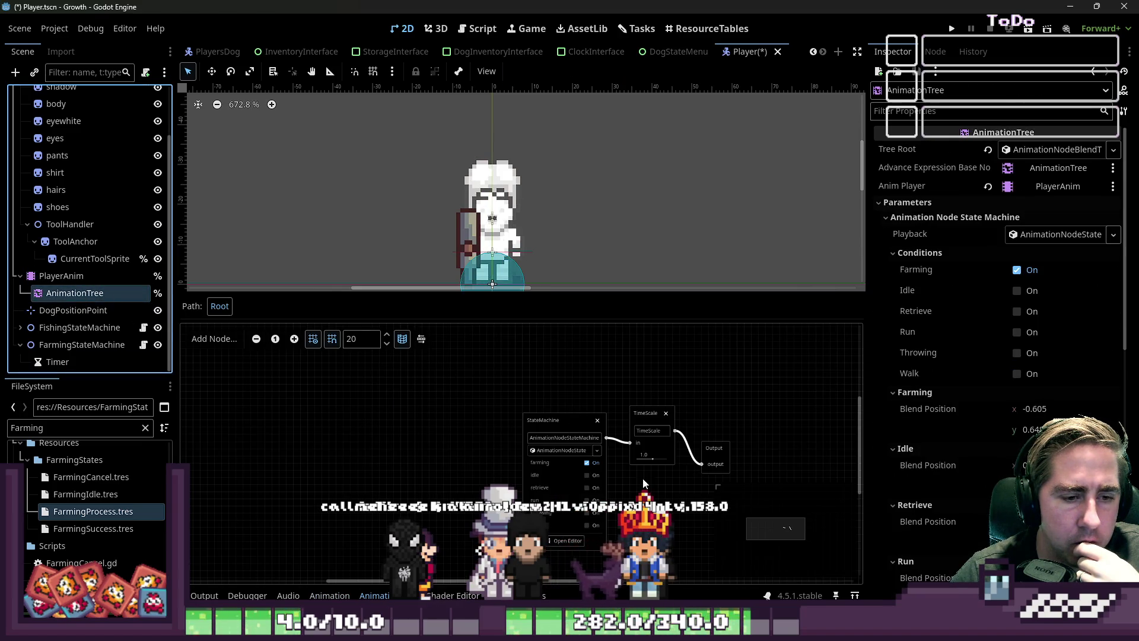
pyautogui.click(573, 541)
pyautogui.click(689, 498)
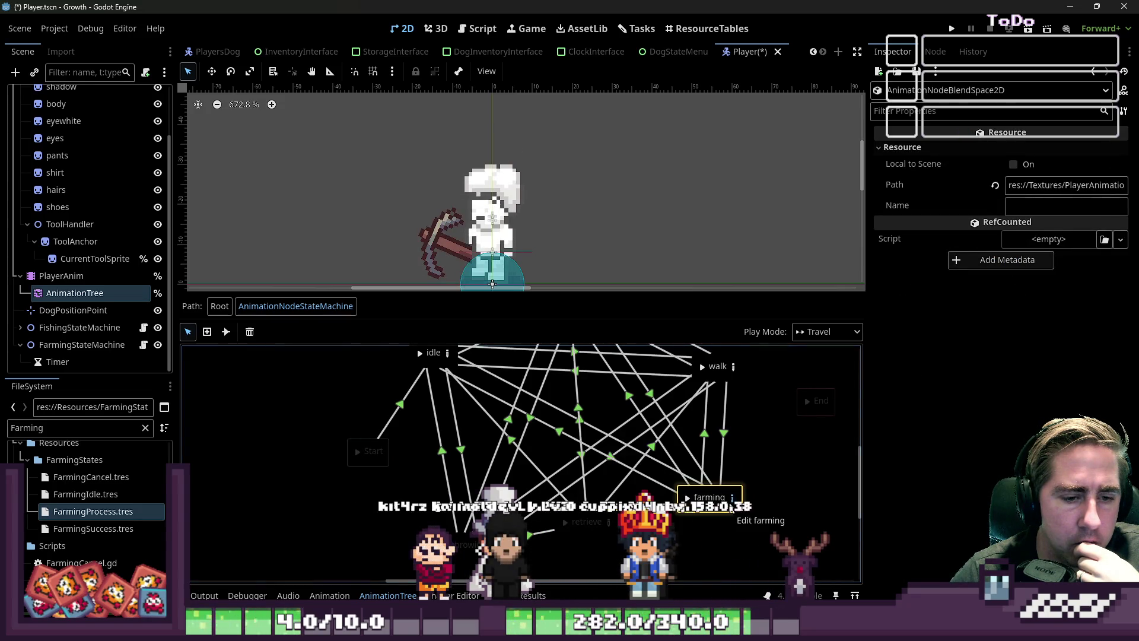
# Open the farming blend space and preview its corner directions, reading the 'Animation not found' errors.
pyautogui.click(731, 499)
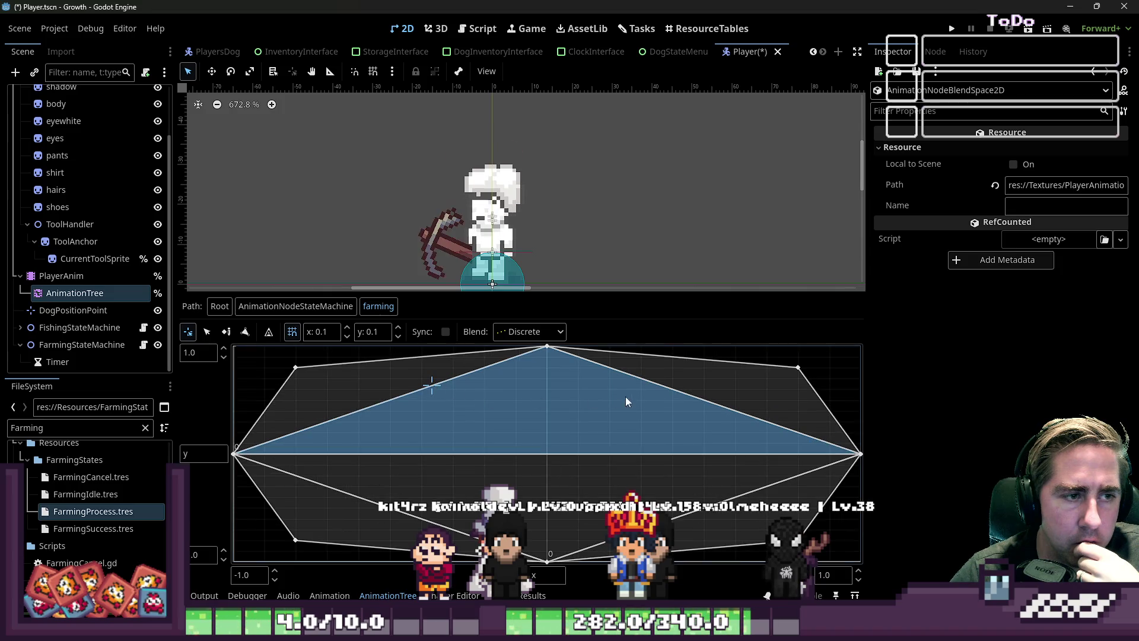
pyautogui.click(692, 380)
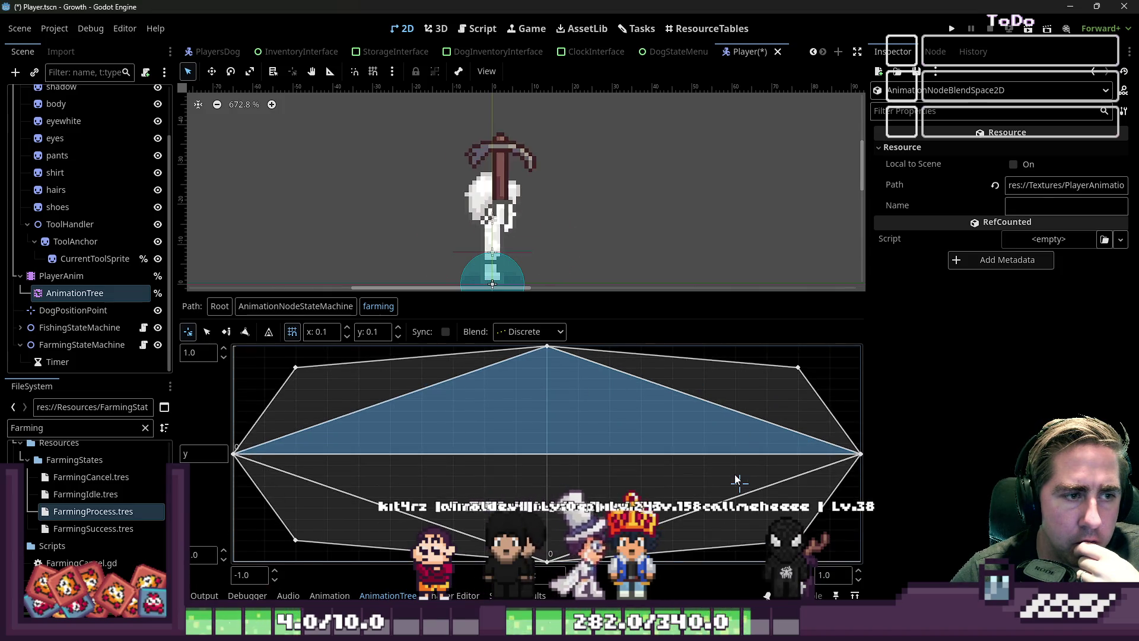
pyautogui.click(451, 489)
pyautogui.click(360, 404)
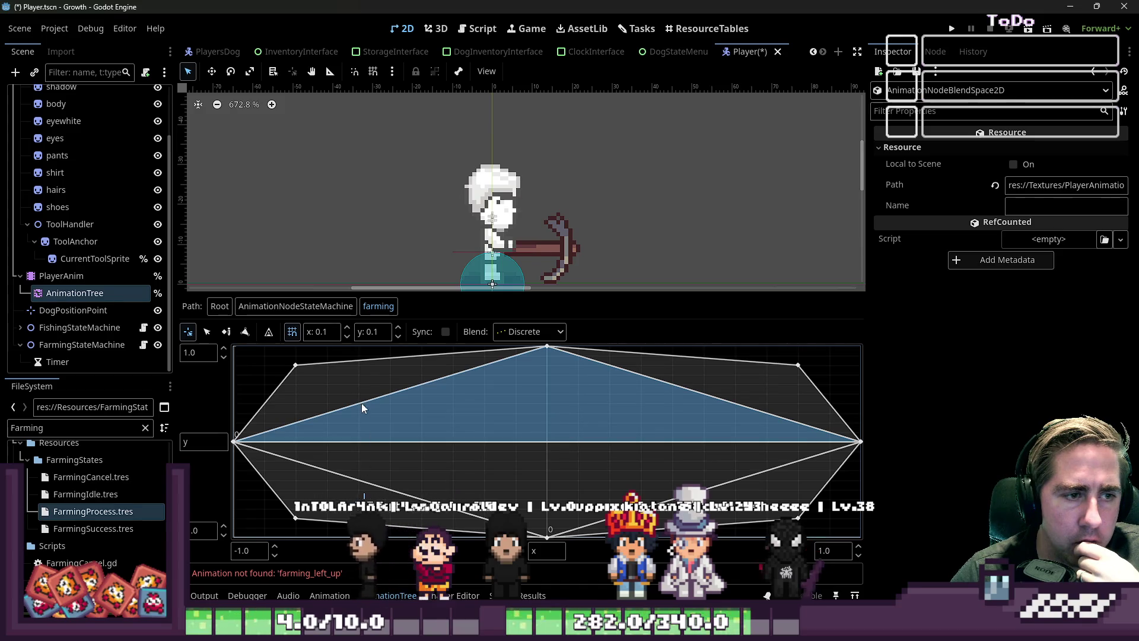
pyautogui.click(676, 370)
pyautogui.click(376, 368)
pyautogui.click(718, 374)
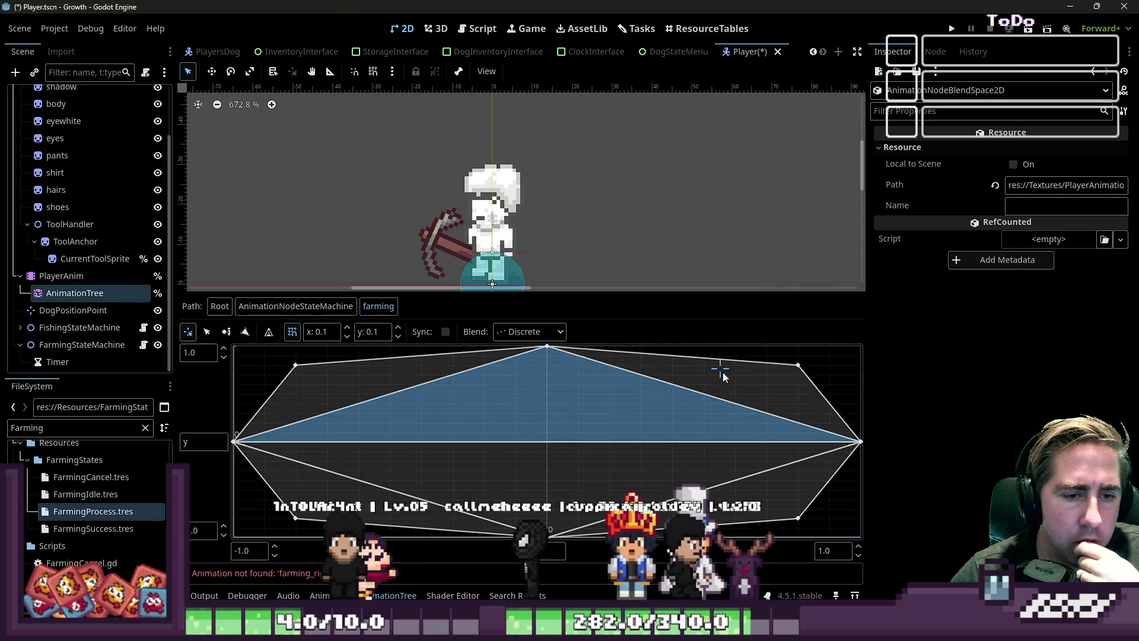
pyautogui.click(756, 491)
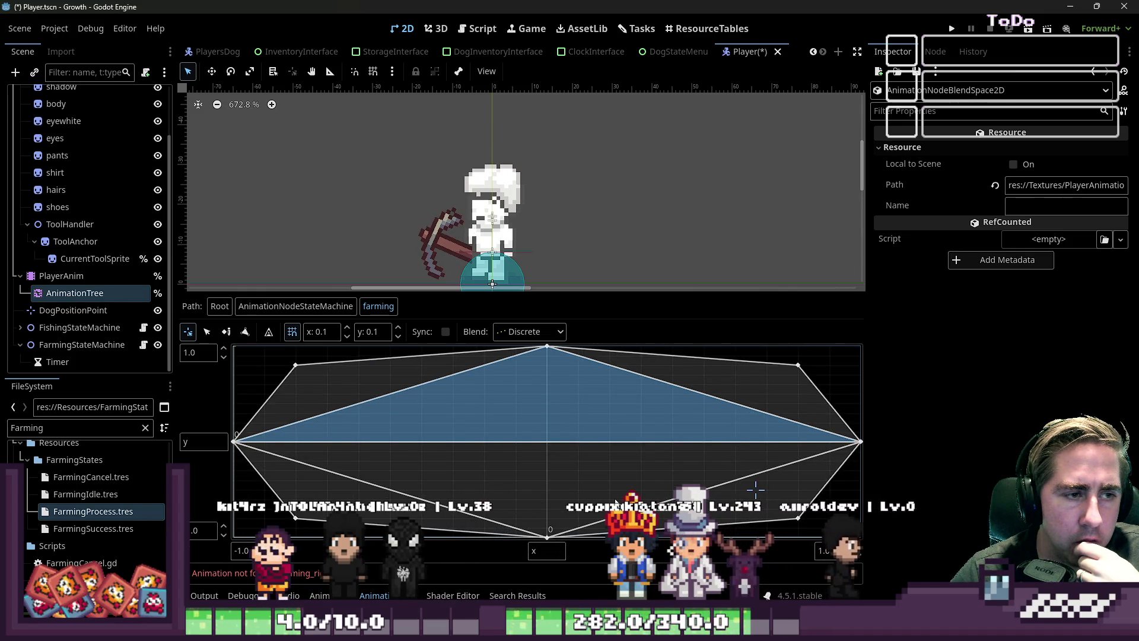
pyautogui.click(441, 497)
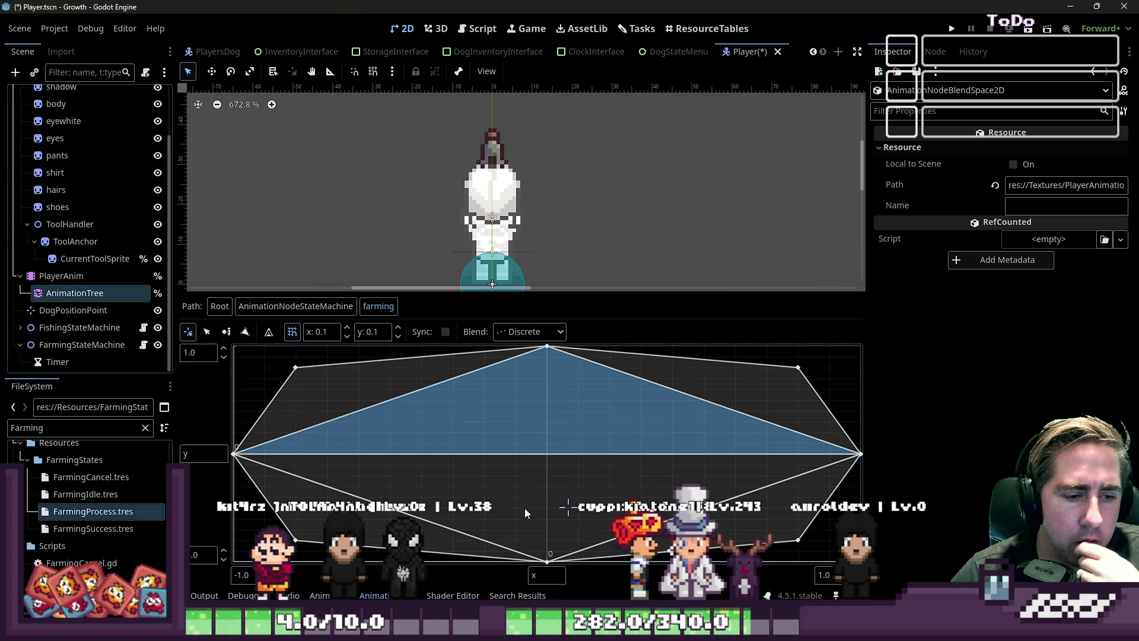
# Re-preview the upper-left, upper-right and lower-right positions out to the upper-right corner point.
pyautogui.click(337, 404)
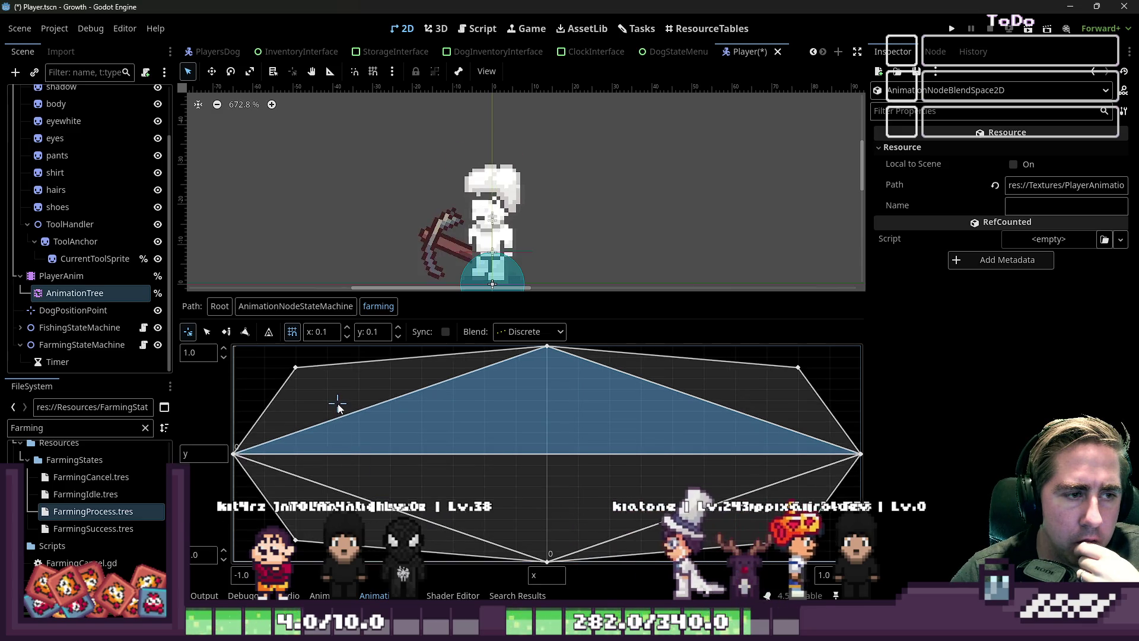
pyautogui.click(753, 388)
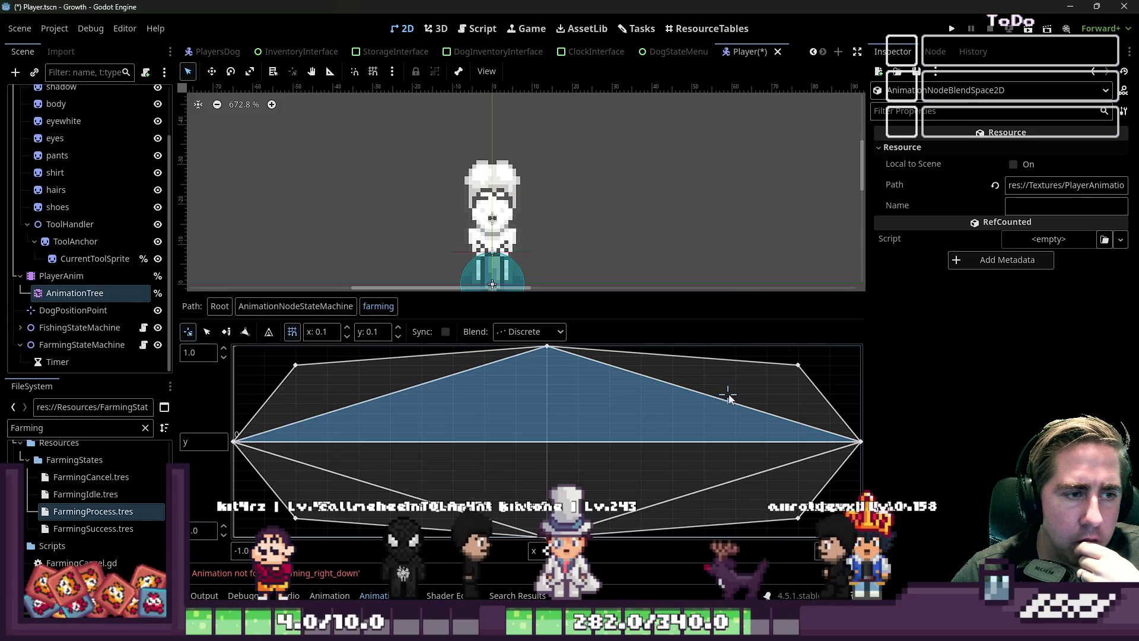
pyautogui.click(763, 495)
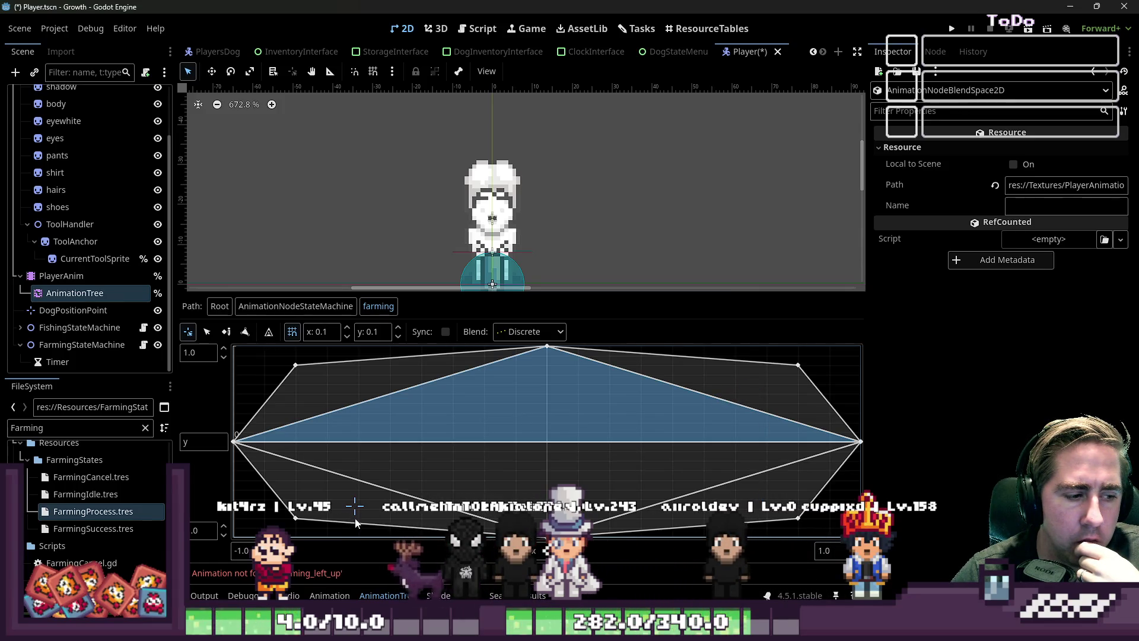
pyautogui.click(300, 381)
pyautogui.click(706, 363)
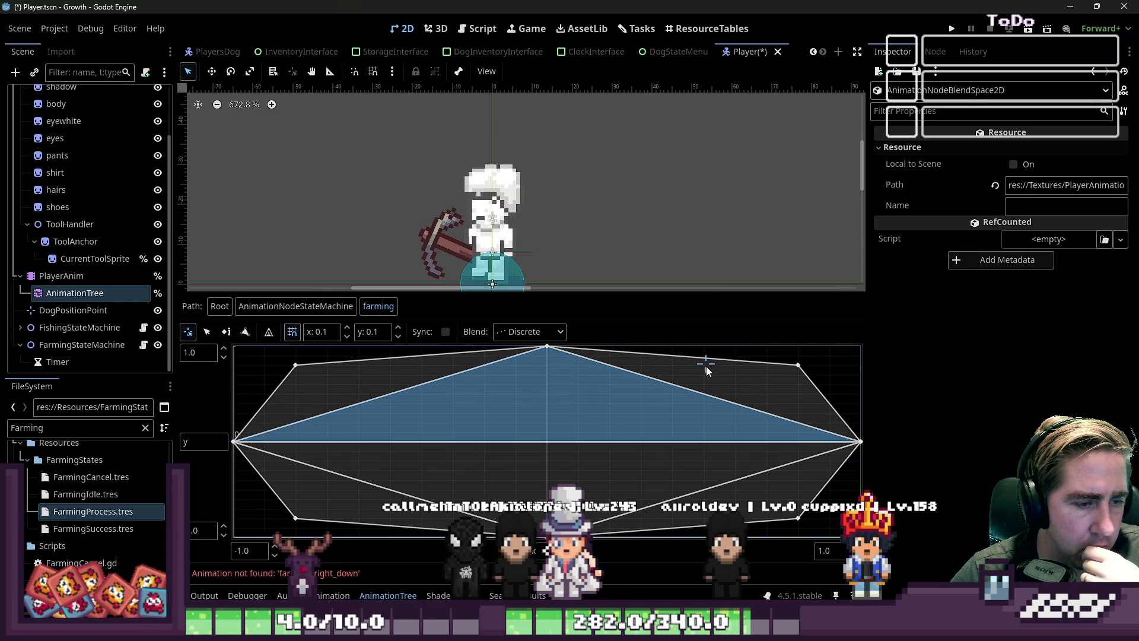
pyautogui.click(767, 399)
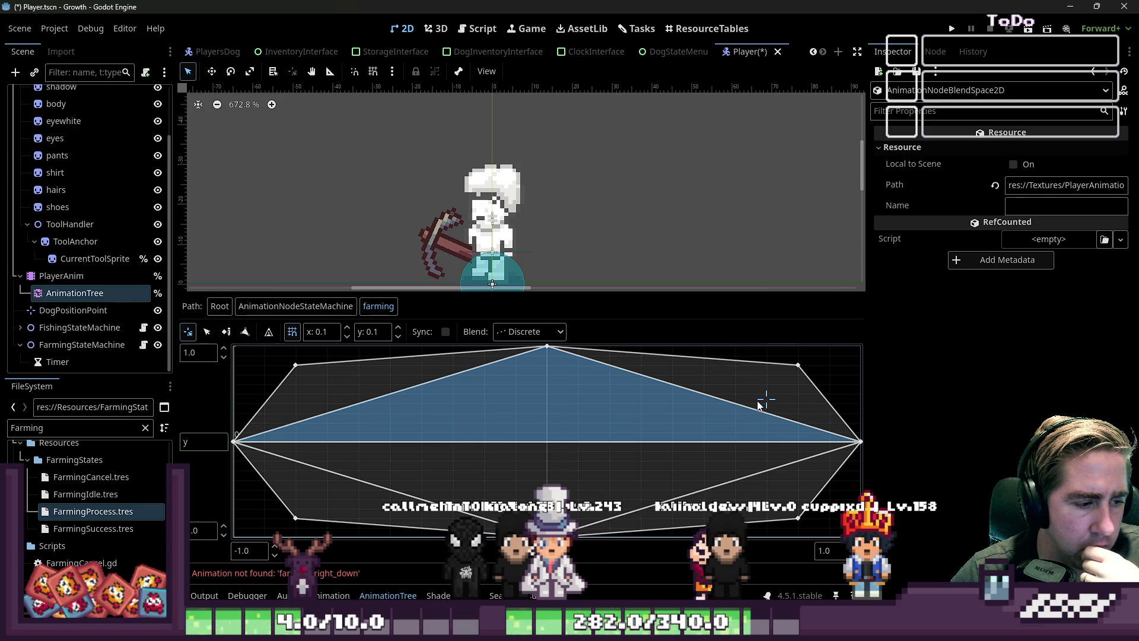
pyautogui.click(797, 365)
# Switch to the Select Points tool and select the upper-right blend point.
pyautogui.click(673, 414)
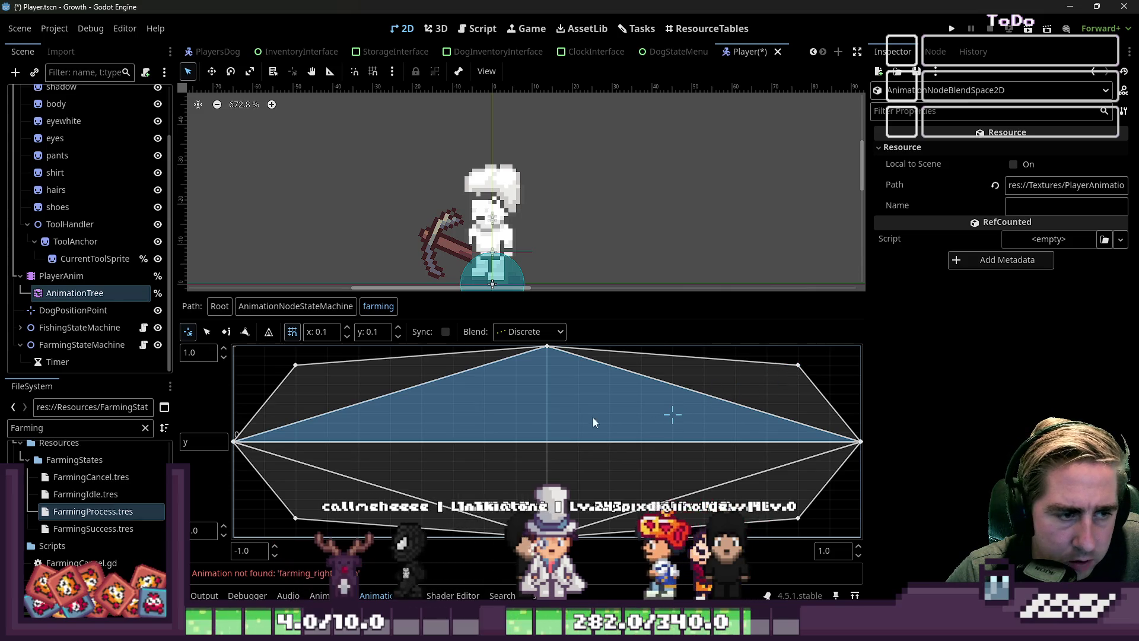
pyautogui.click(207, 332)
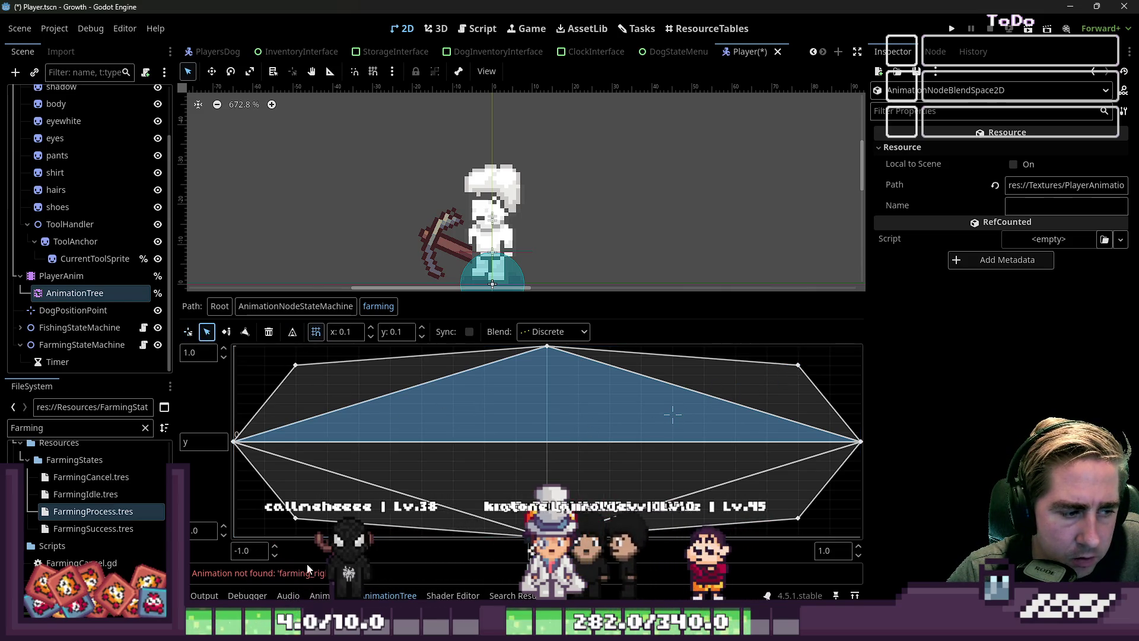
pyautogui.click(798, 365)
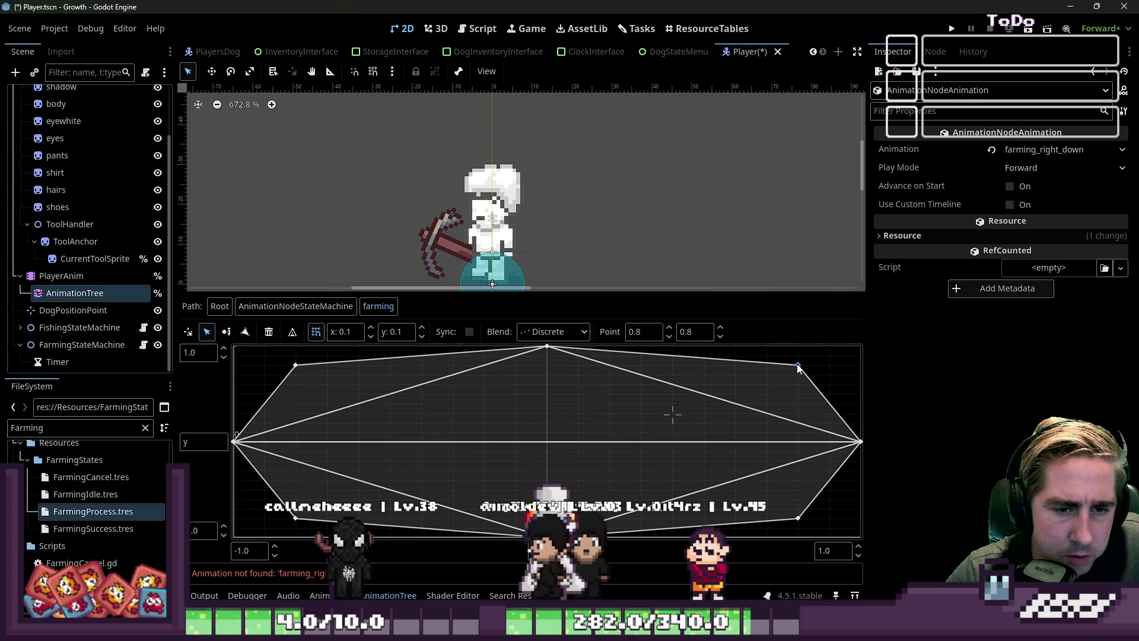
# Assign farming_rightdown to the upper-right point and farming_rightup to the lower-right point.
pyautogui.click(1025, 151)
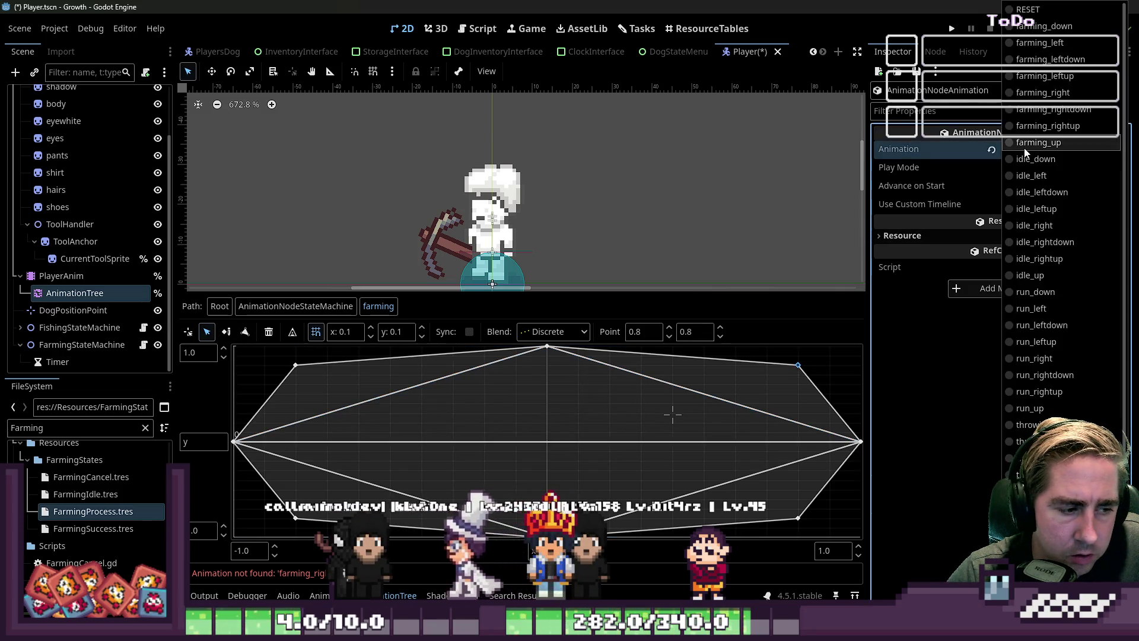
pyautogui.click(1041, 110)
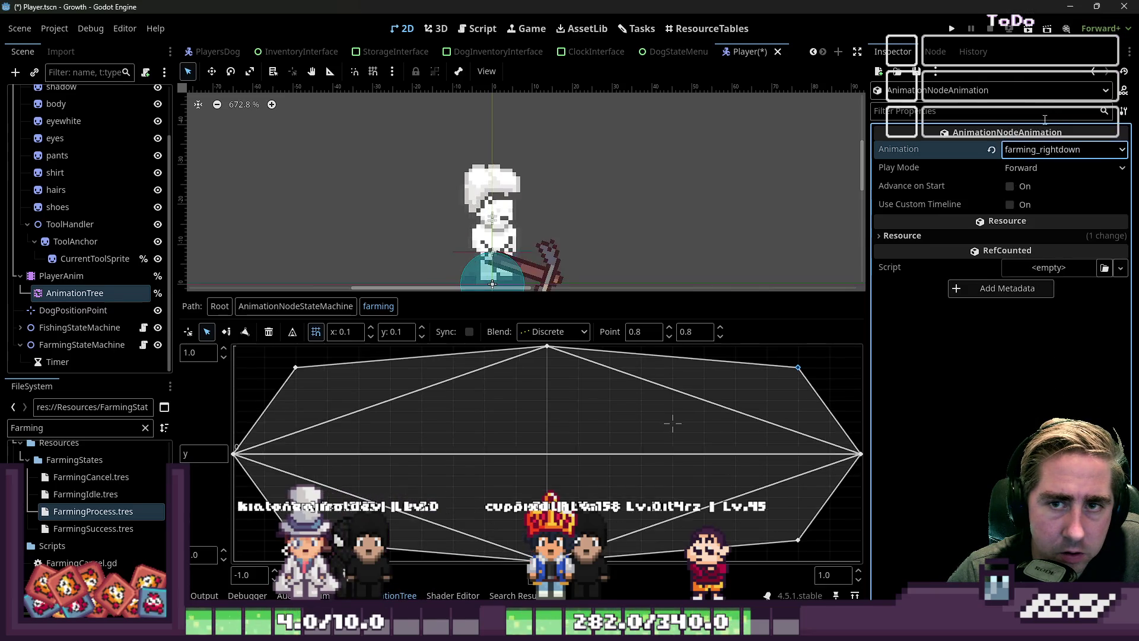
pyautogui.click(798, 540)
pyautogui.click(1038, 149)
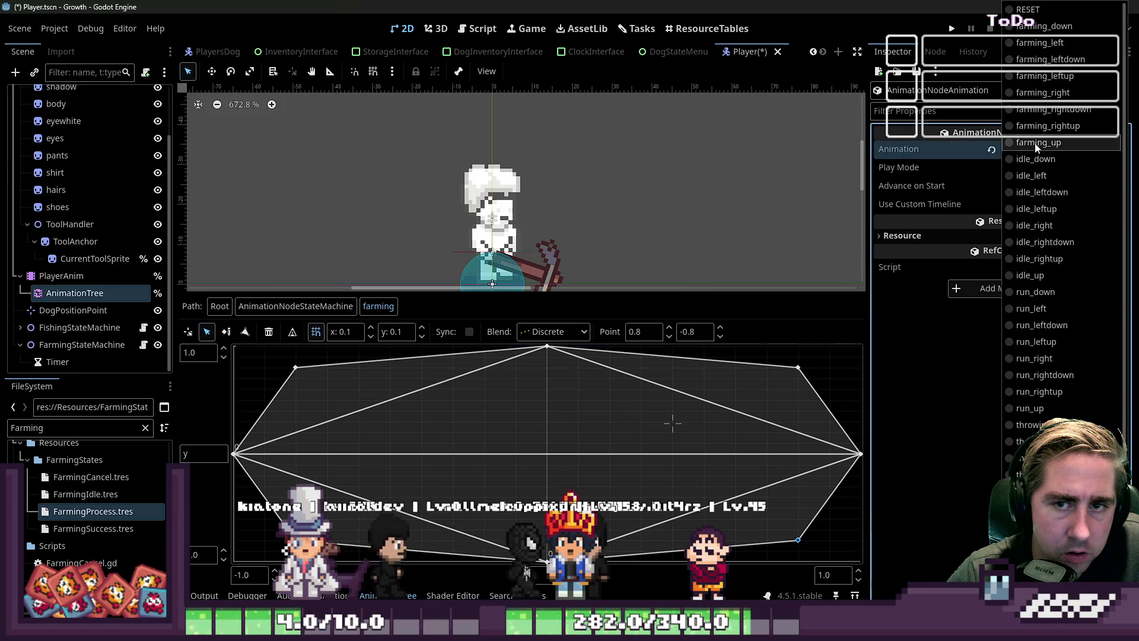
pyautogui.click(1072, 127)
# Assign farming_leftup to the lower-left point and farming_leftdown to the upper-left point.
pyautogui.click(296, 540)
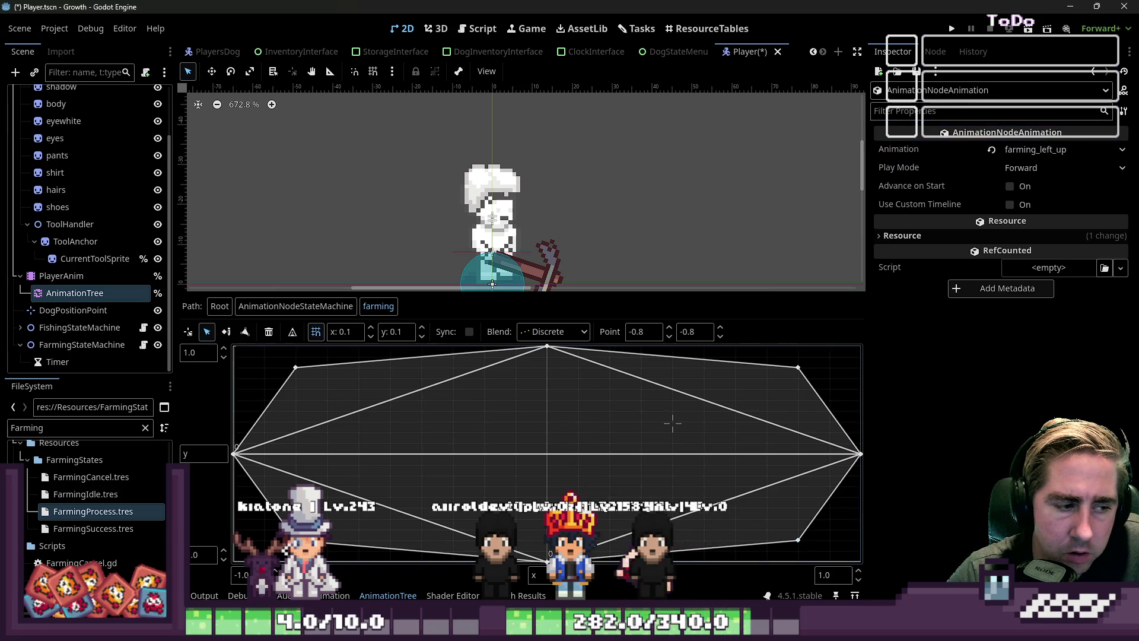
pyautogui.click(1025, 149)
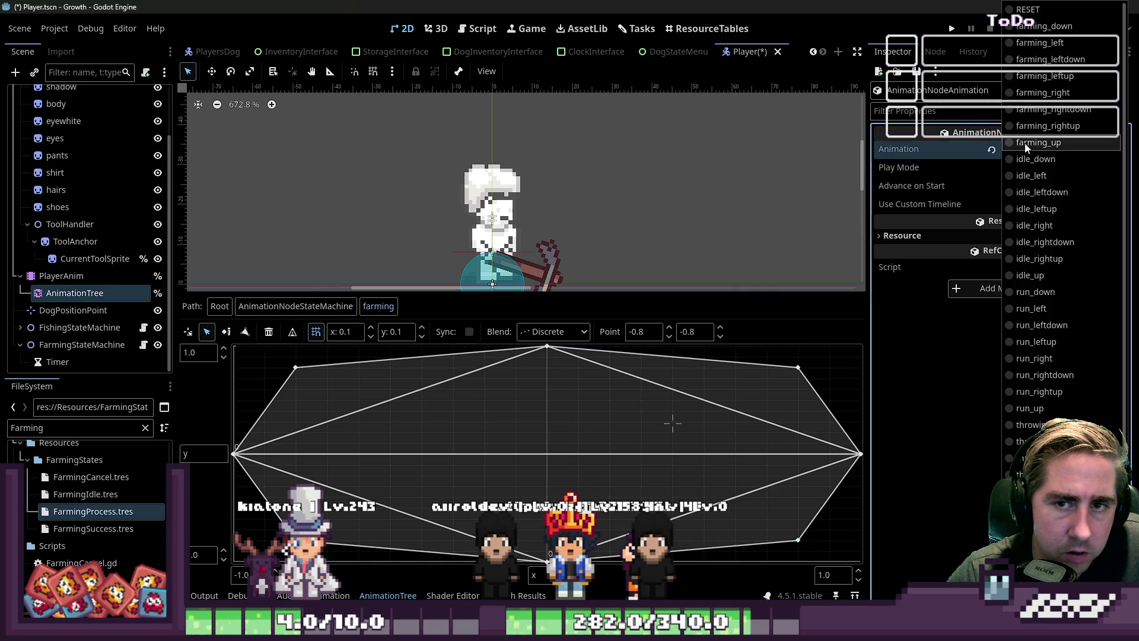
pyautogui.click(1081, 76)
pyautogui.click(295, 368)
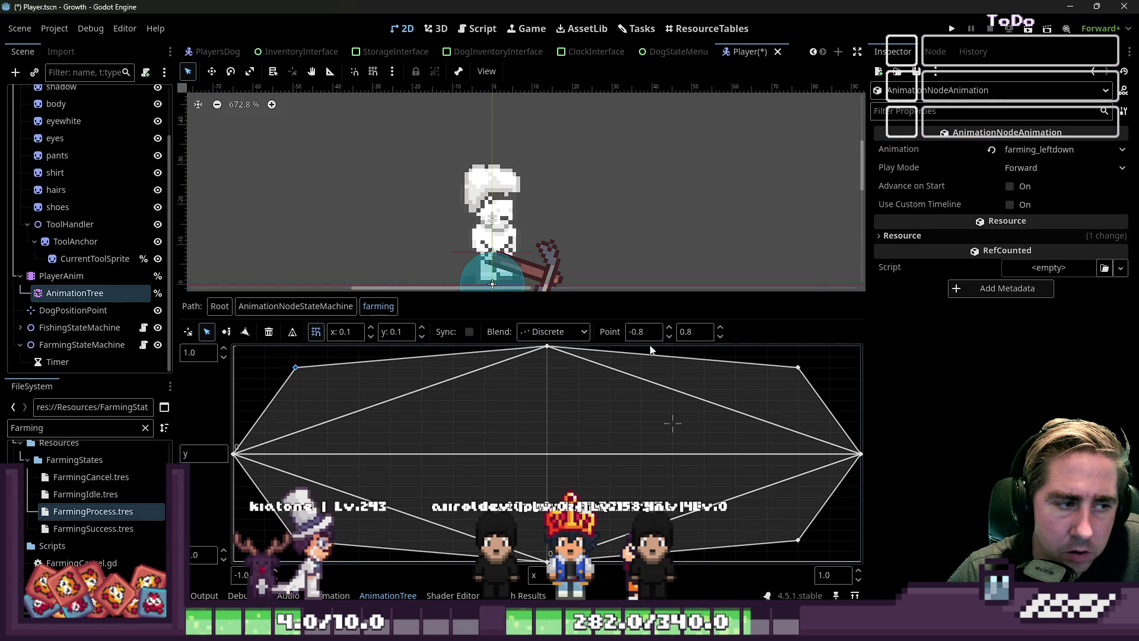
pyautogui.click(1062, 149)
pyautogui.click(1062, 59)
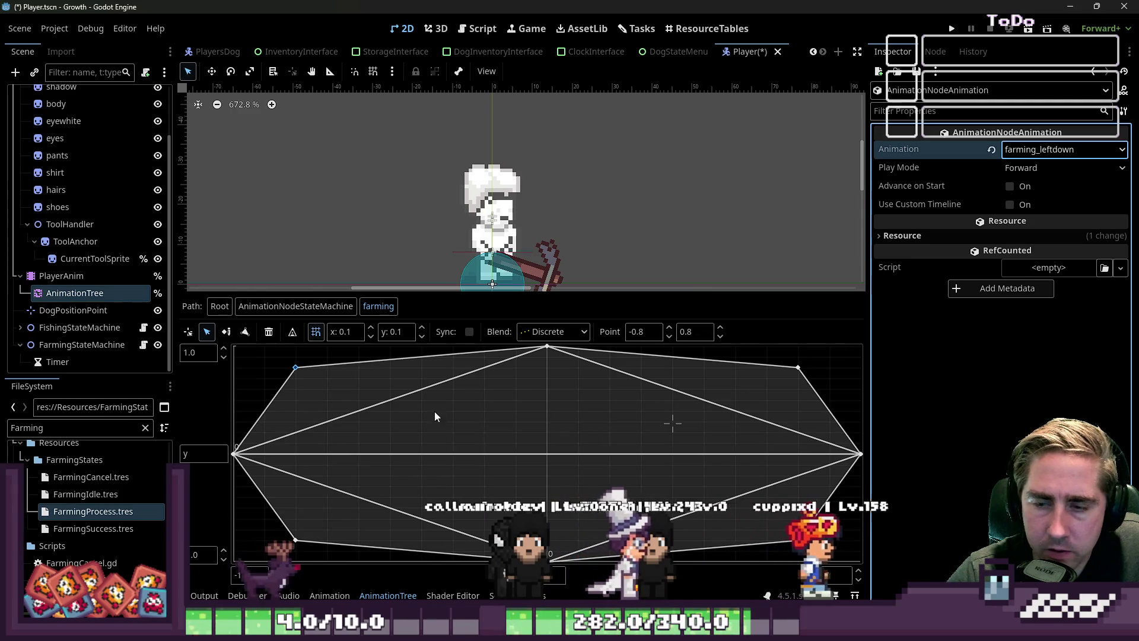
# Deselect the points and preview upper-left, top, right, lower-right and downward blend positions.
pyautogui.click(356, 399)
pyautogui.click(356, 399)
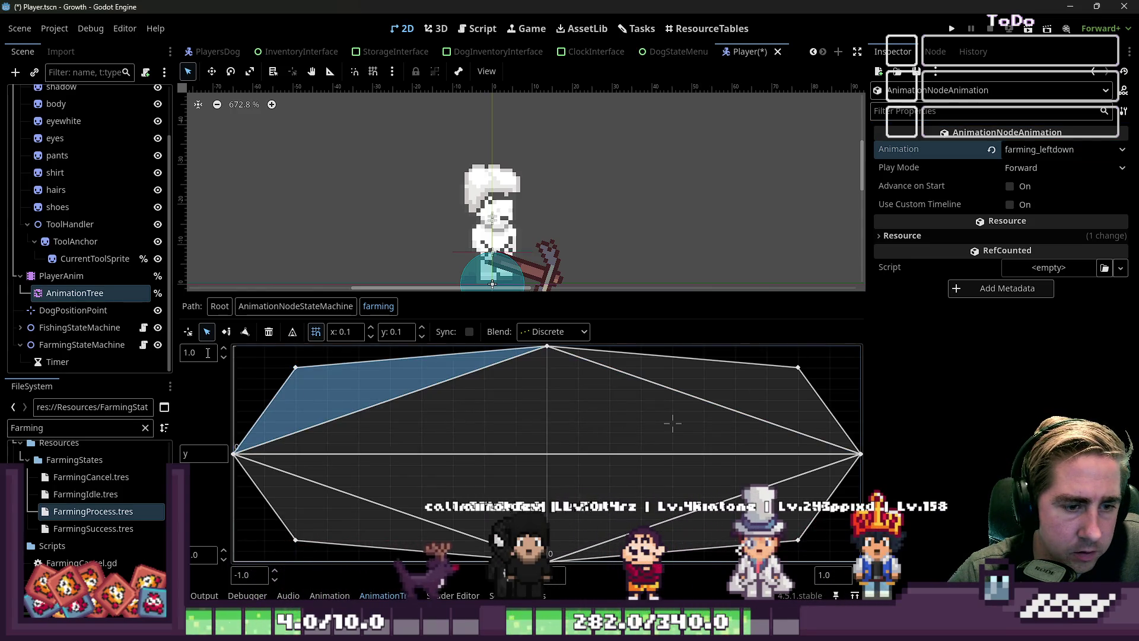
pyautogui.click(188, 332)
pyautogui.click(356, 380)
pyautogui.click(738, 384)
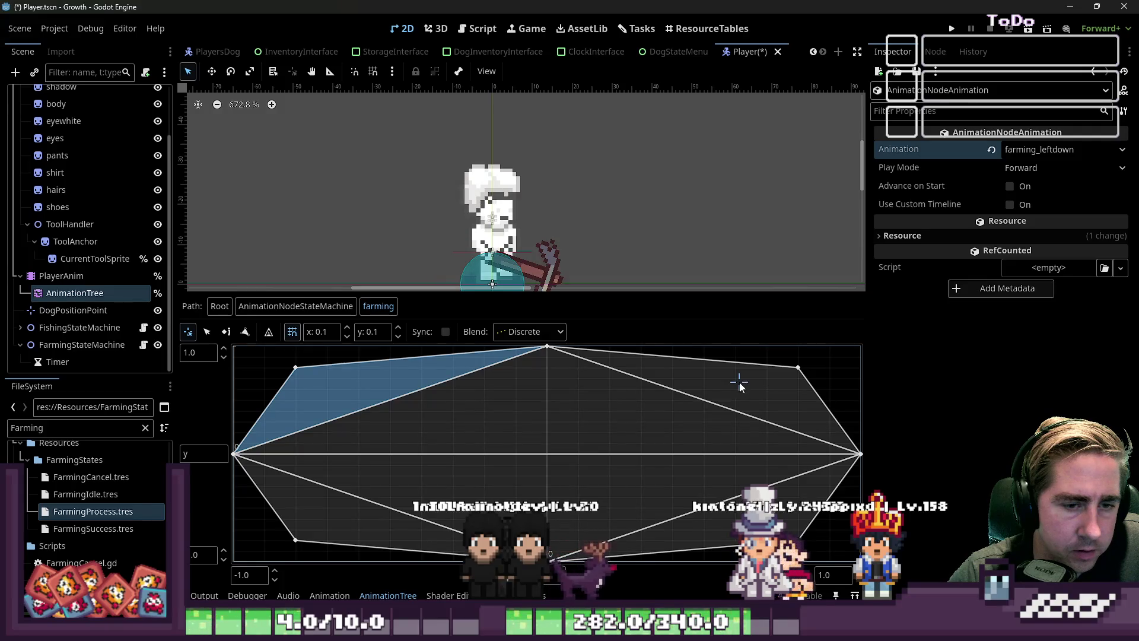
pyautogui.click(548, 376)
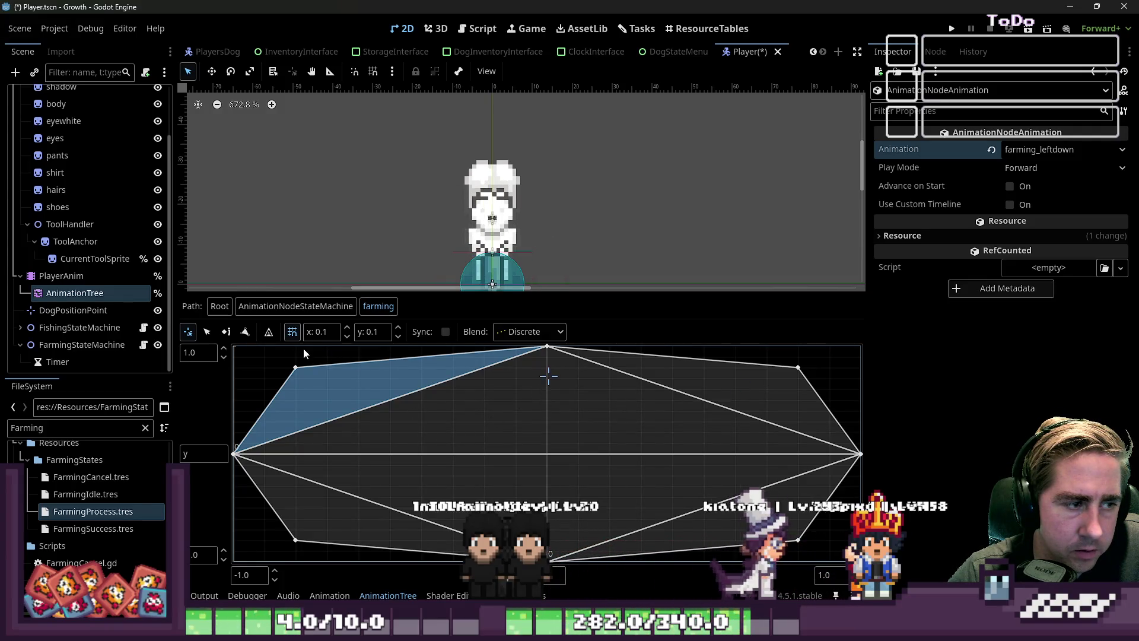
pyautogui.click(664, 448)
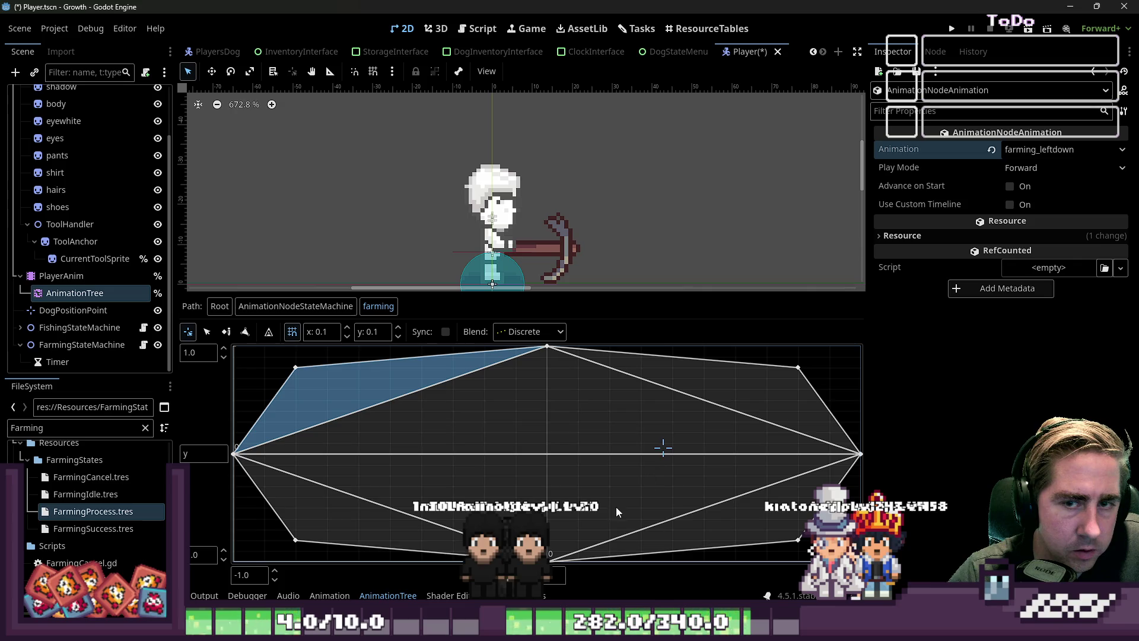
pyautogui.click(699, 510)
pyautogui.click(442, 545)
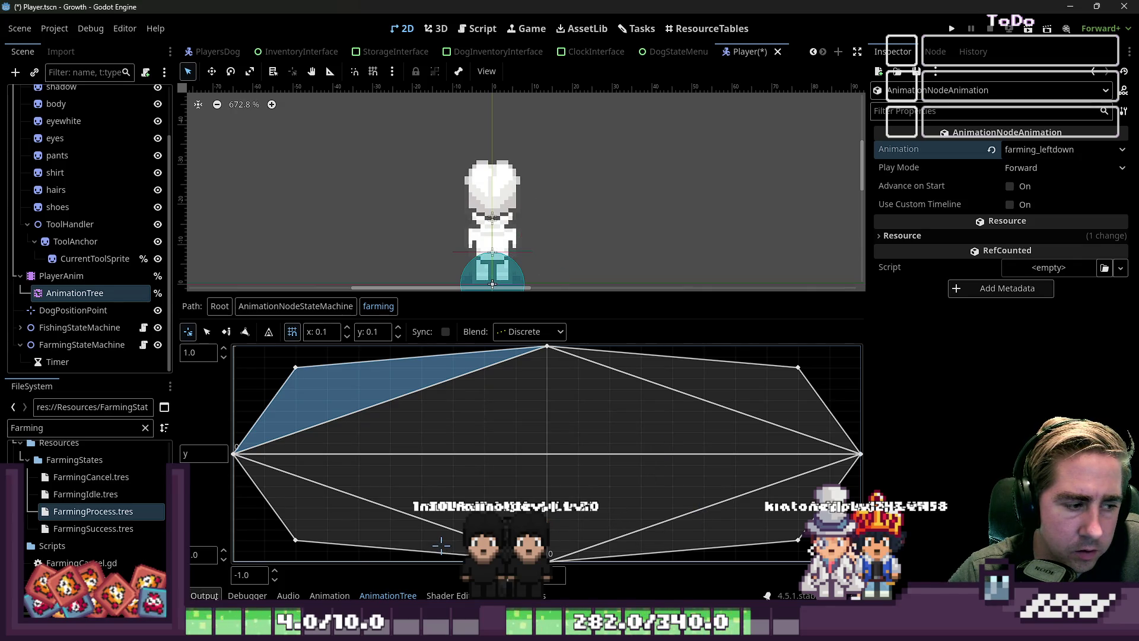
# Check the debugger output for errors and view the Animation track editor.
pyautogui.click(248, 595)
pyautogui.click(204, 595)
pyautogui.click(204, 595)
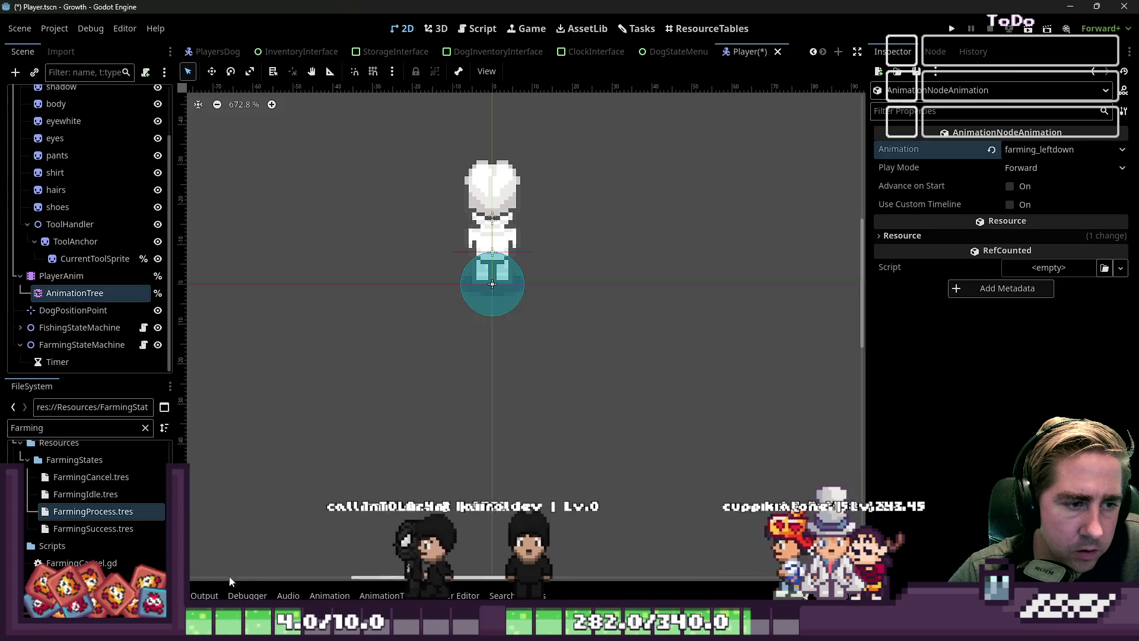
pyautogui.click(329, 595)
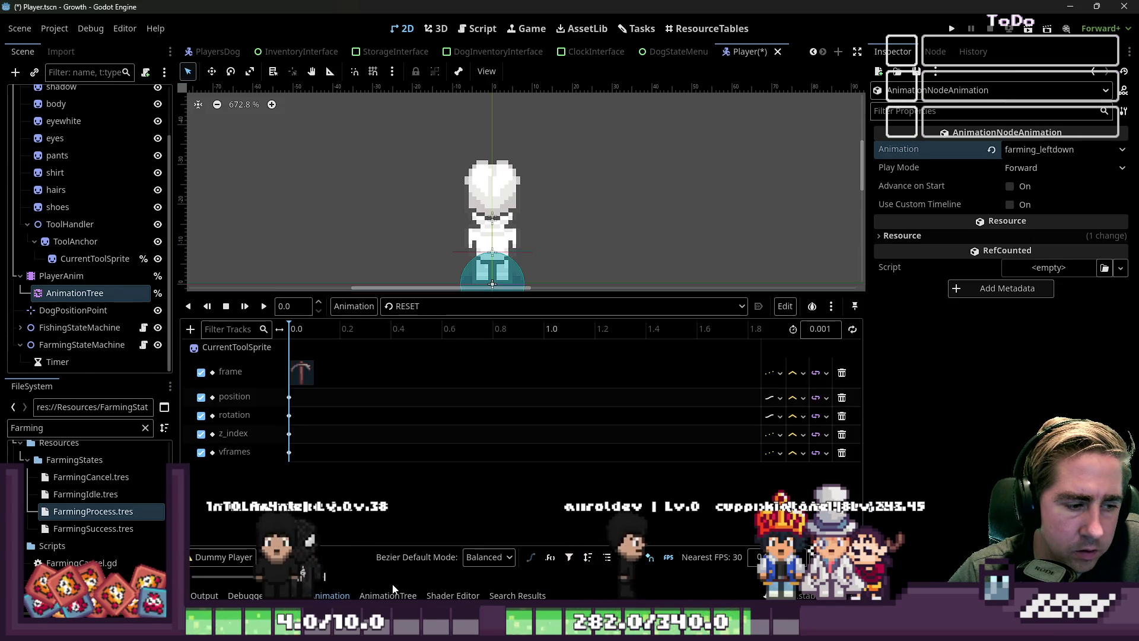
pyautogui.click(389, 595)
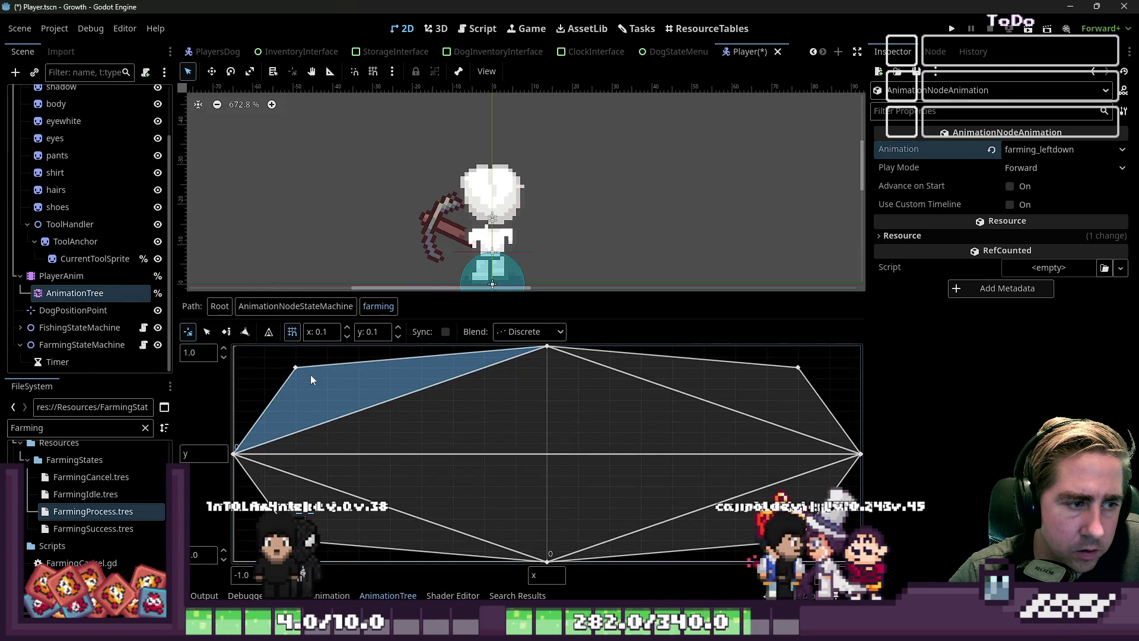
# Re-enter the farming blend space and preview lower-right, upper-left, upper-right and lower-left swings.
pyautogui.click(296, 306)
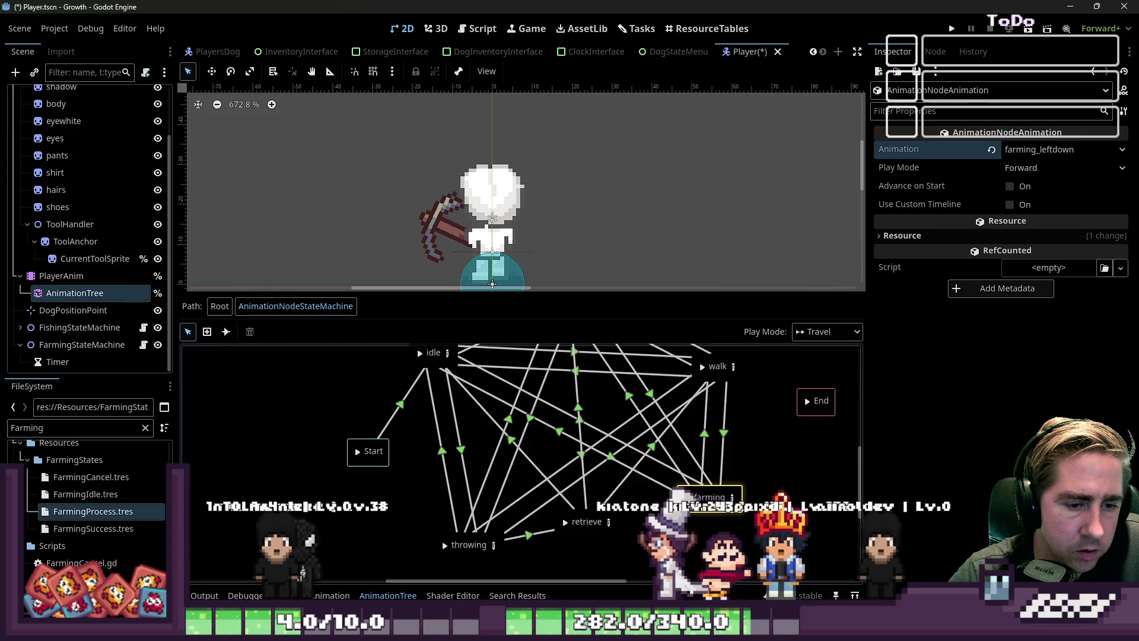
pyautogui.click(732, 497)
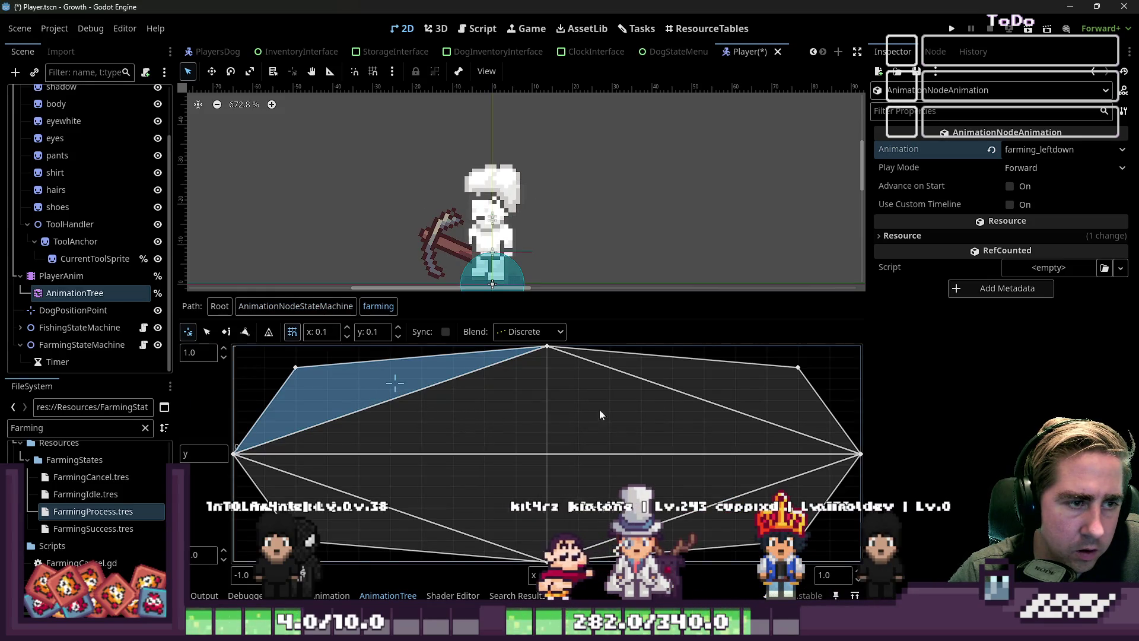
pyautogui.click(67, 289)
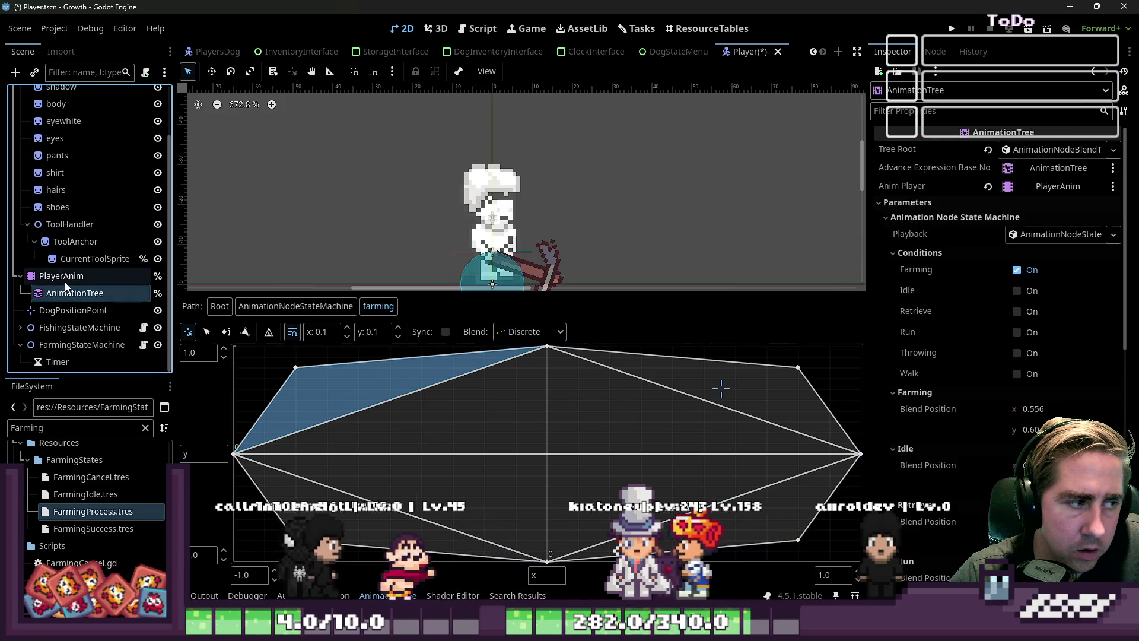
pyautogui.click(760, 492)
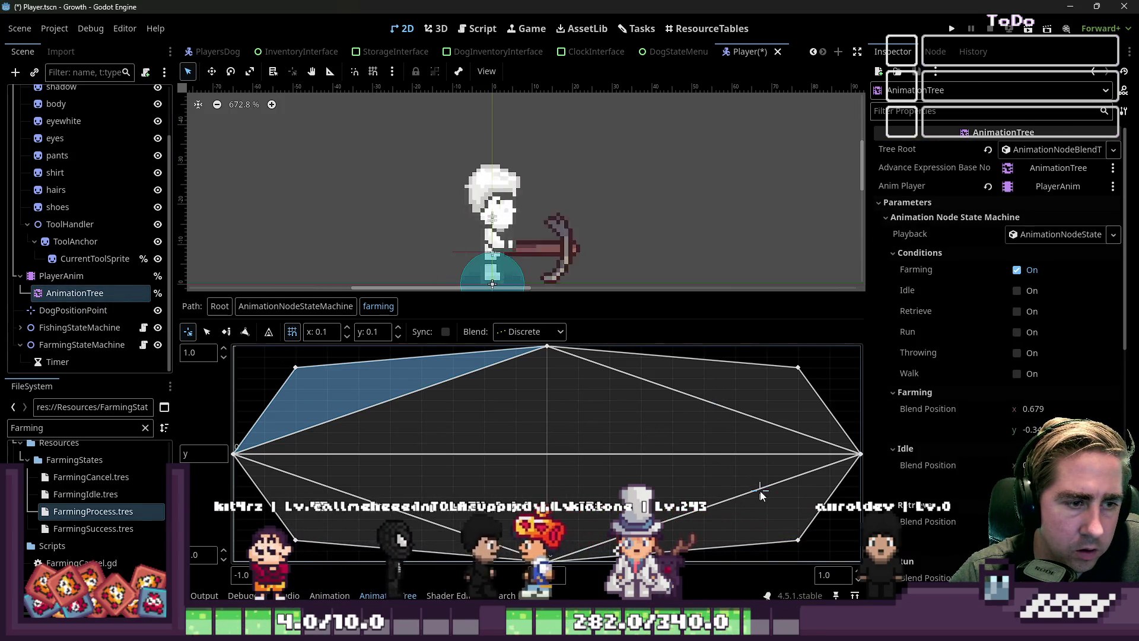
pyautogui.click(328, 404)
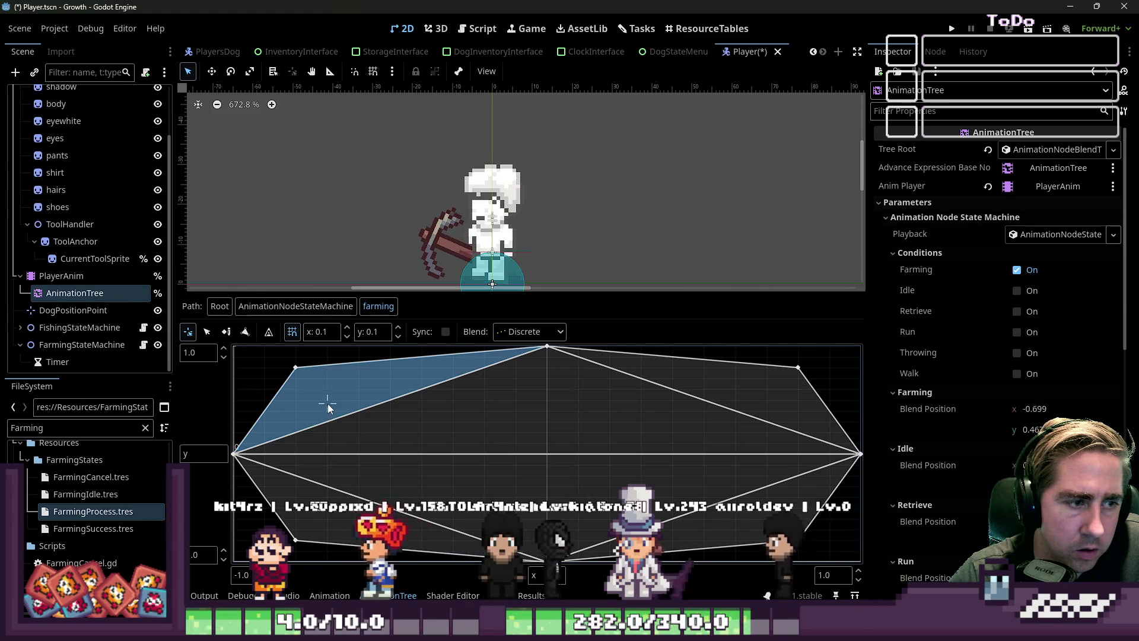
pyautogui.click(777, 390)
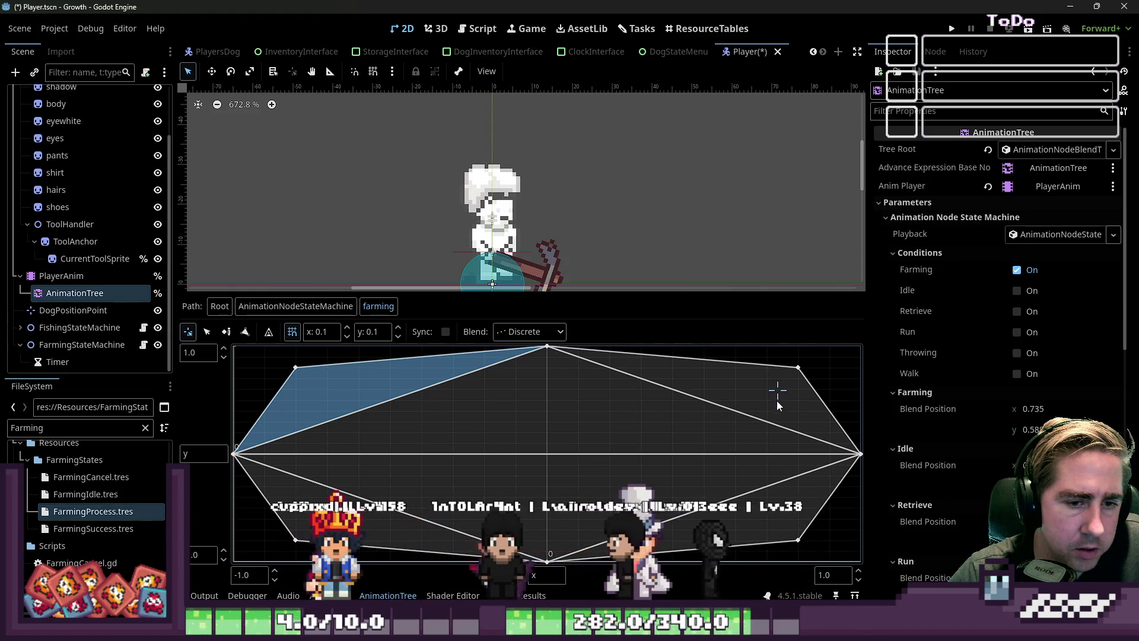
pyautogui.click(367, 513)
pyautogui.click(297, 542)
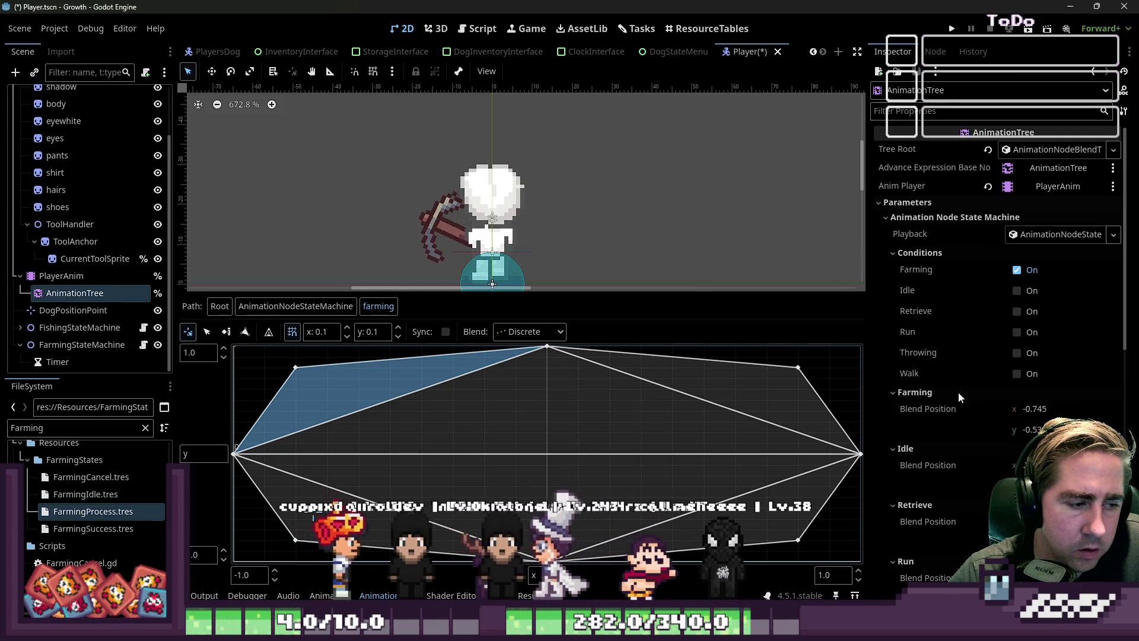
# Select the lower-left point at -0.8, -0.8 to confirm it uses farming_leftup.
pyautogui.click(1043, 150)
pyautogui.click(1042, 151)
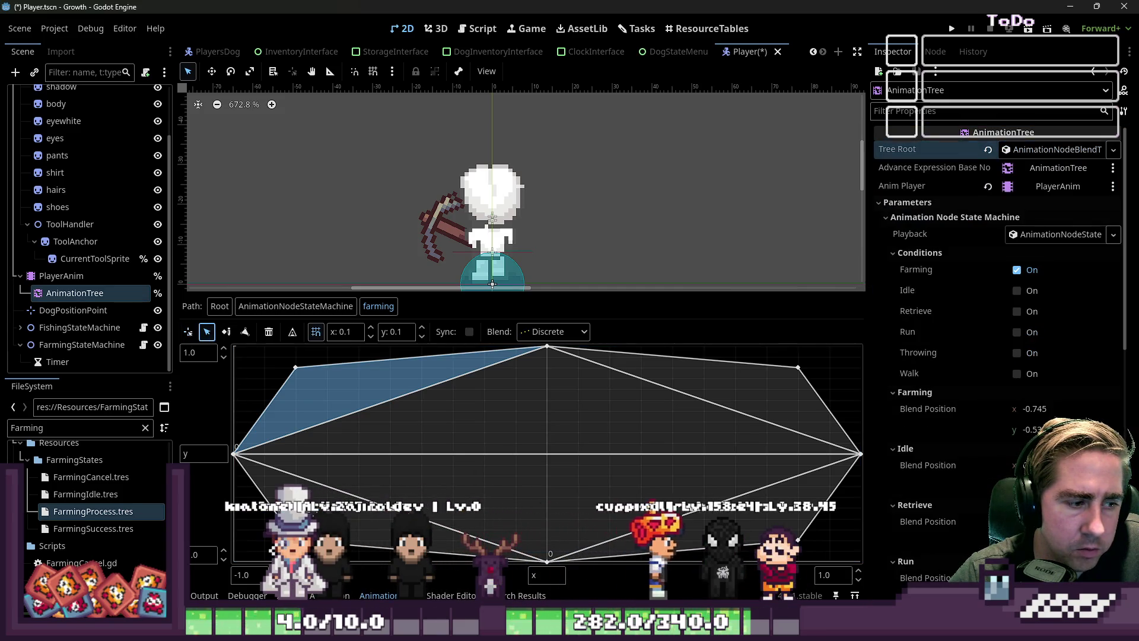
pyautogui.click(296, 540)
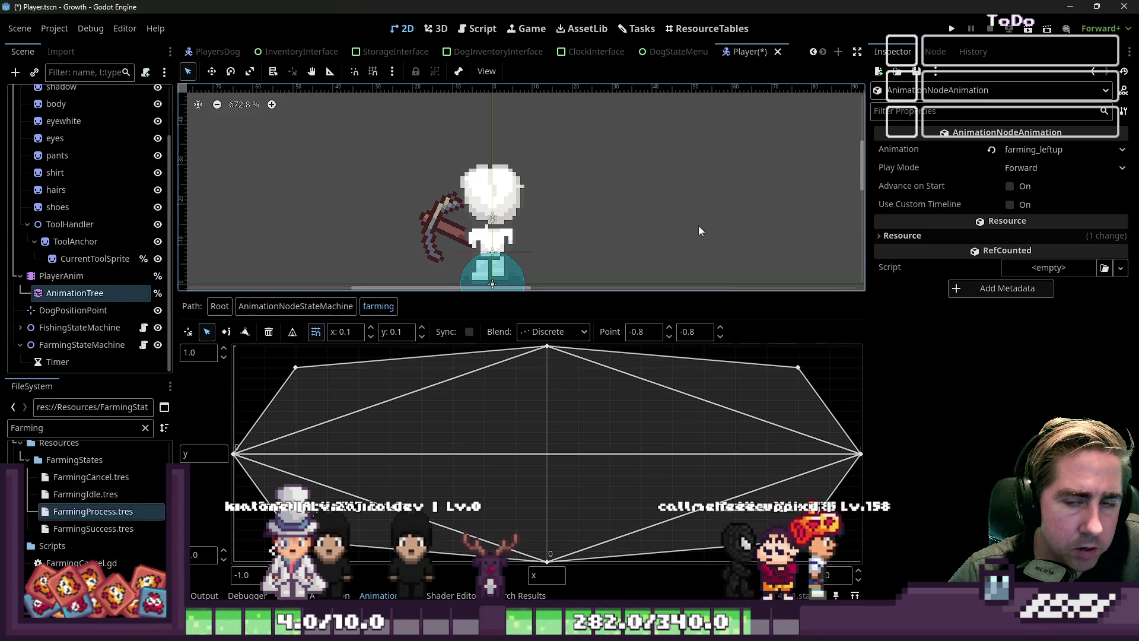
# Drag the farming_leftdown point inward from x -0.8 to -0.6.
pyautogui.click(235, 454)
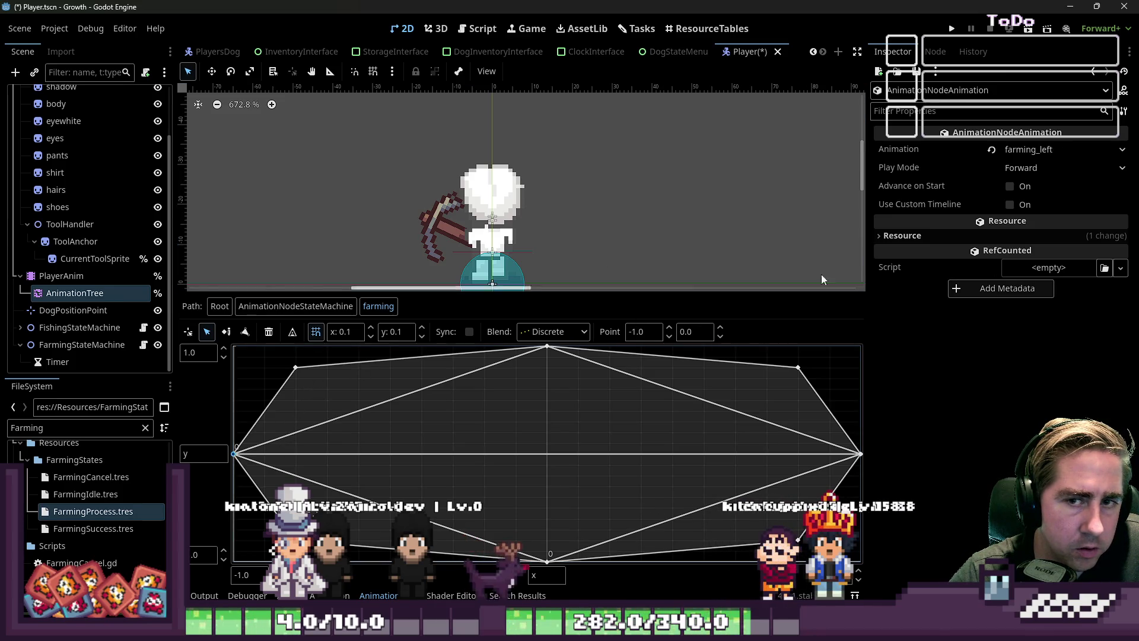
pyautogui.click(1021, 149)
pyautogui.click(1018, 41)
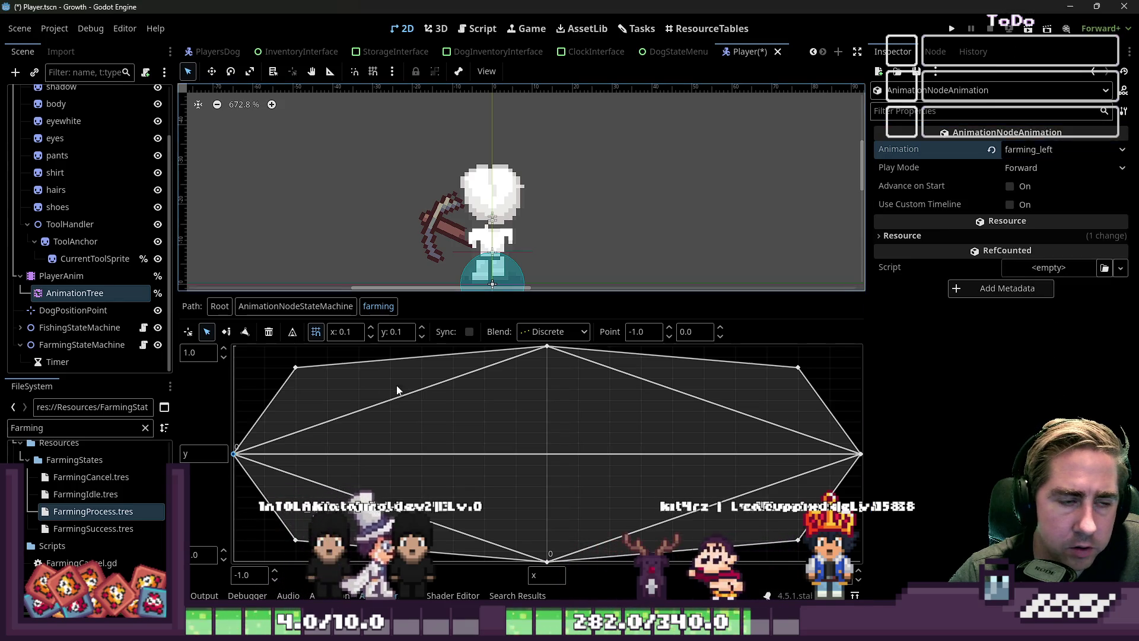
pyautogui.click(296, 368)
pyautogui.moveTo(296, 368)
pyautogui.mouseDown()
pyautogui.moveTo(348, 378)
pyautogui.moveTo(348, 369)
pyautogui.mouseUp()
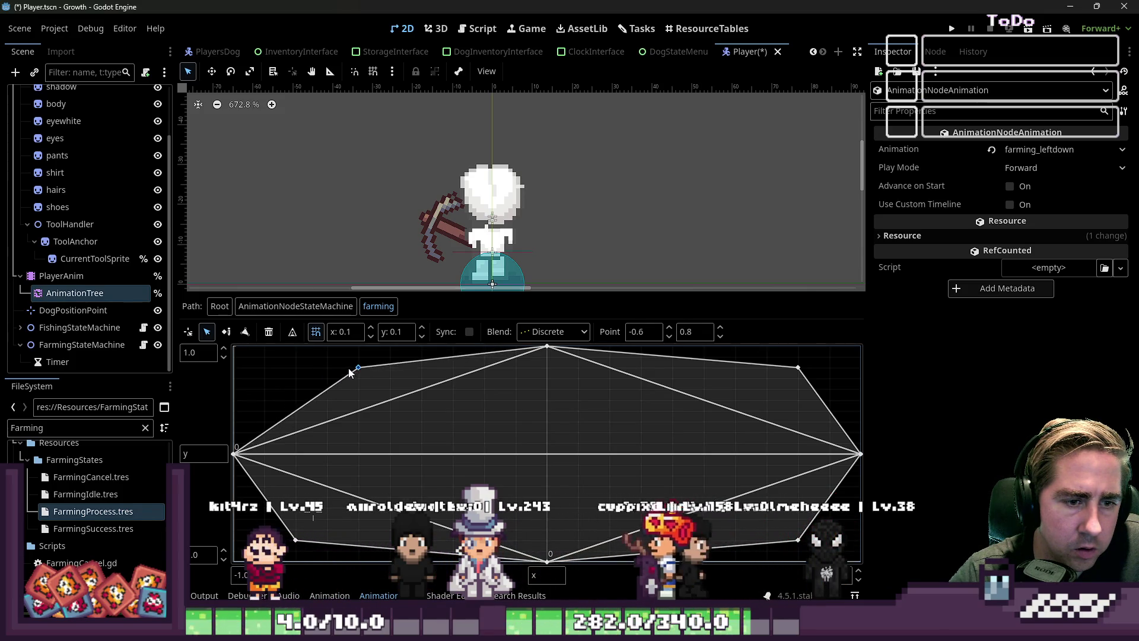
# Move farming_rightdown to x 0.6 and farming_leftup to y -0.7, then run the game with F5.
pyautogui.click(796, 369)
pyautogui.moveTo(782, 378); pyautogui.dragTo(746, 369)
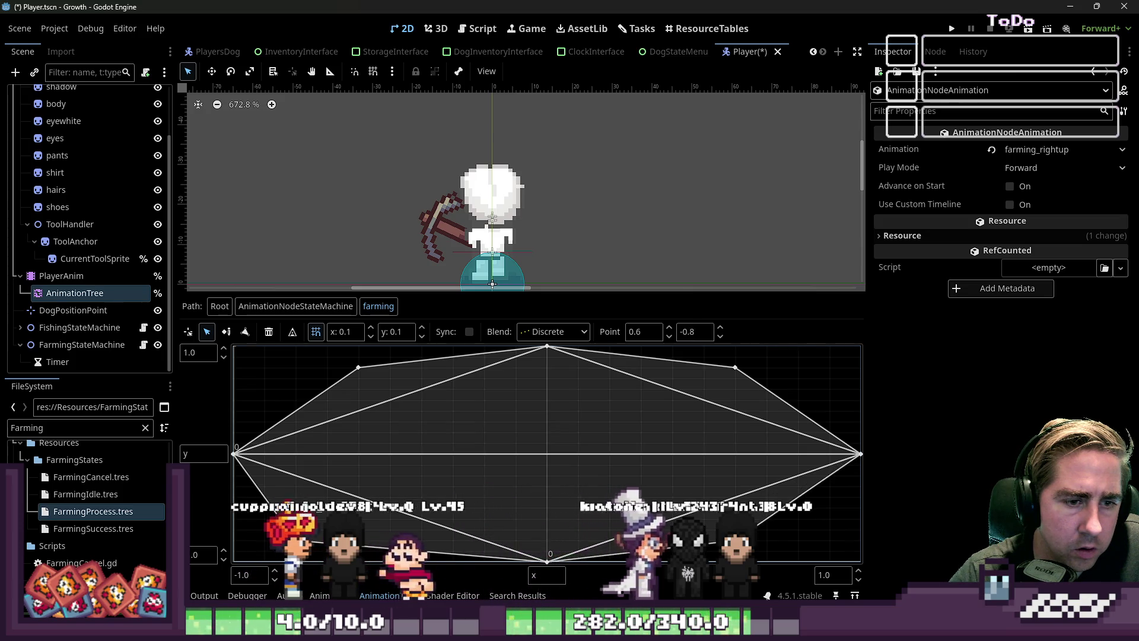
pyautogui.click(295, 540)
pyautogui.moveTo(294, 541); pyautogui.dragTo(299, 519)
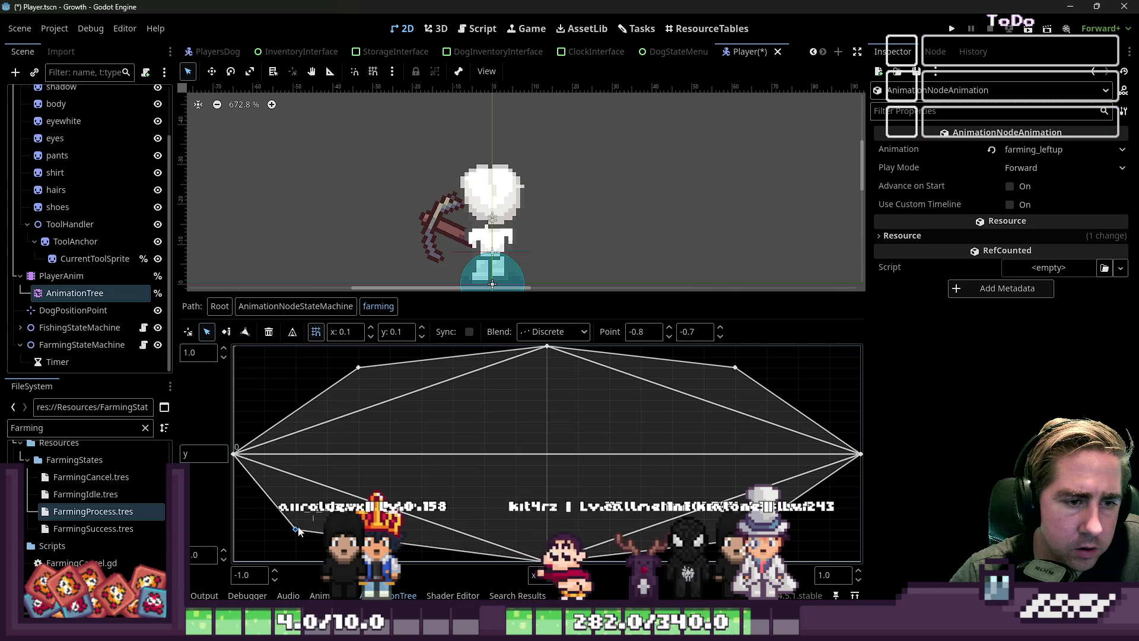
pyautogui.press('F5')
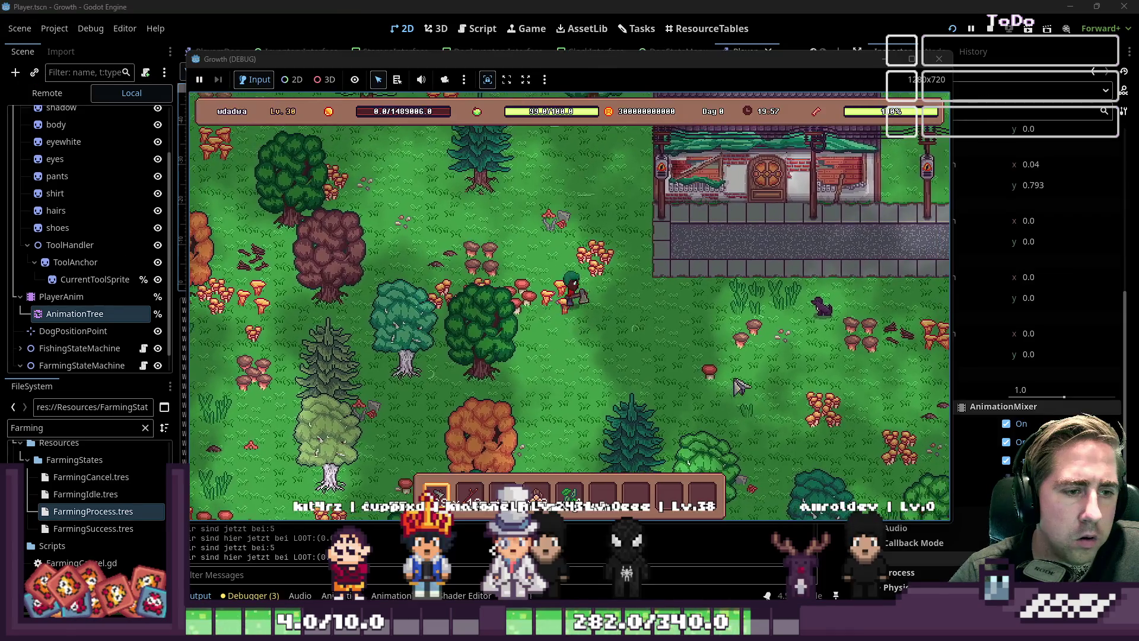
# Walk the player up and to the right through the forest with W+D.
pyautogui.hotkey('w', 'd')
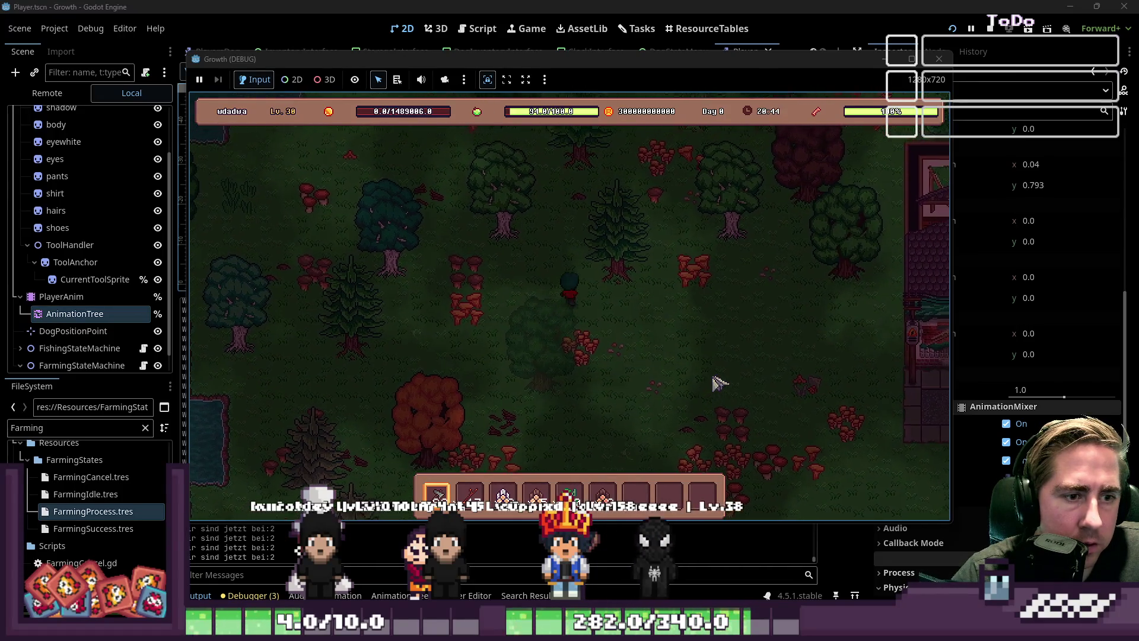
# Walk the player right, left and up to check the straight farming directions.
pyautogui.press('d')
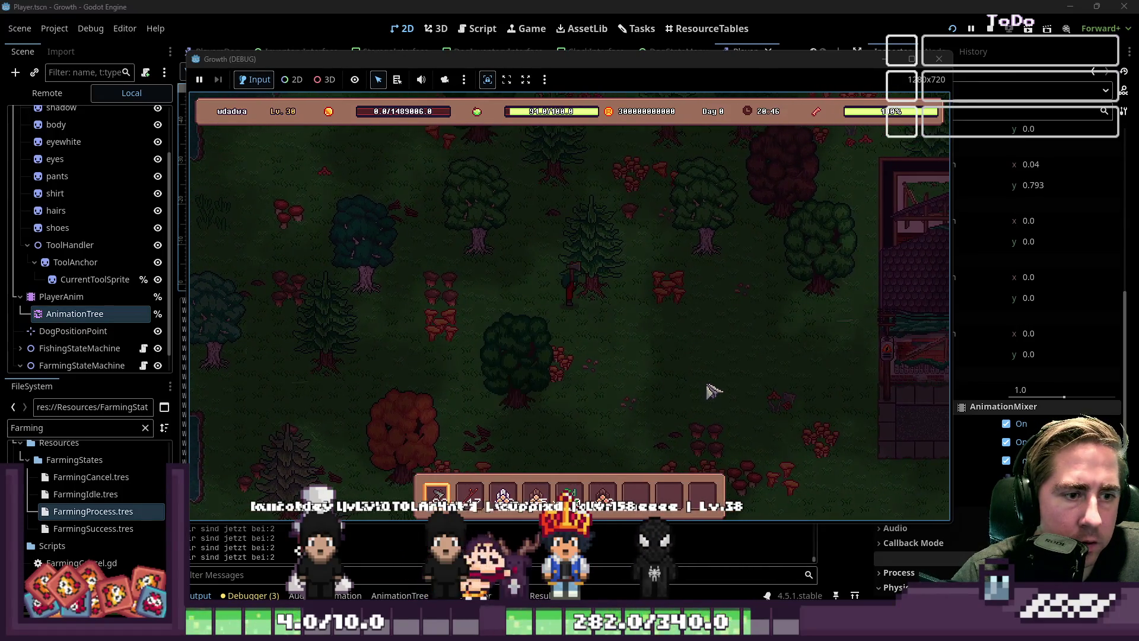
pyautogui.press('a')
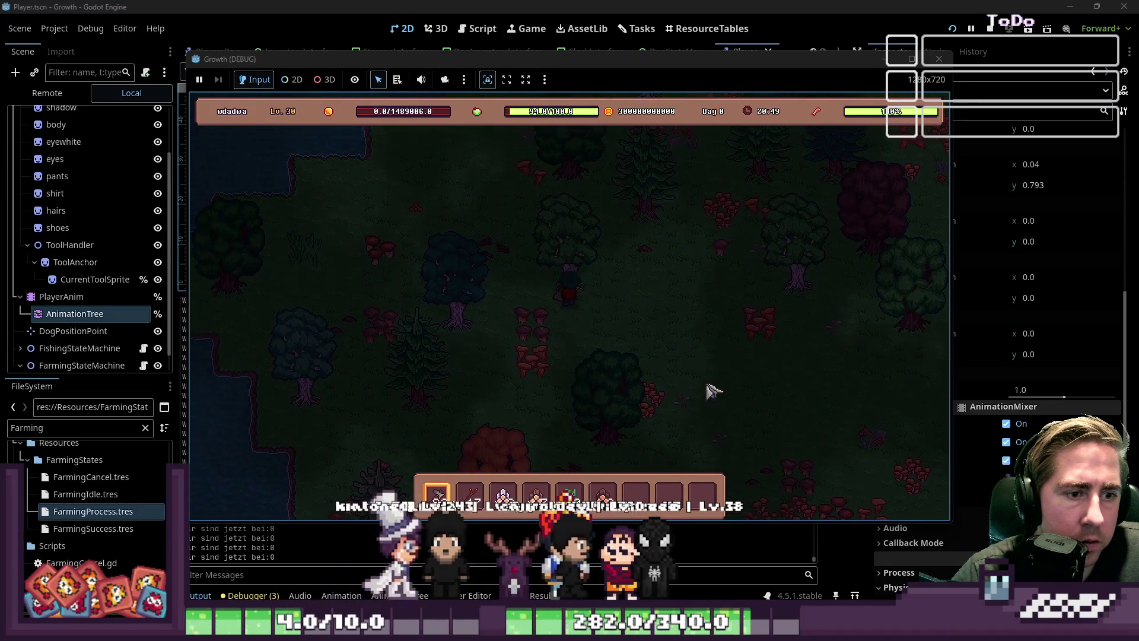
pyautogui.press('w')
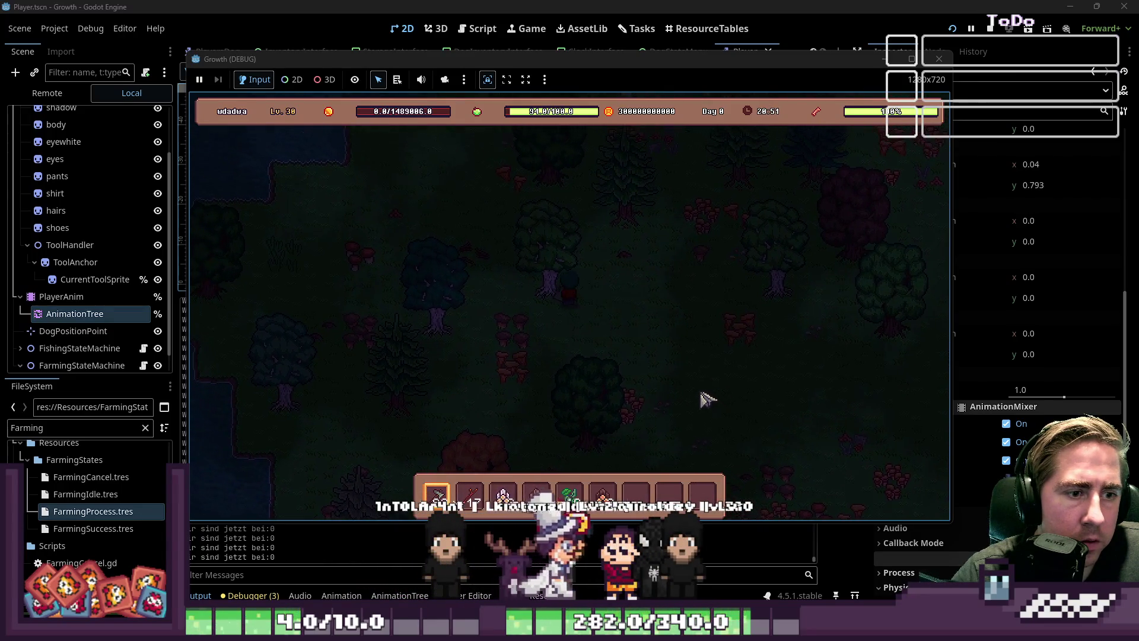
pyautogui.press('a')
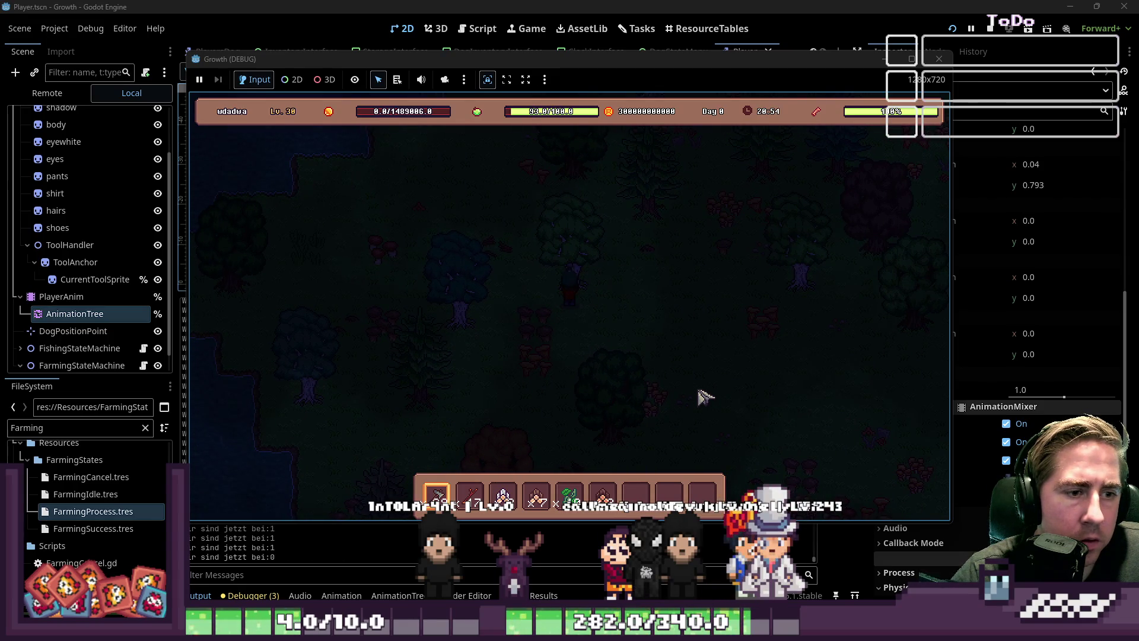
pyautogui.press('w')
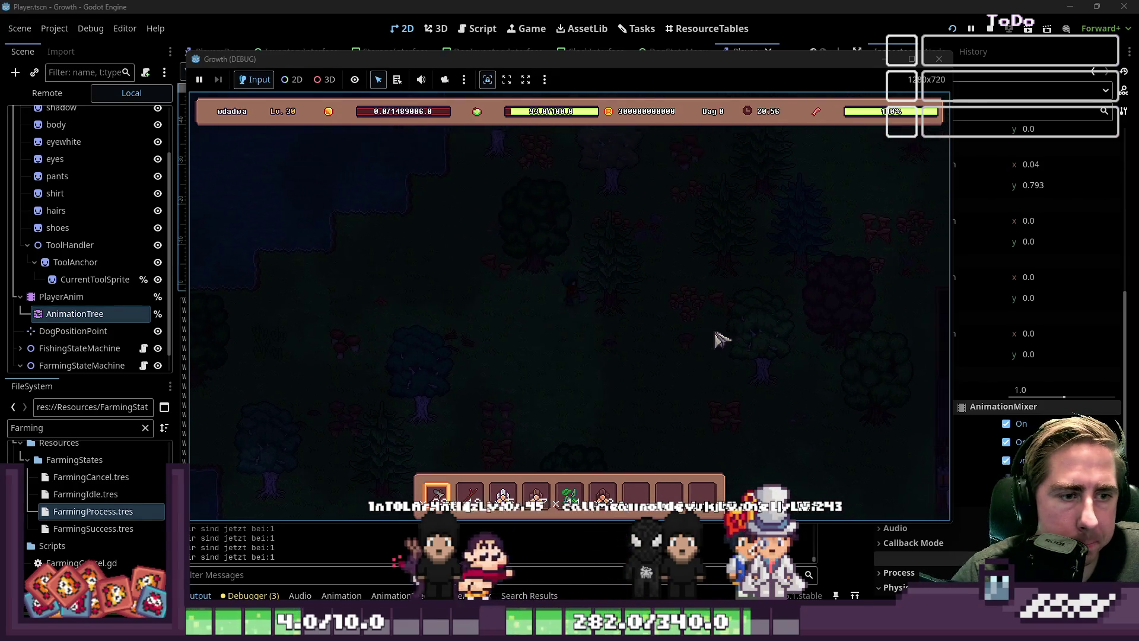
pyautogui.press('w')
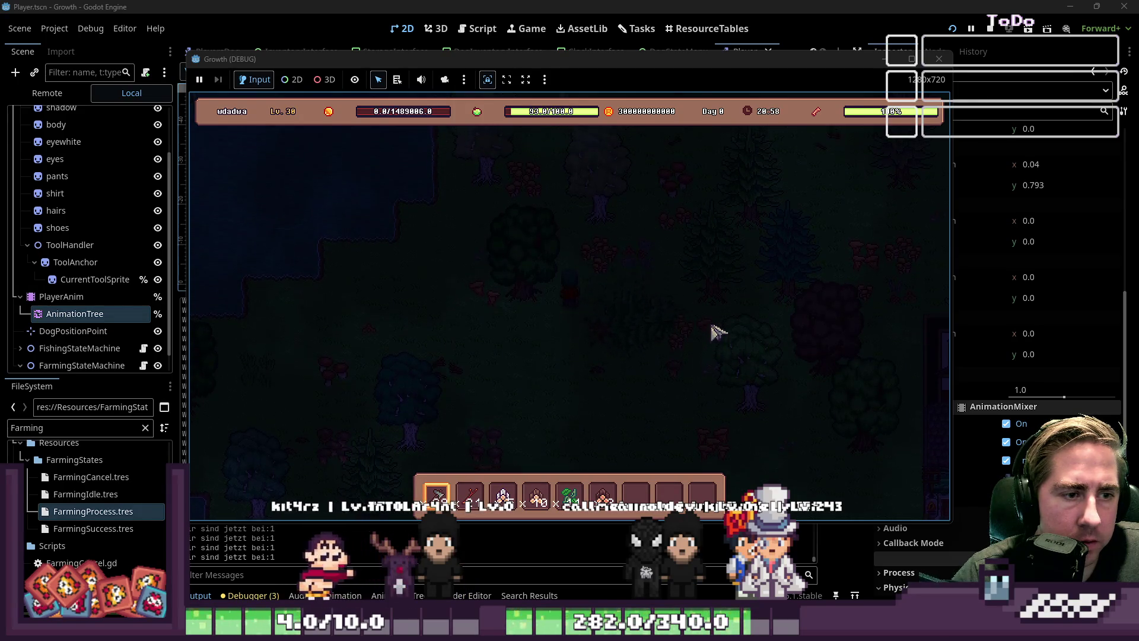
pyautogui.press('w')
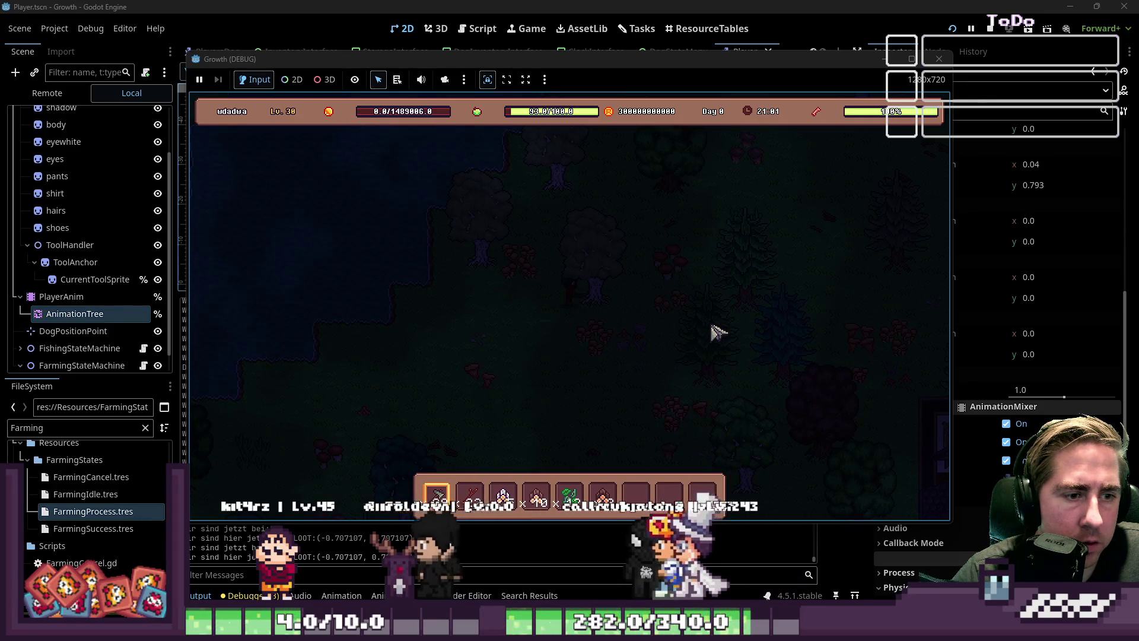
pyautogui.press('a')
pyautogui.press('a')
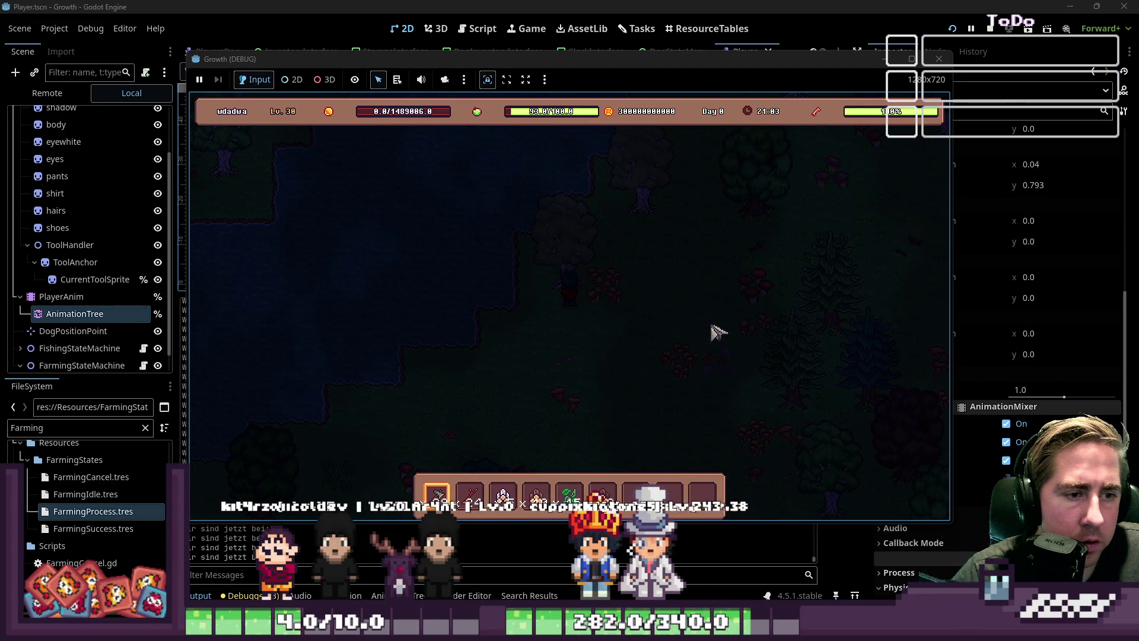
pyautogui.press('d')
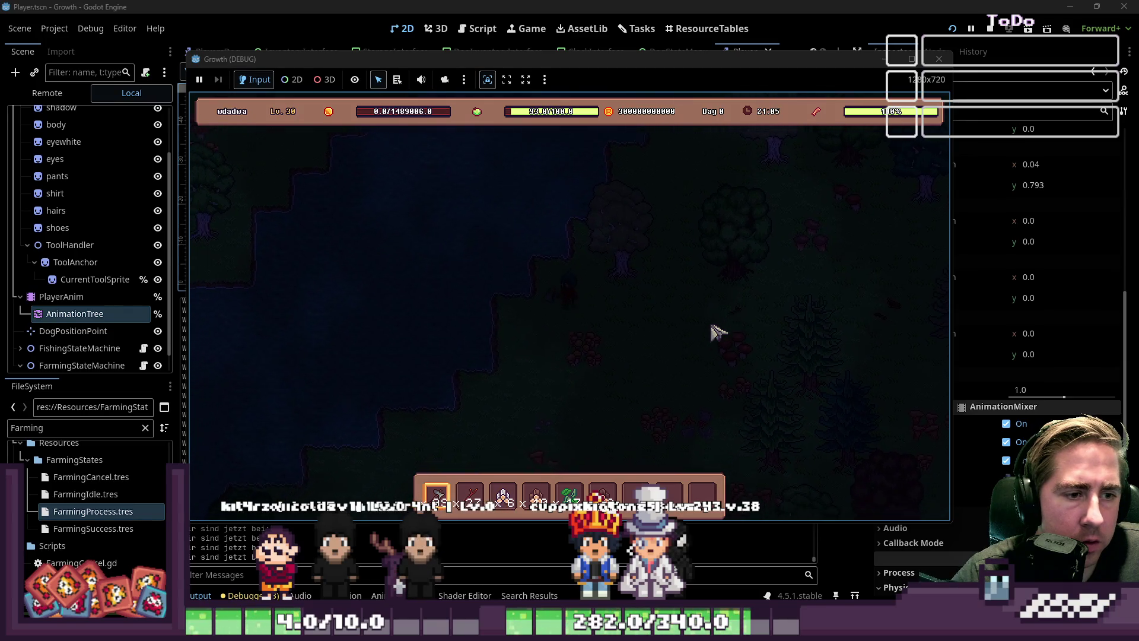
# Alternate diagonal moves down-left and up-right, plus a step downward.
pyautogui.press('s')
pyautogui.press('a')
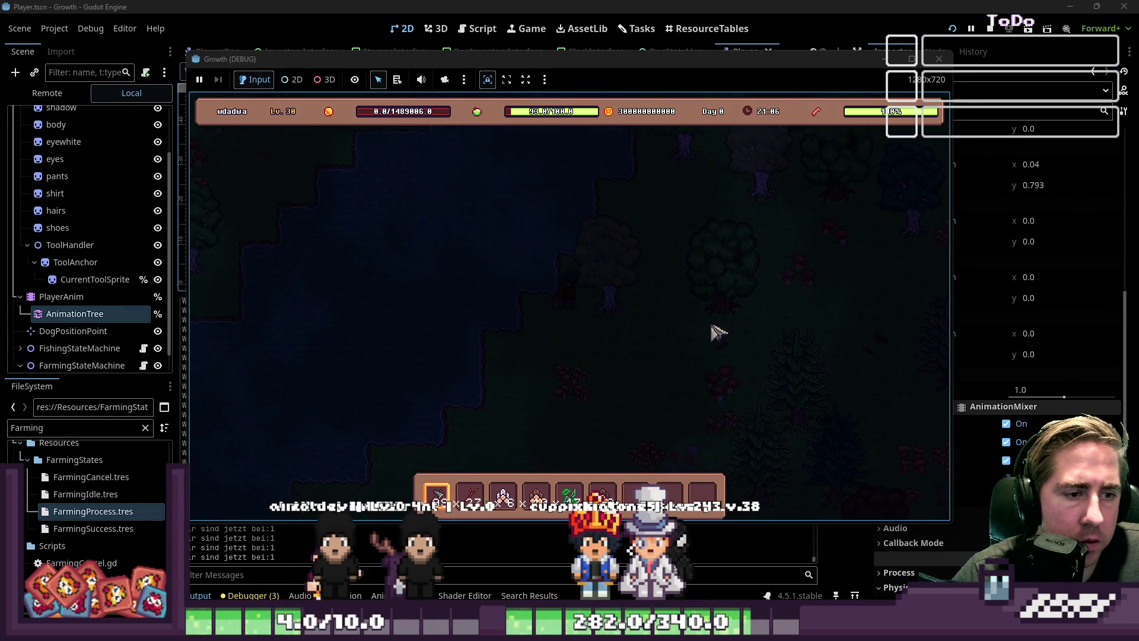
pyautogui.press('w')
pyautogui.press('d')
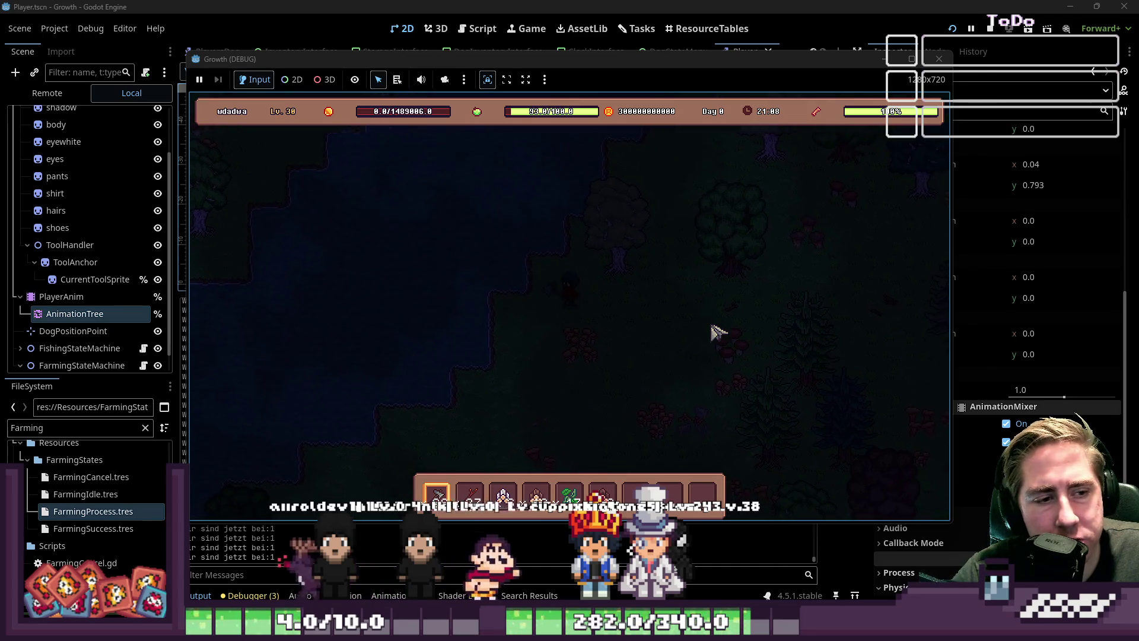
pyautogui.press('s')
pyautogui.press('a')
pyautogui.press('w')
pyautogui.press('d')
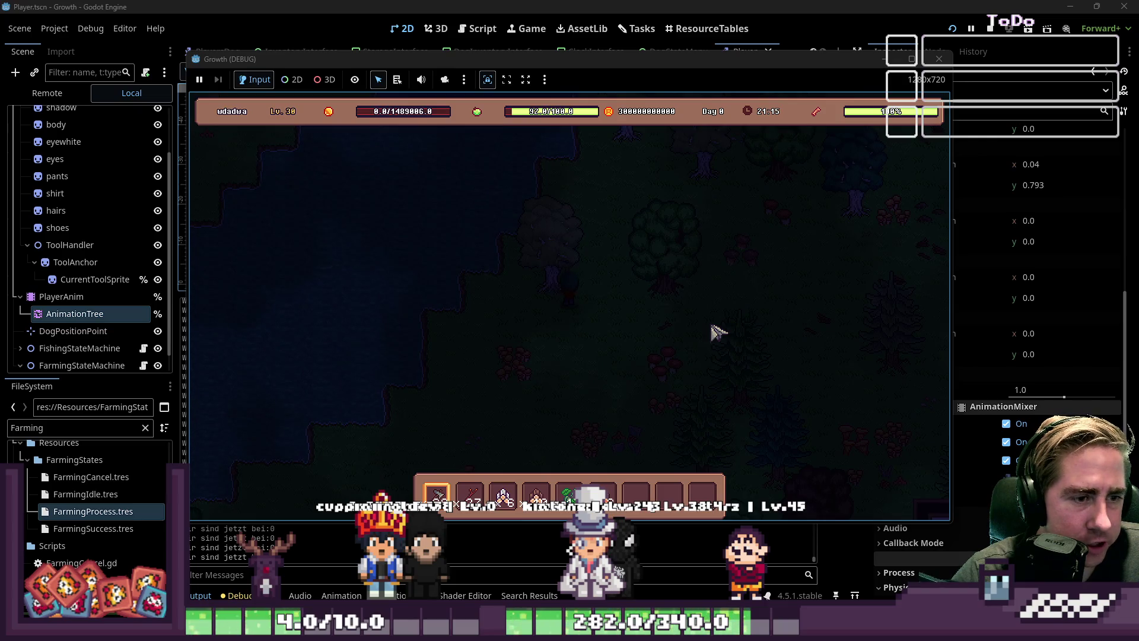
pyautogui.press('s')
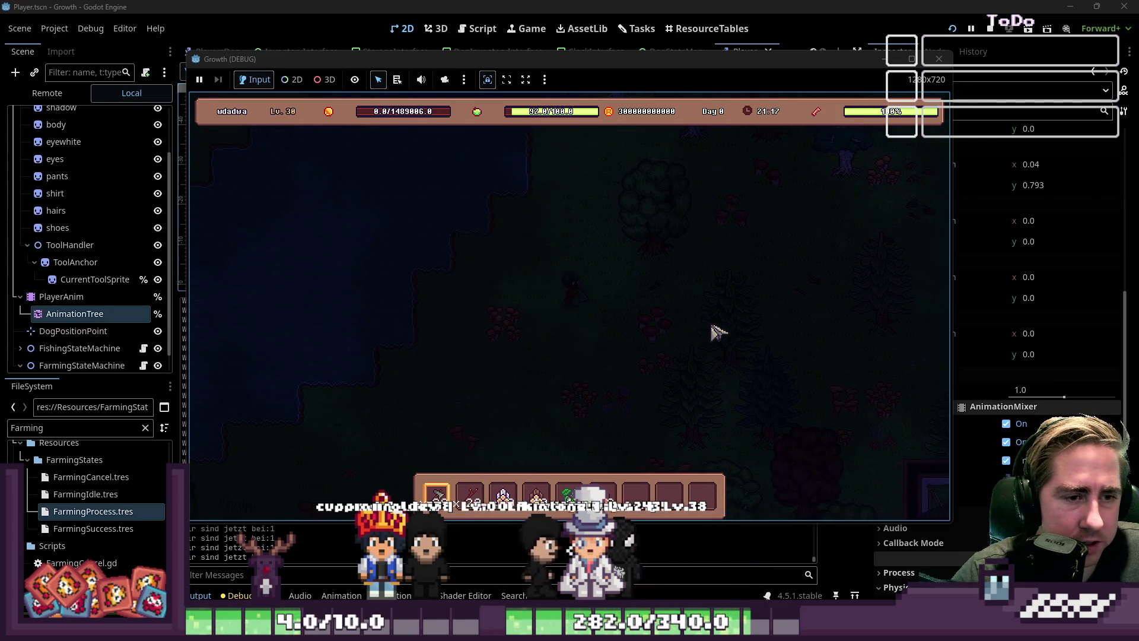
pyautogui.press('w')
pyautogui.press('d')
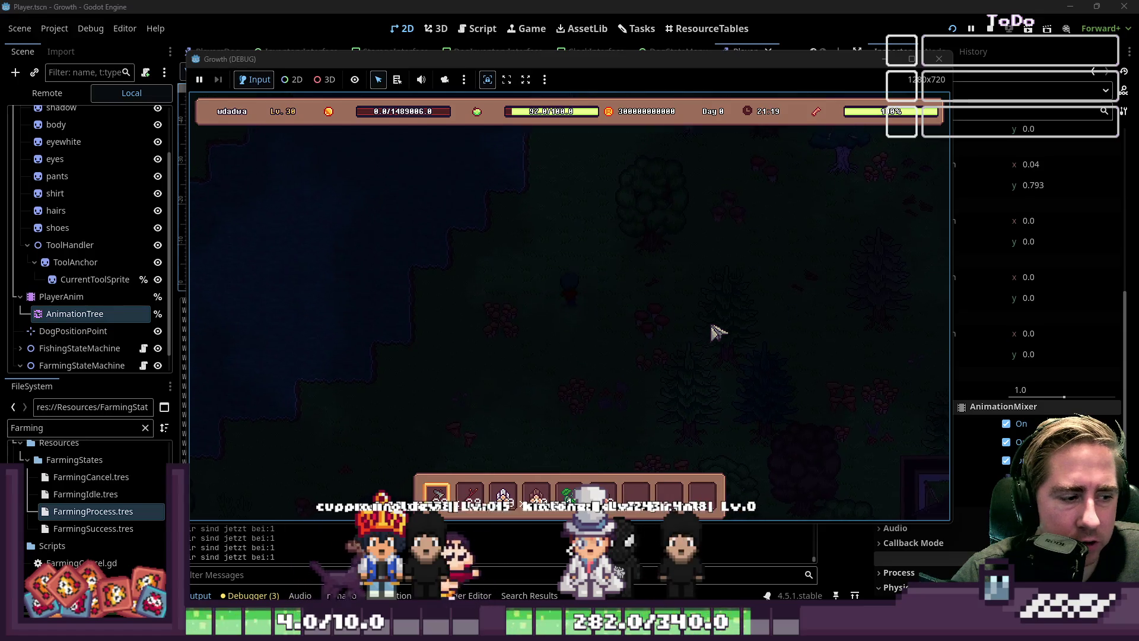
# Walk up, down-left, up-left and down-right to verify the remaining diagonal animations.
pyautogui.press('w')
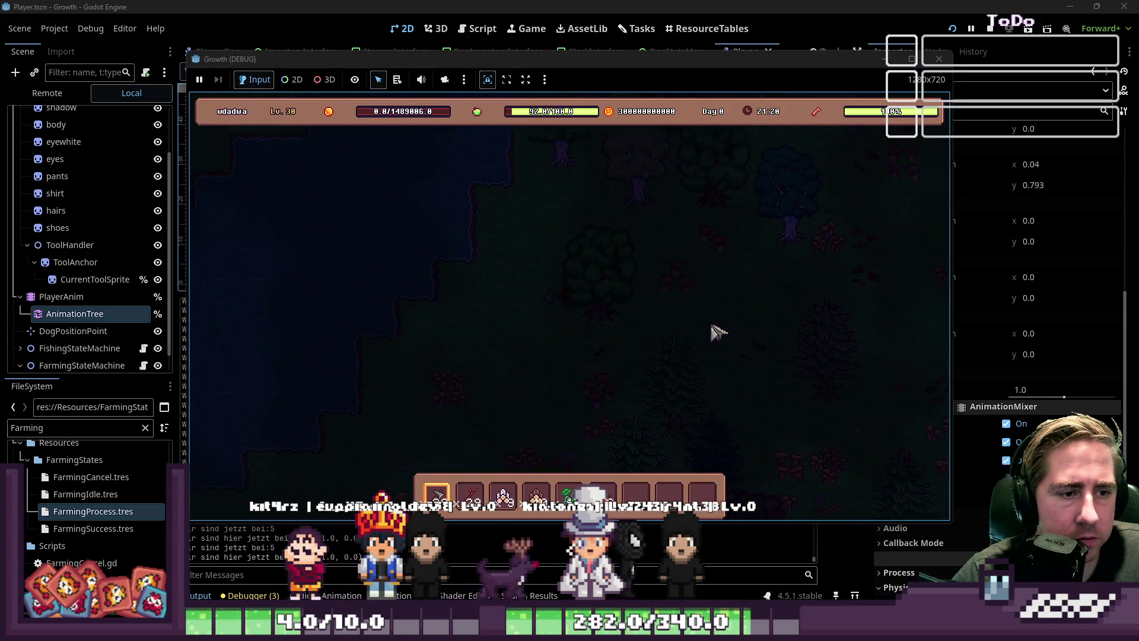
pyautogui.press('s')
pyautogui.press('a')
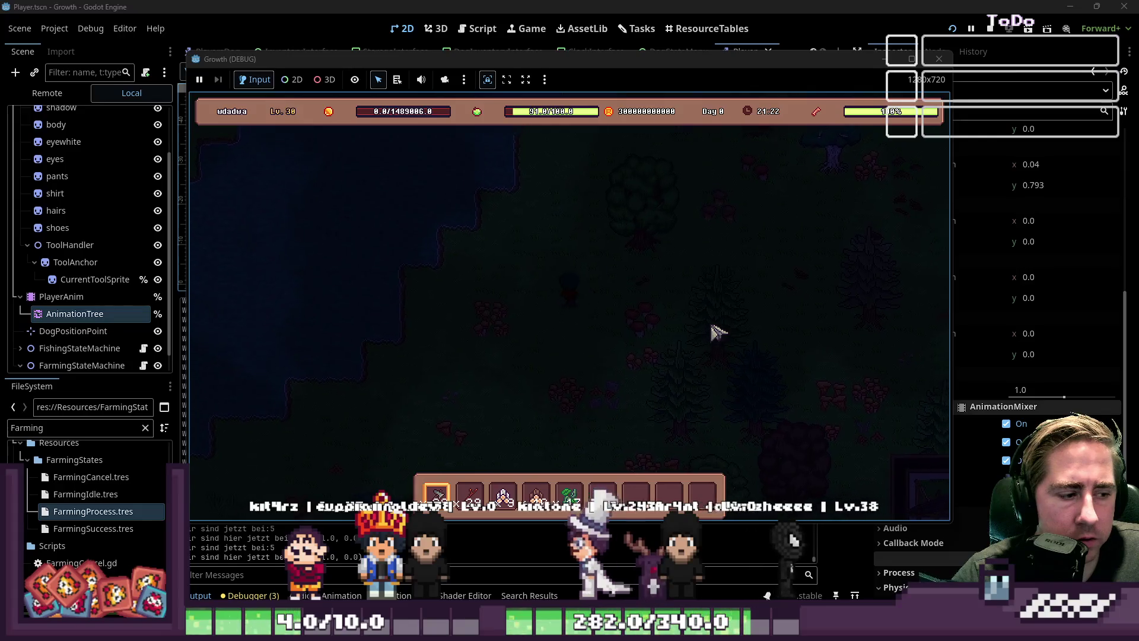
pyautogui.press('w')
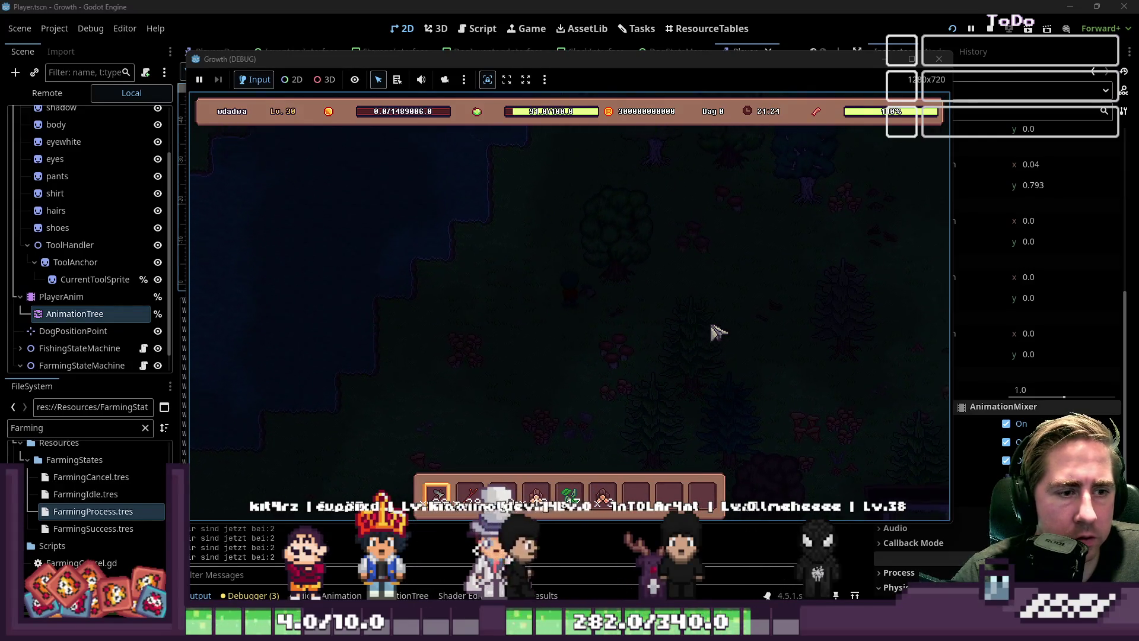
pyautogui.press('w')
pyautogui.press('a')
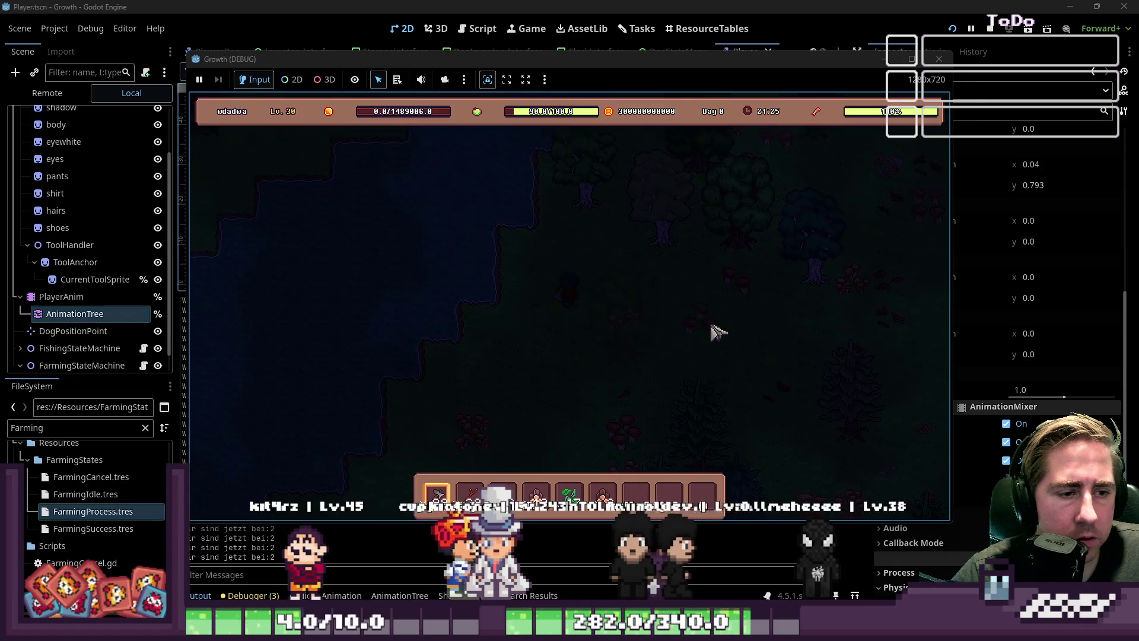
pyautogui.press('s')
pyautogui.press('d')
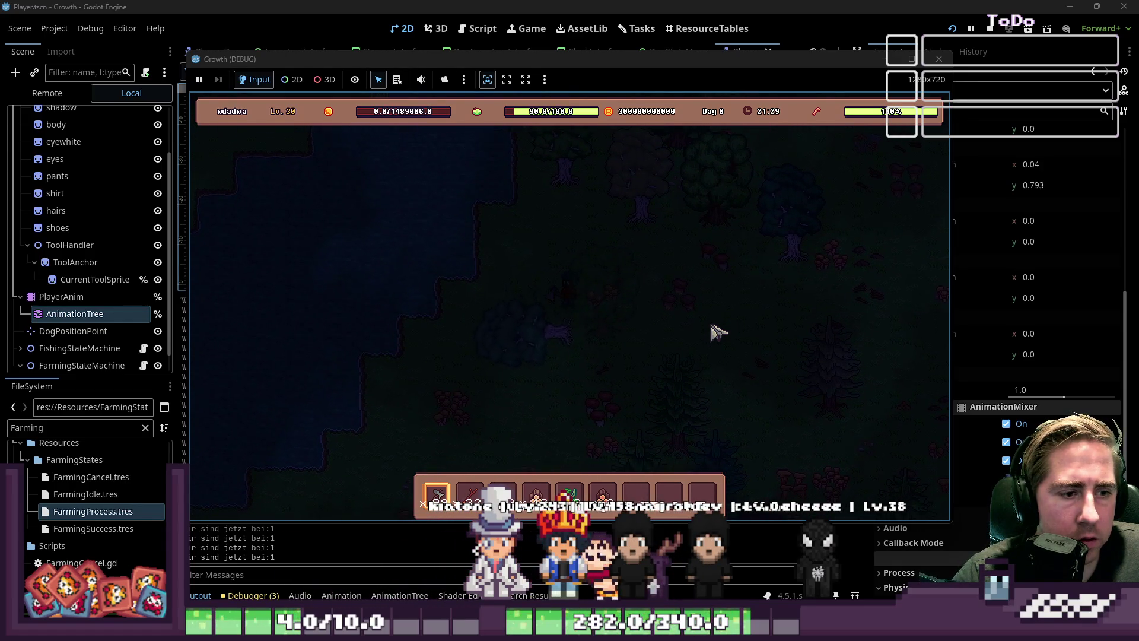
pyautogui.press('w')
pyautogui.press('s')
pyautogui.press('d')
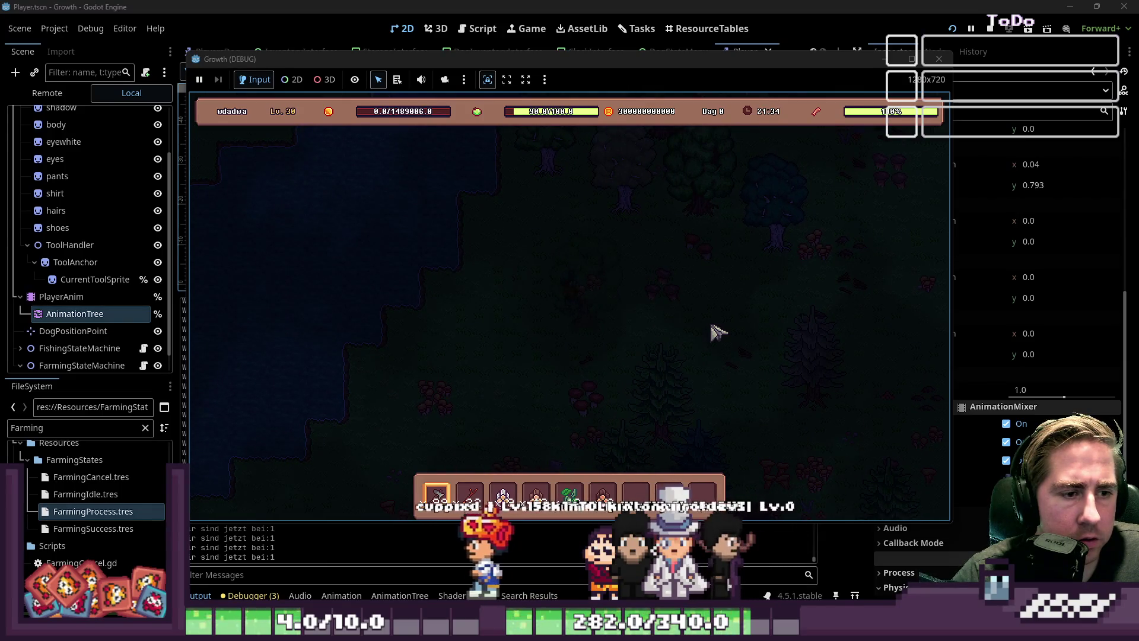
# Walk the player up, up-right, up-left, down-left, left and down-right to test each facing.
pyautogui.press('w')
pyautogui.press('w')
pyautogui.press('d')
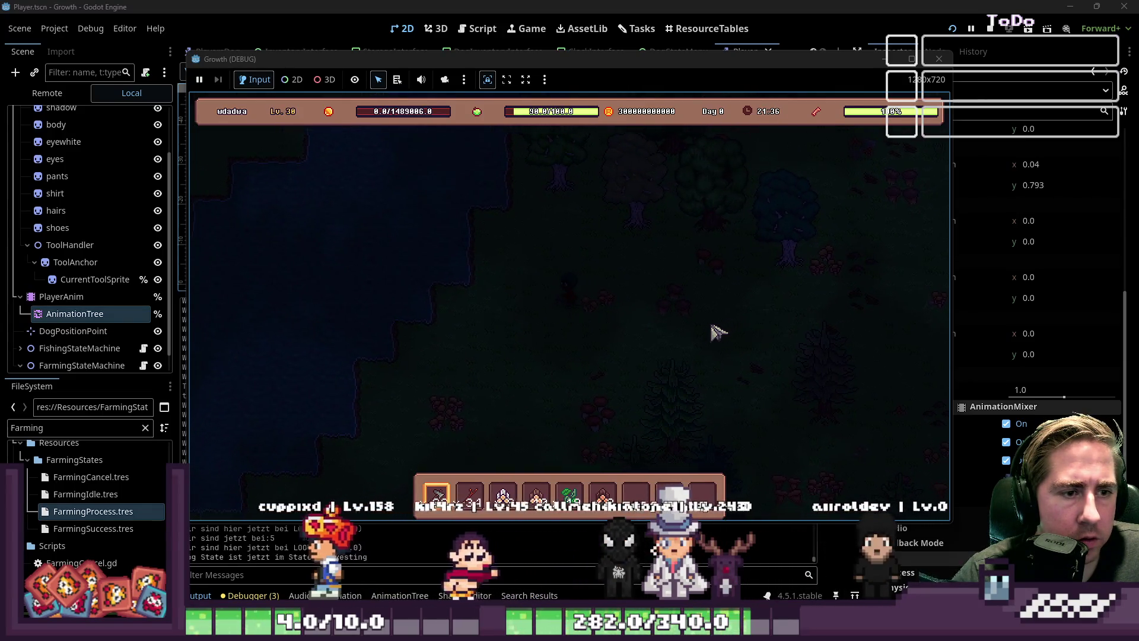
pyautogui.press('w')
pyautogui.press('d')
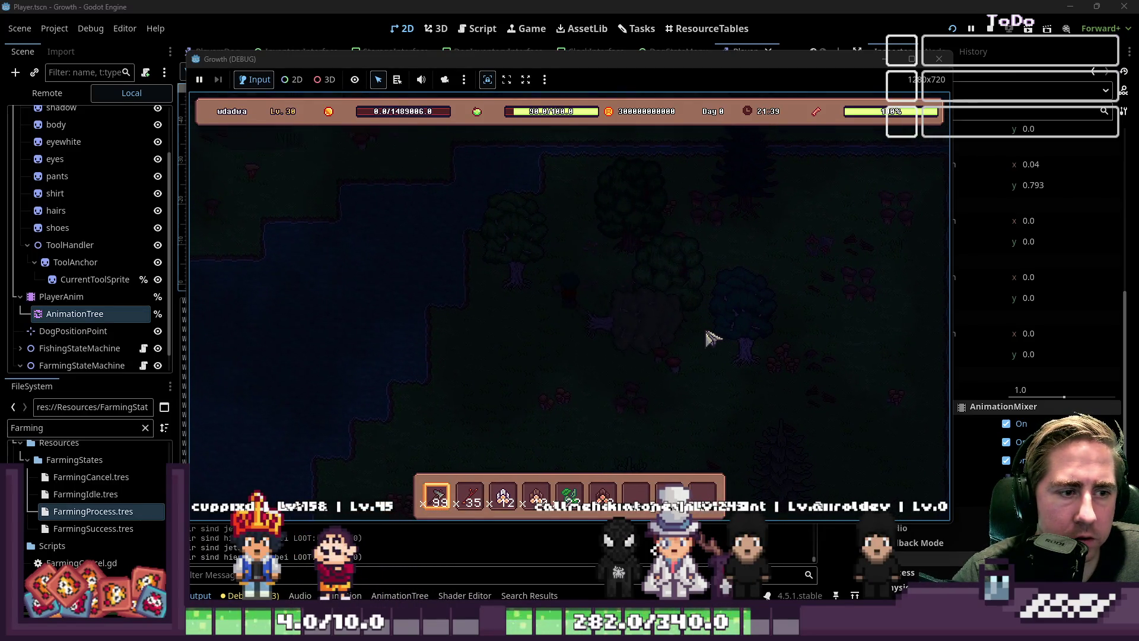
pyautogui.press('w')
pyautogui.press('a')
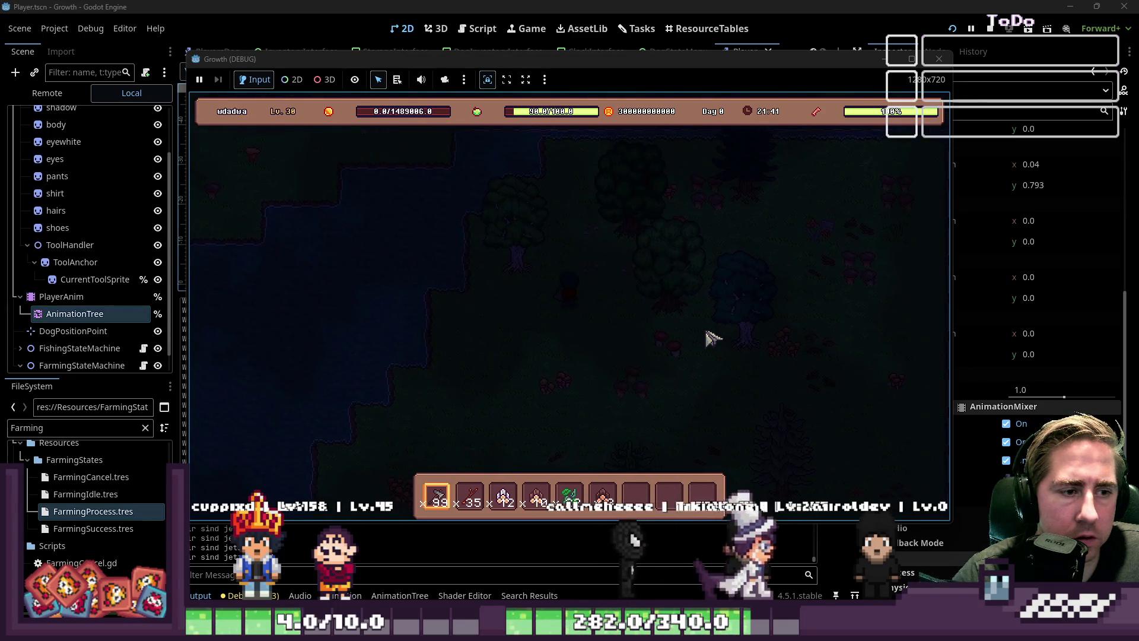
pyautogui.press('w')
pyautogui.press('a')
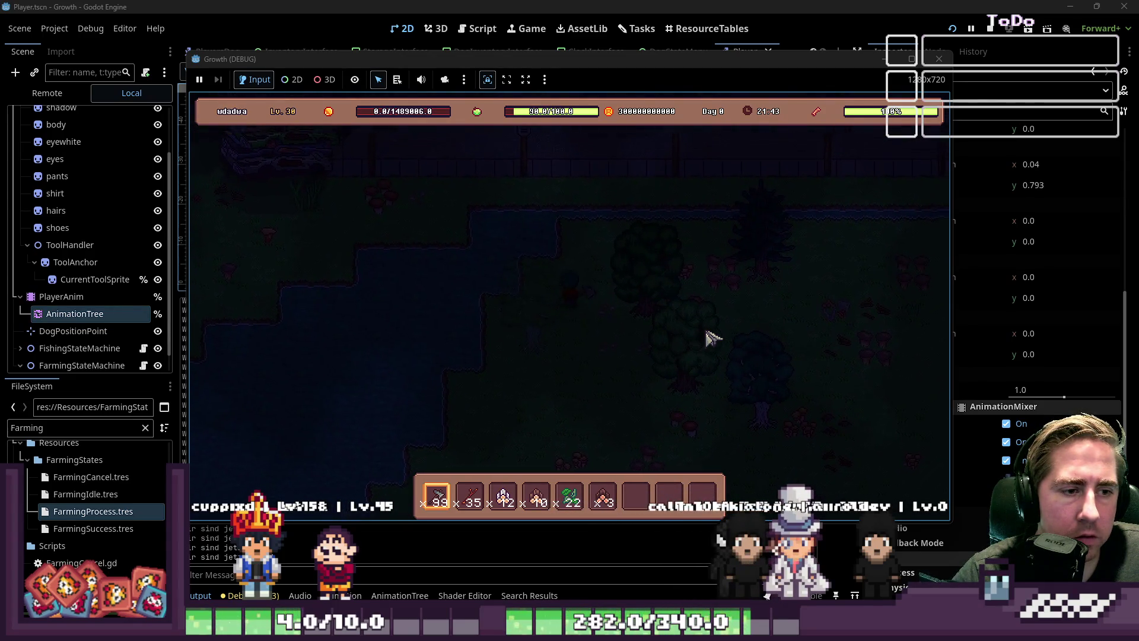
pyautogui.press('s')
pyautogui.press('a')
pyautogui.press('w')
pyautogui.press('a')
pyautogui.press('s')
pyautogui.press('d')
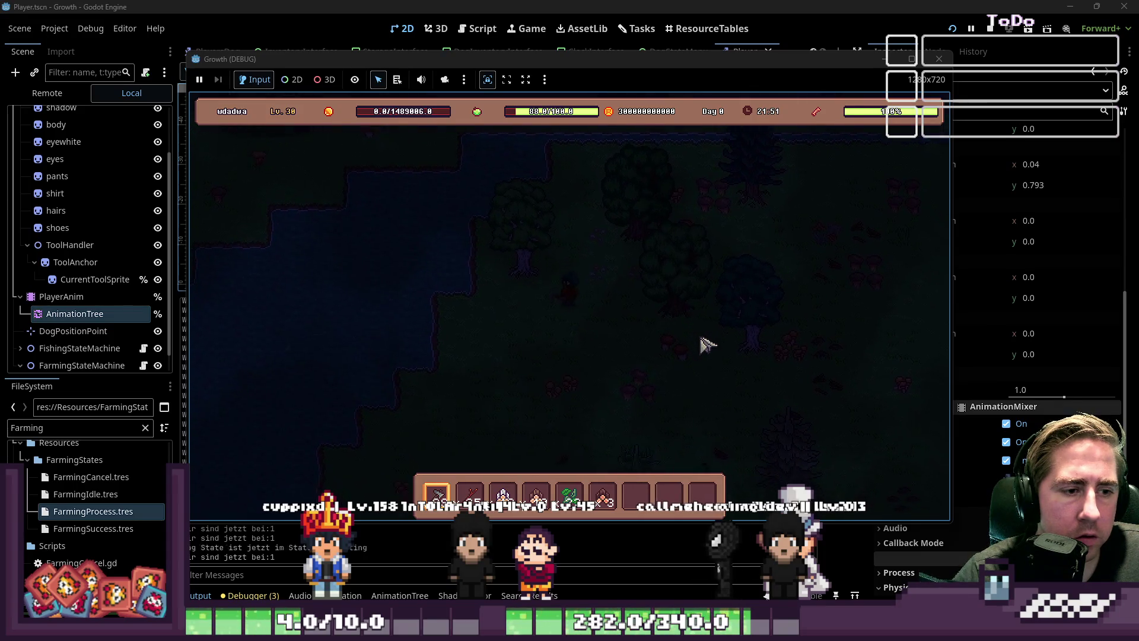
# Walk left, then keep walking the player up and to the right across the map.
pyautogui.press('a')
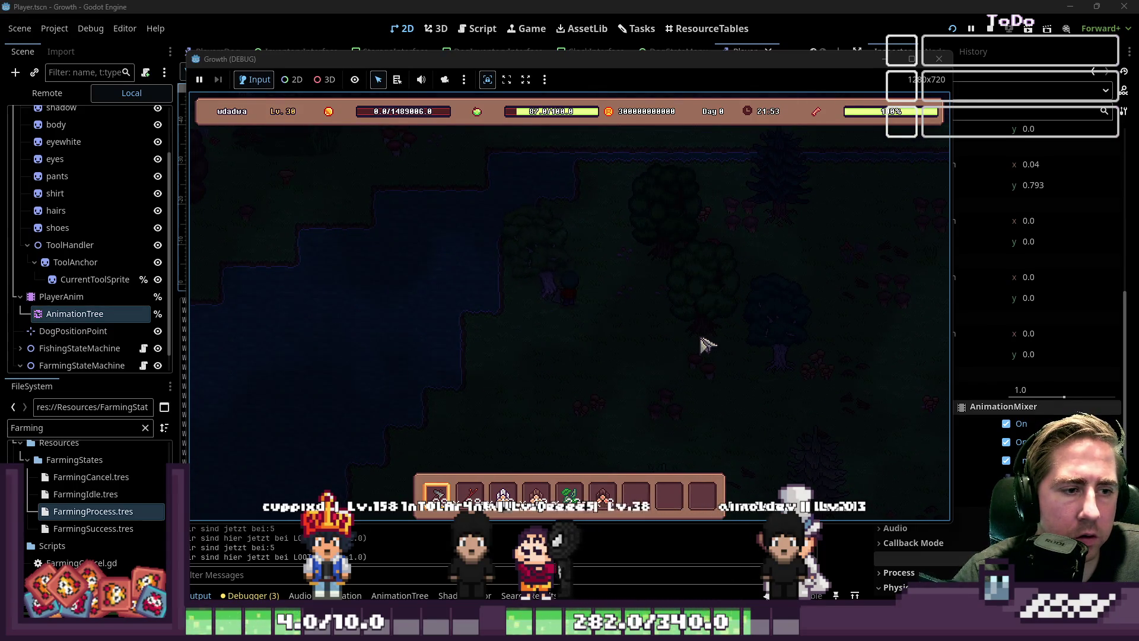
pyautogui.press('w')
pyautogui.press('d')
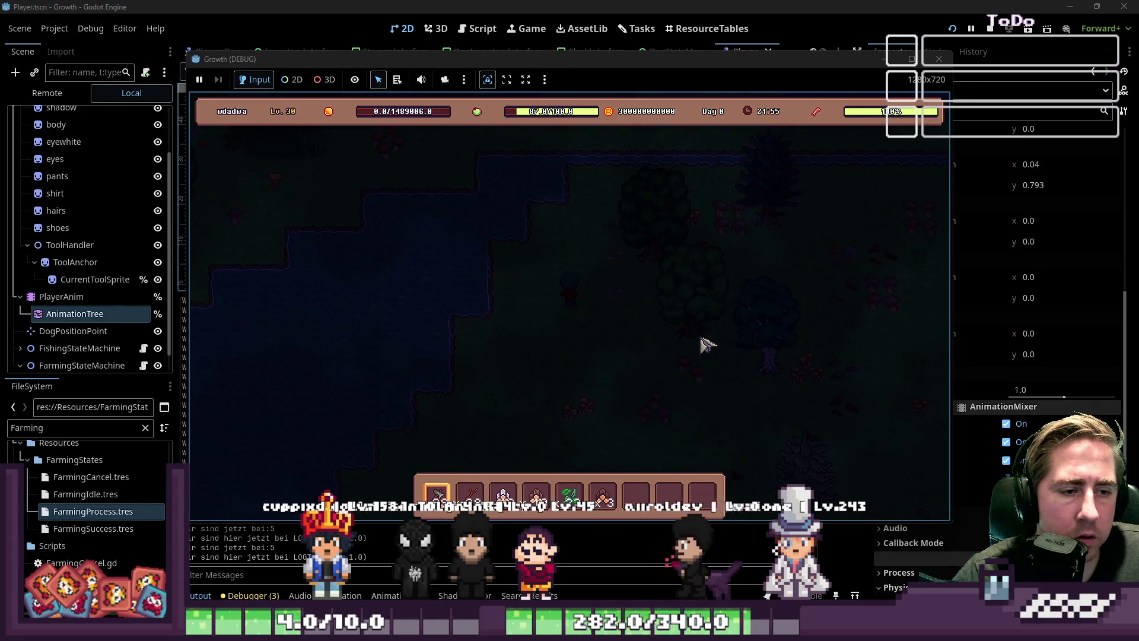
pyautogui.press('w')
pyautogui.press('d')
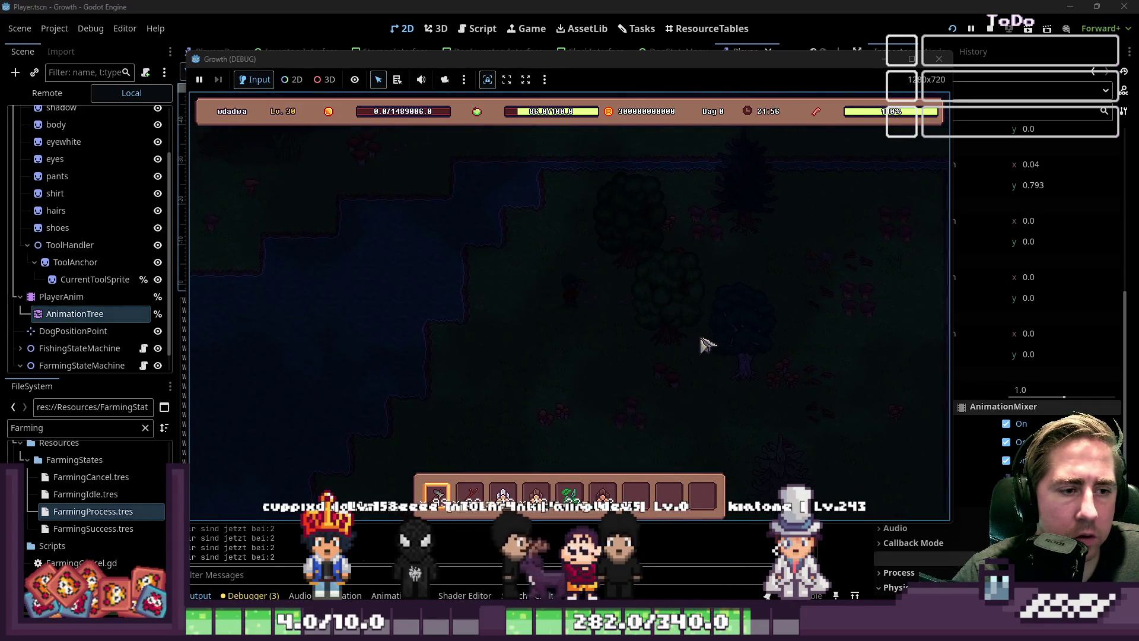
pyautogui.press('w')
pyautogui.press('d')
pyautogui.press('w')
pyautogui.press('d')
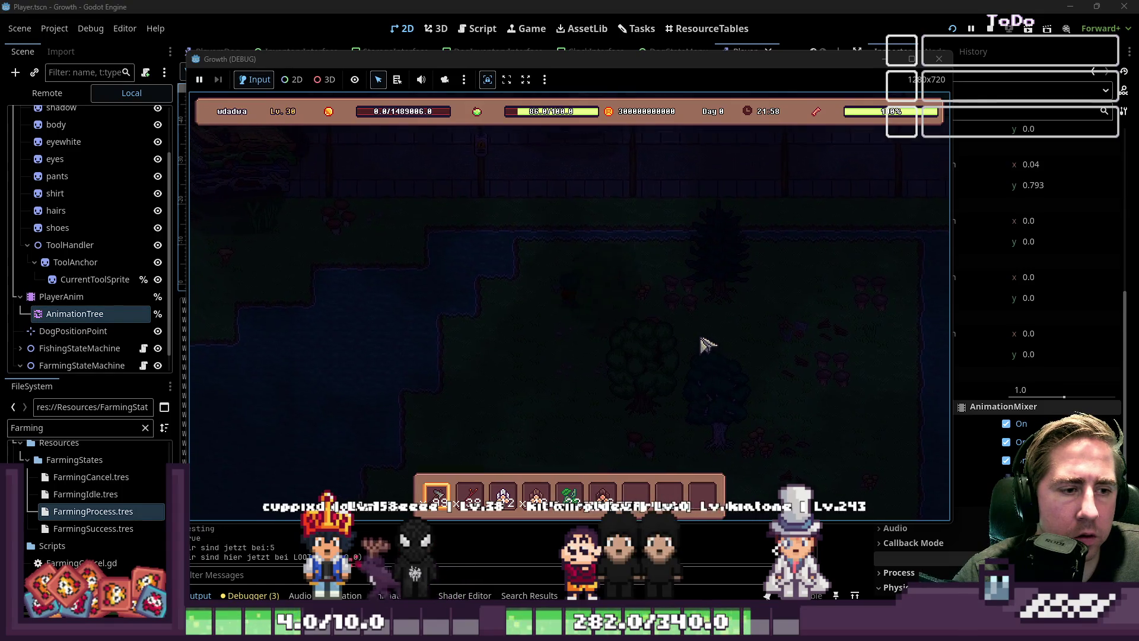
pyautogui.press('w')
pyautogui.press('d')
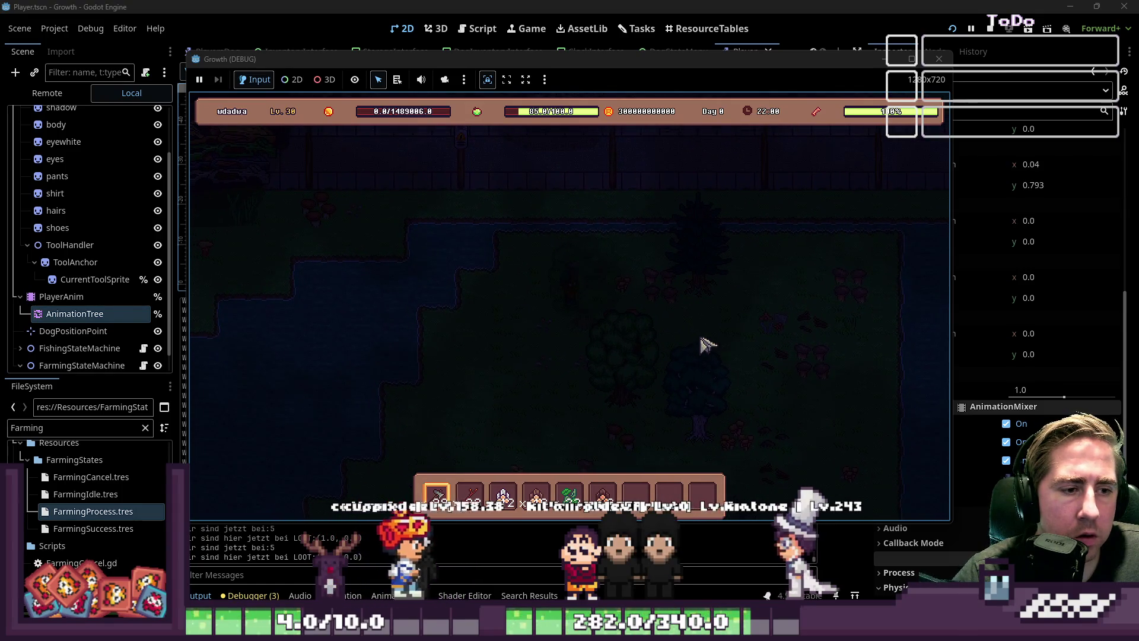
pyautogui.press('w')
pyautogui.press('d')
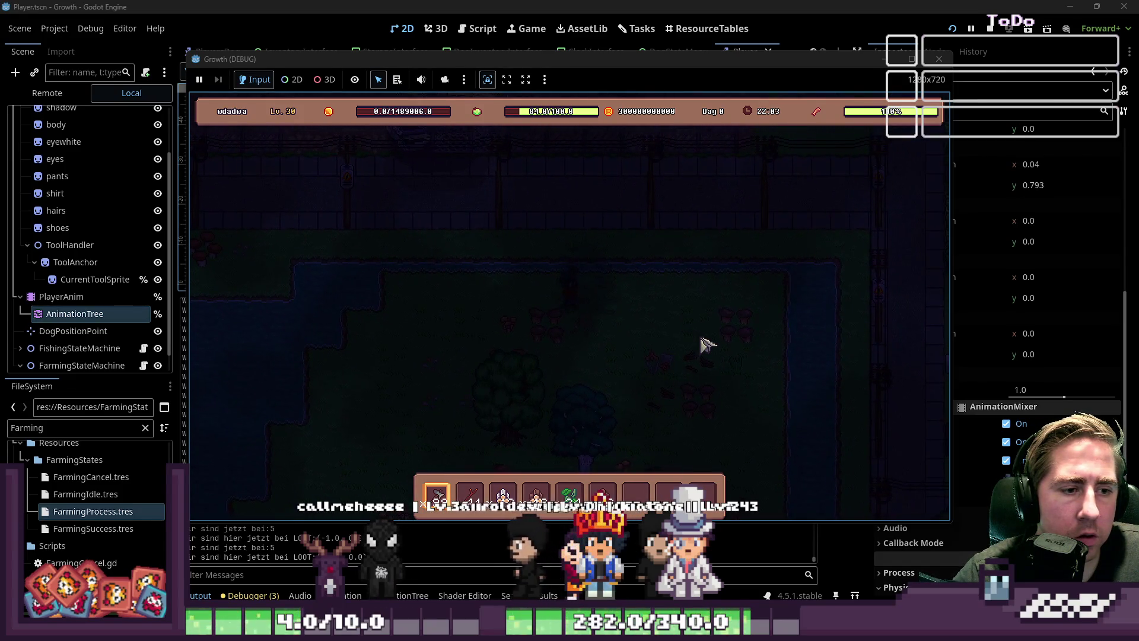
# Walk down-right, down, up, down-left and right, watching the farming animation for each direction.
pyautogui.press('s')
pyautogui.press('d')
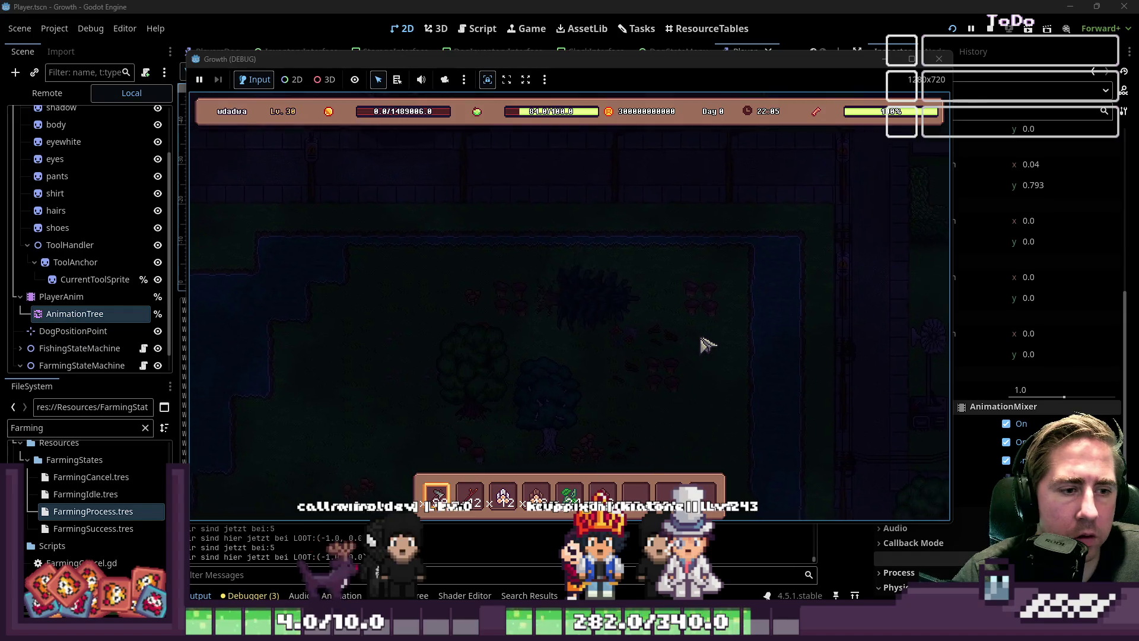
pyautogui.press('s')
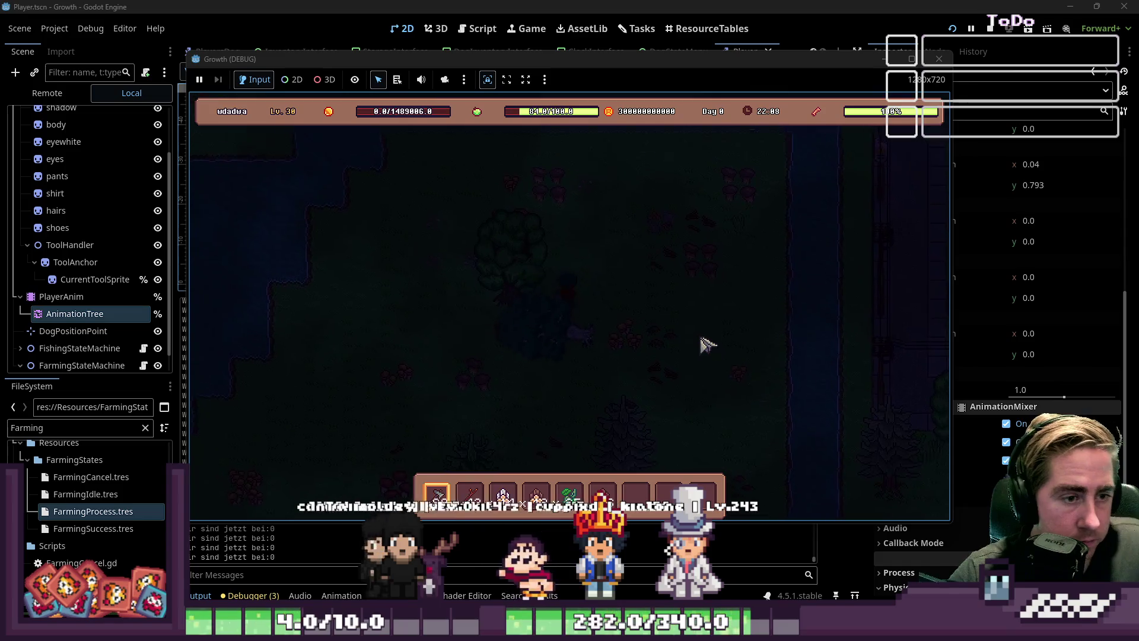
pyautogui.press('s')
pyautogui.press('s')
pyautogui.press('d')
pyautogui.press('s')
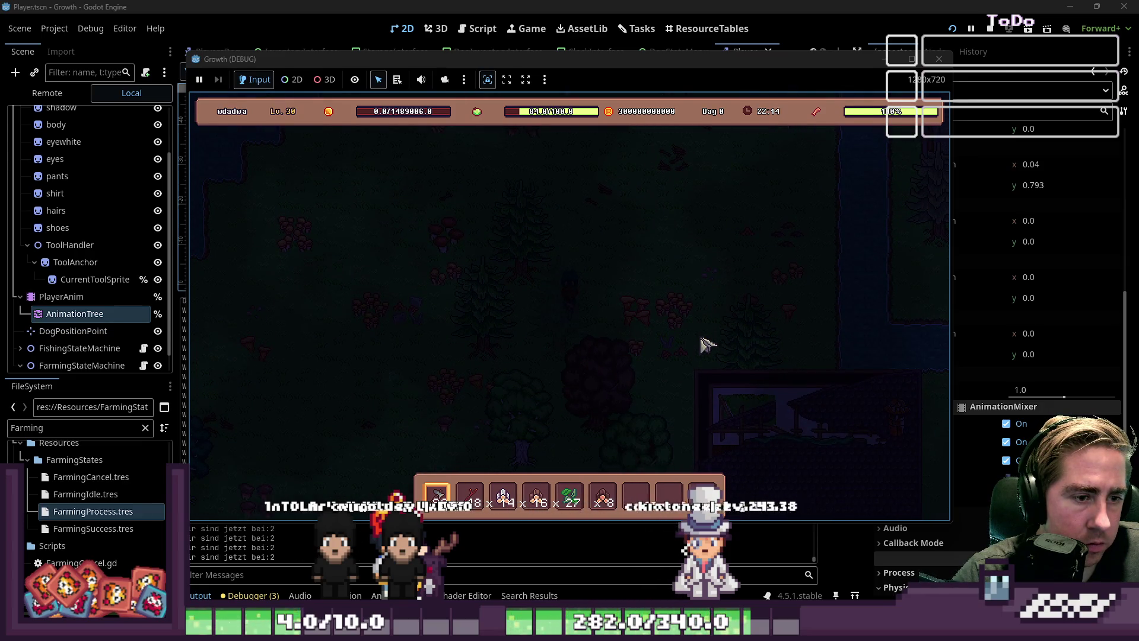
pyautogui.press('w')
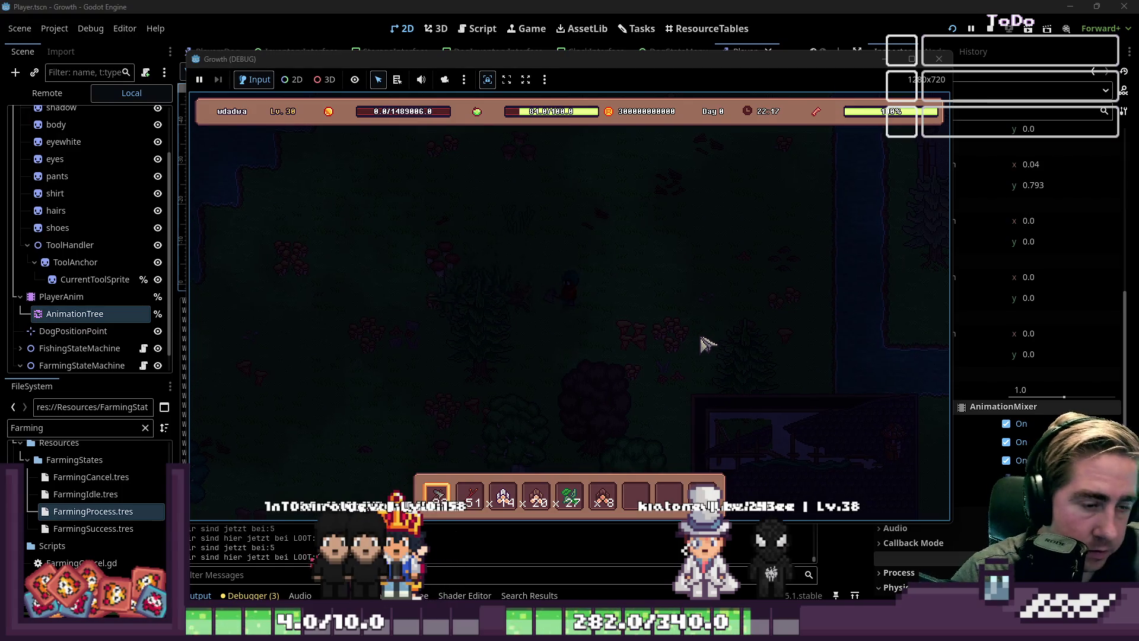
pyautogui.press('s')
pyautogui.press('a')
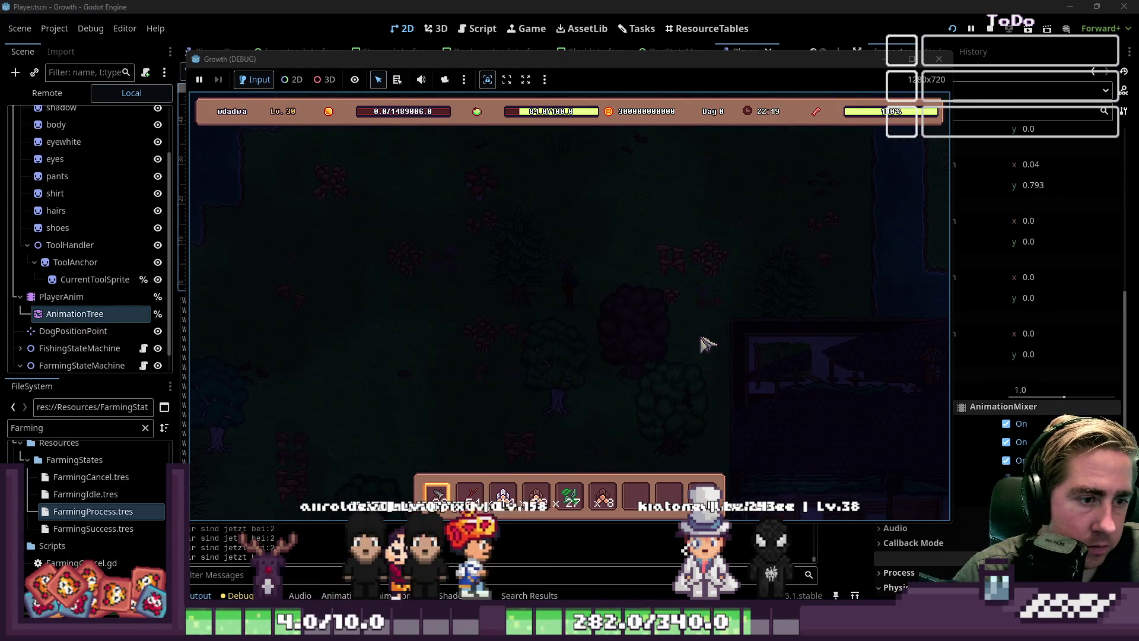
pyautogui.press('s')
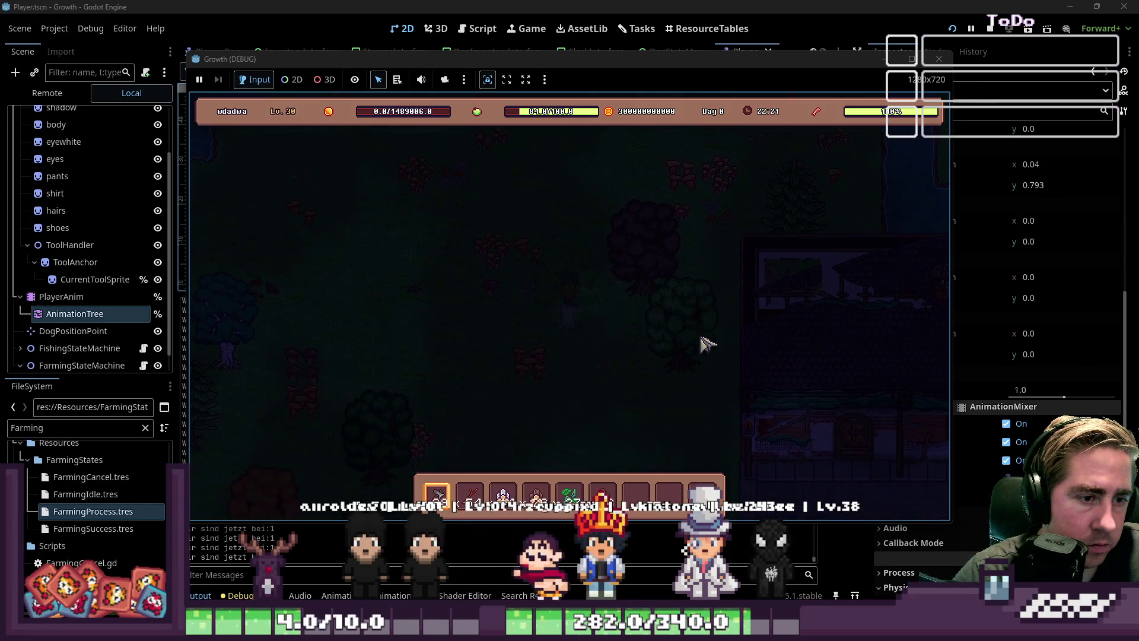
pyautogui.press('d')
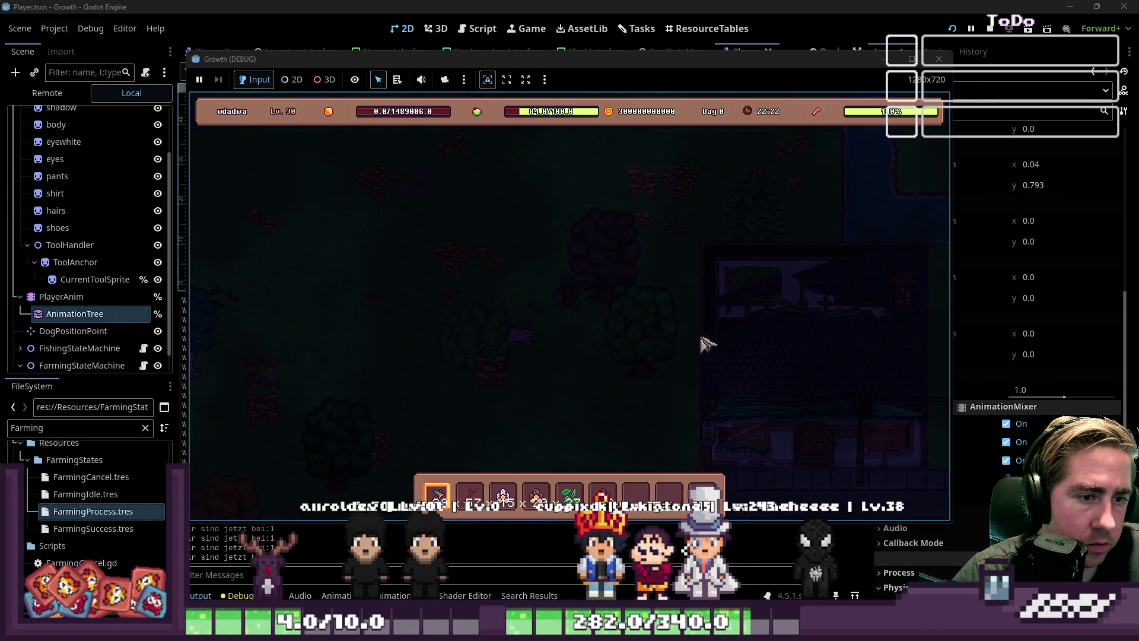
pyautogui.press('s')
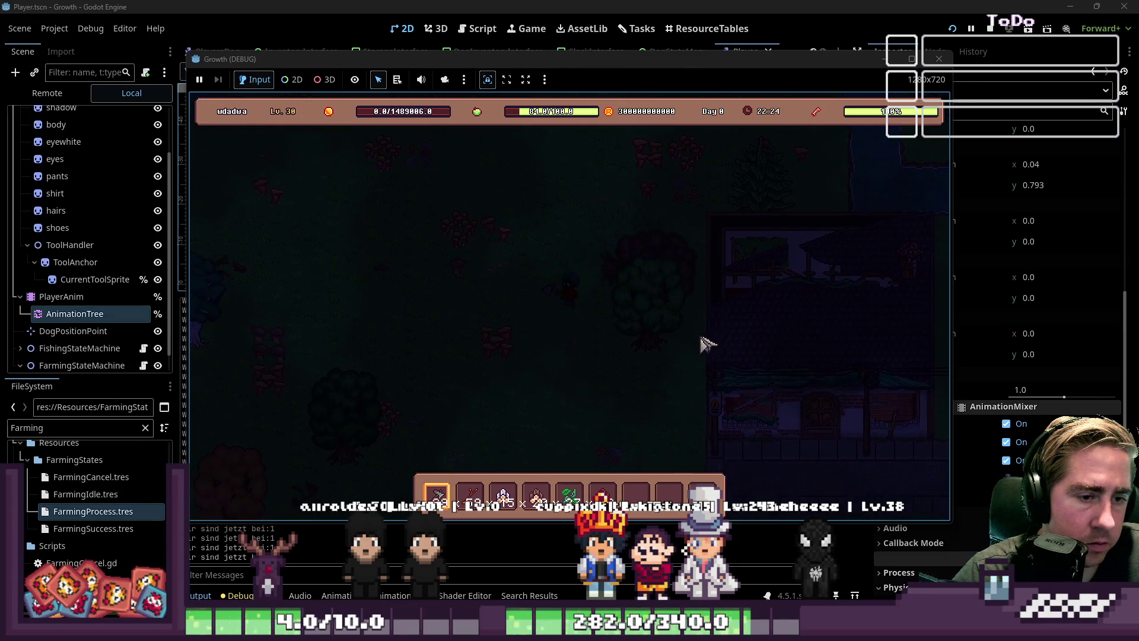
pyautogui.press('w')
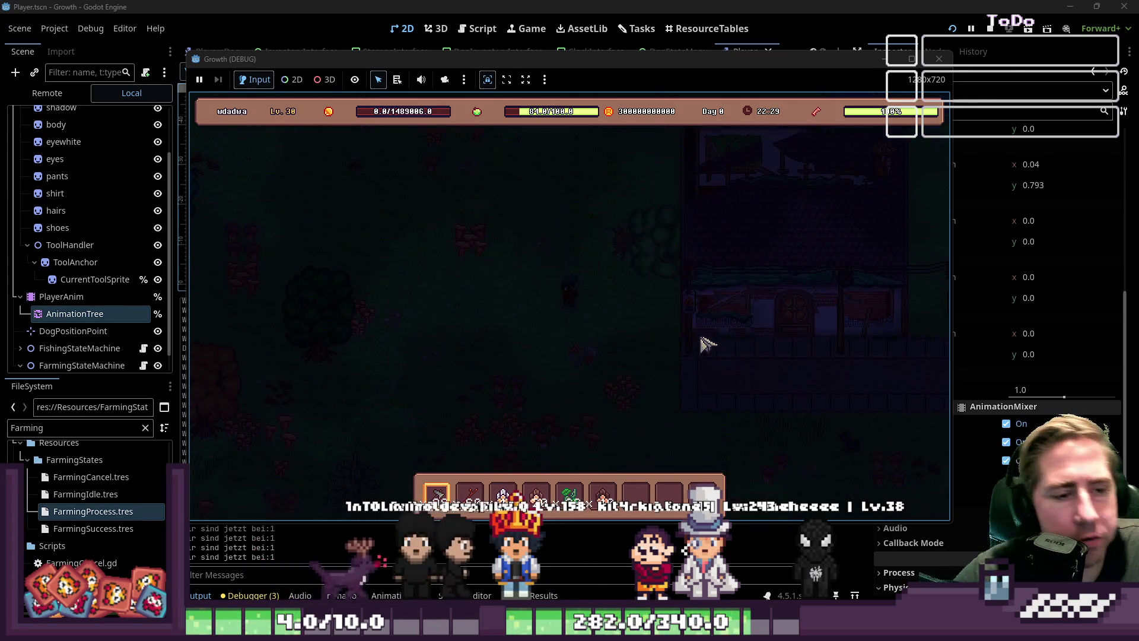
# Walk left past the house, then up-left, down-left, up-right and up-left.
pyautogui.press('a')
pyautogui.press('a')
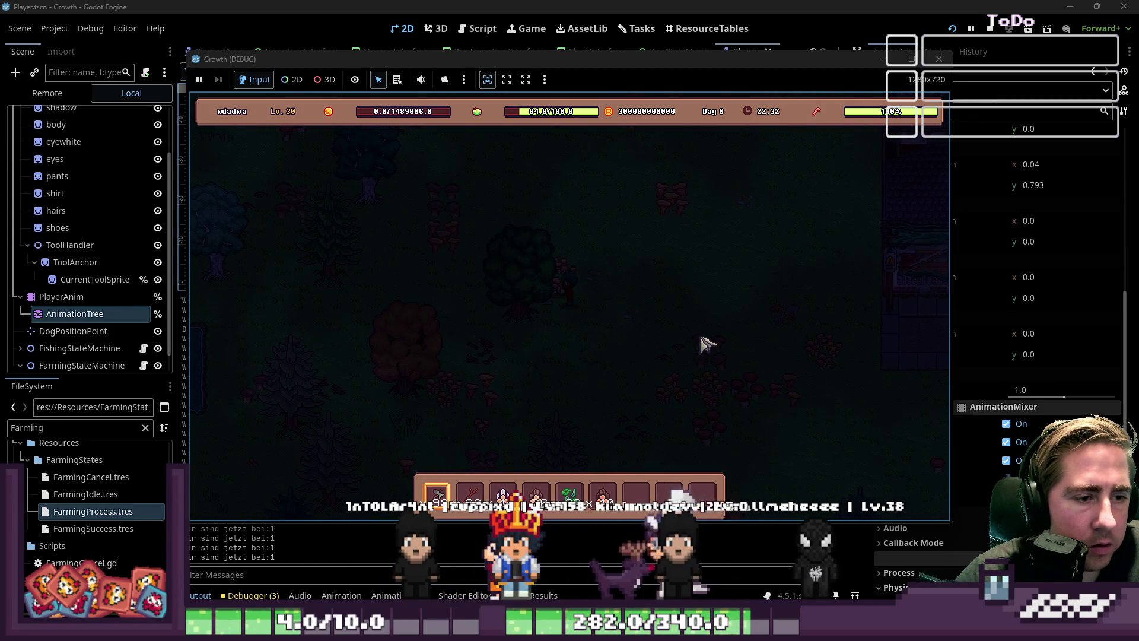
pyautogui.press('w')
pyautogui.press('a')
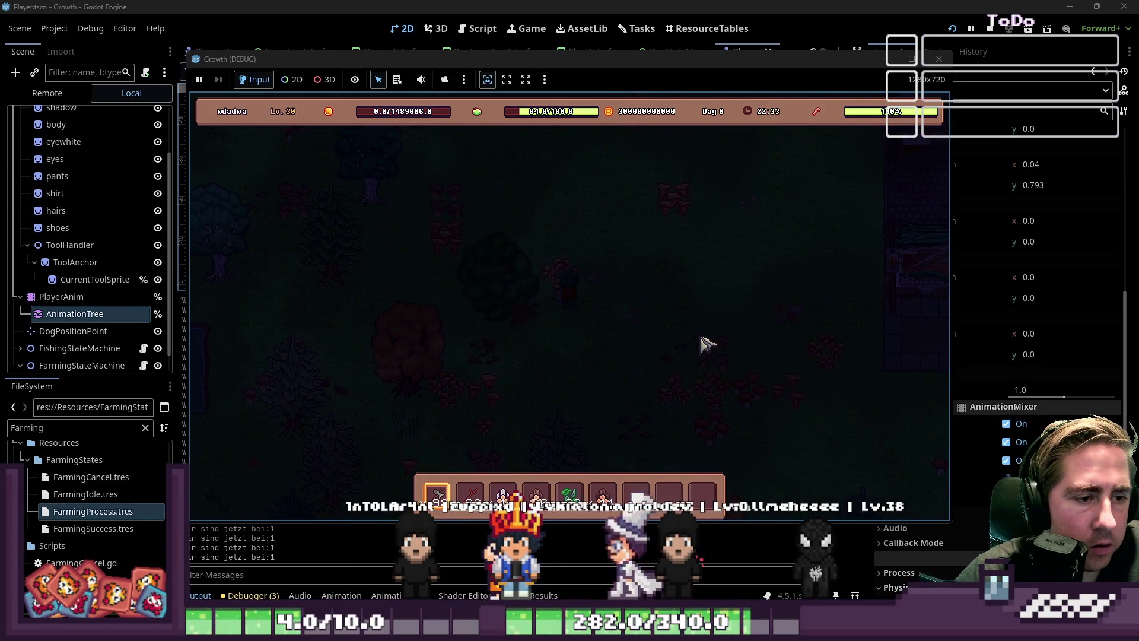
pyautogui.press('a')
pyautogui.press('s')
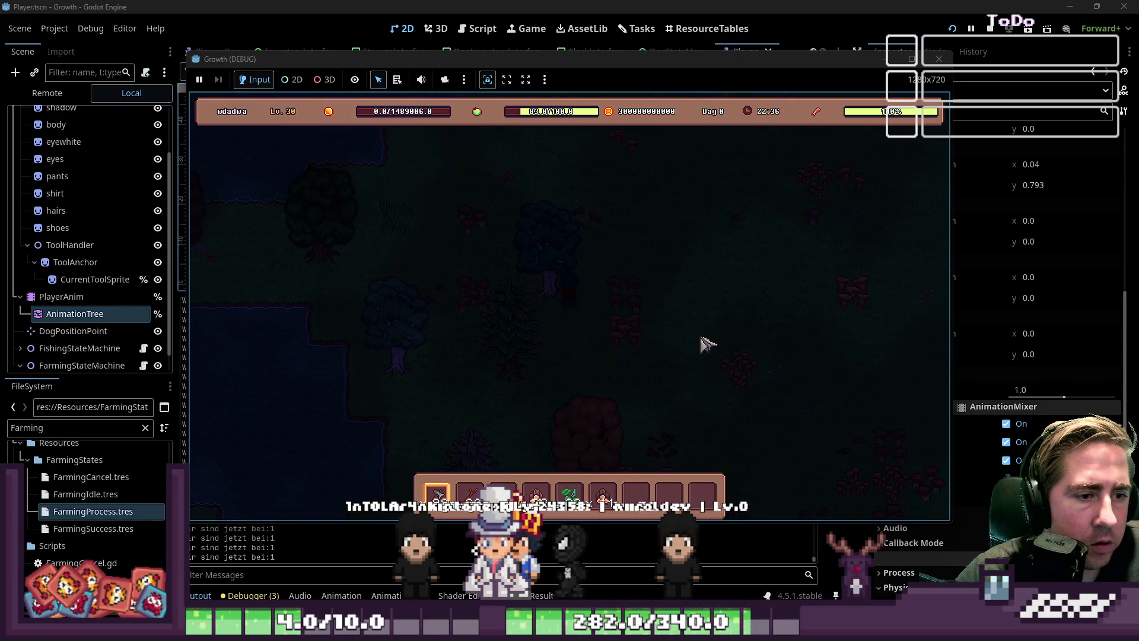
pyautogui.press('w')
pyautogui.press('d')
pyautogui.press('a')
pyautogui.press('w')
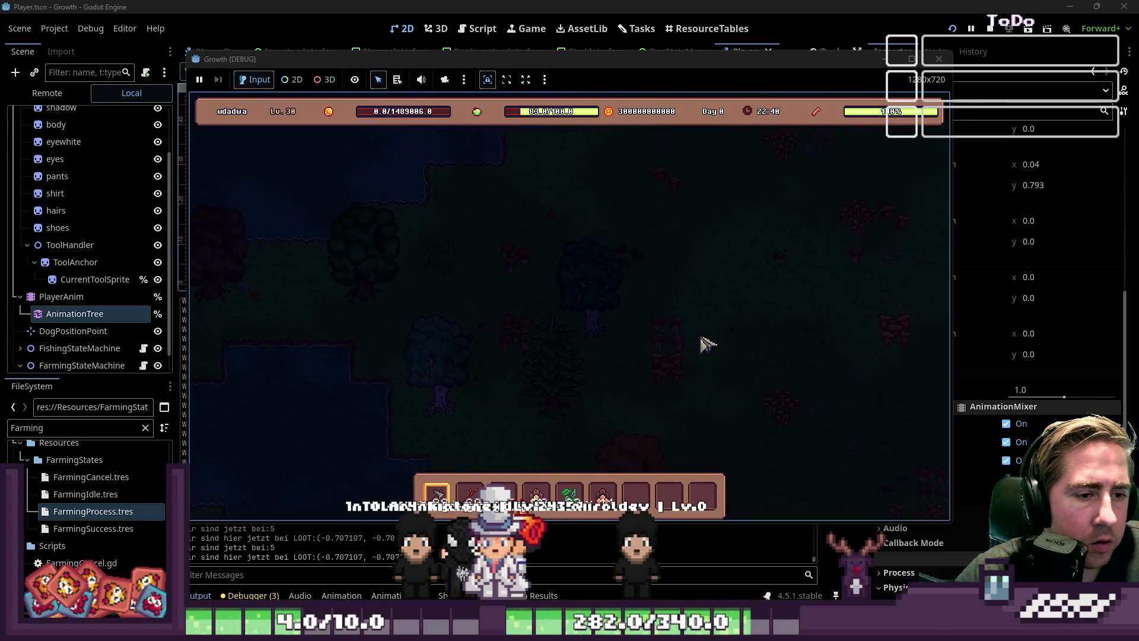
# Walk the player down-left, up-right, down, then alternate up-left and down-right diagonals.
pyautogui.press('s')
pyautogui.press('a')
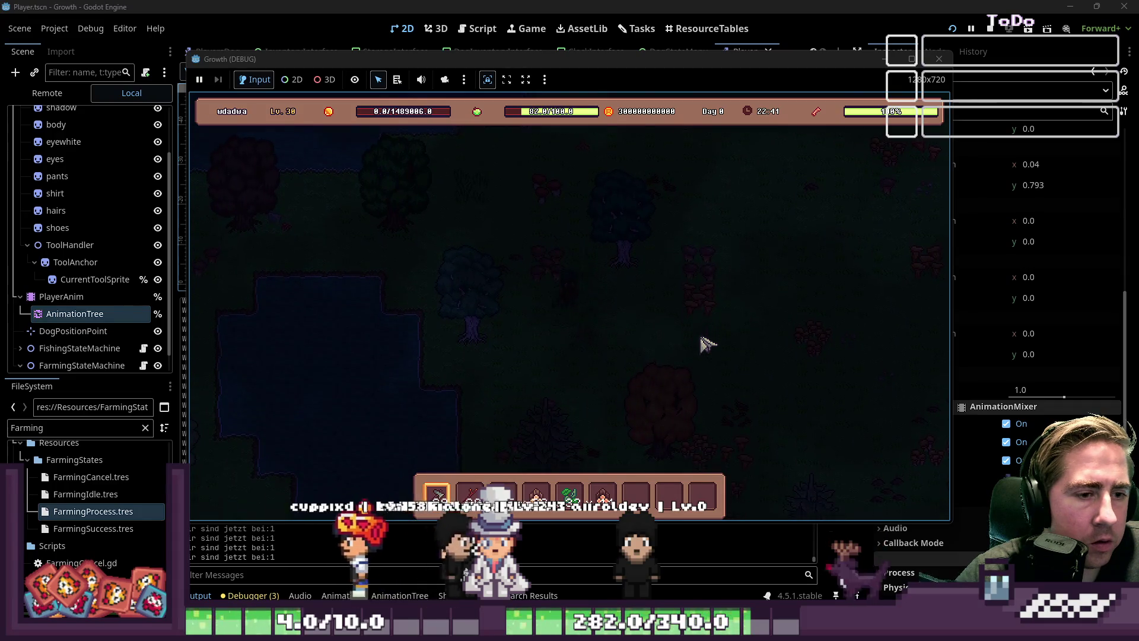
pyautogui.press('d')
pyautogui.press('w')
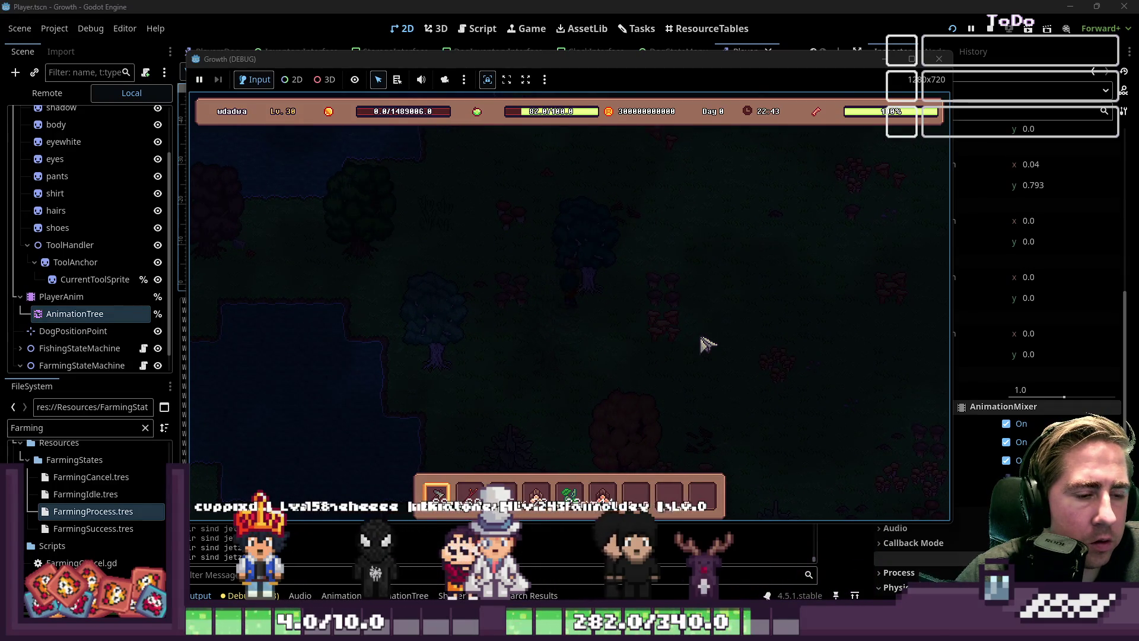
pyautogui.press('s')
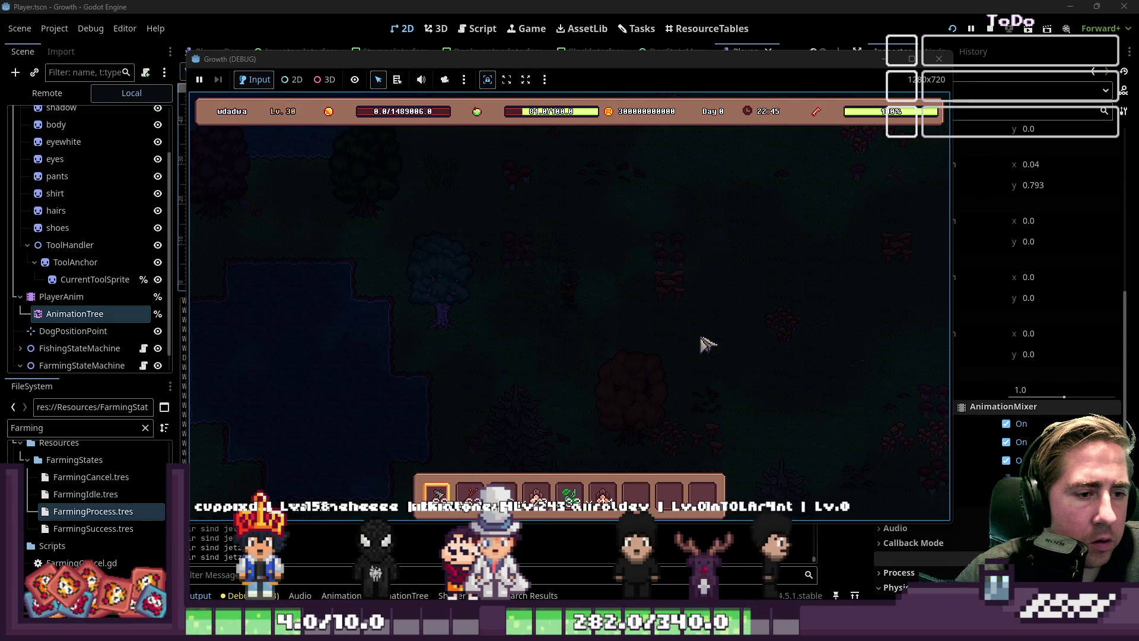
pyautogui.press('w')
pyautogui.press('a')
pyautogui.press('s')
pyautogui.press('d')
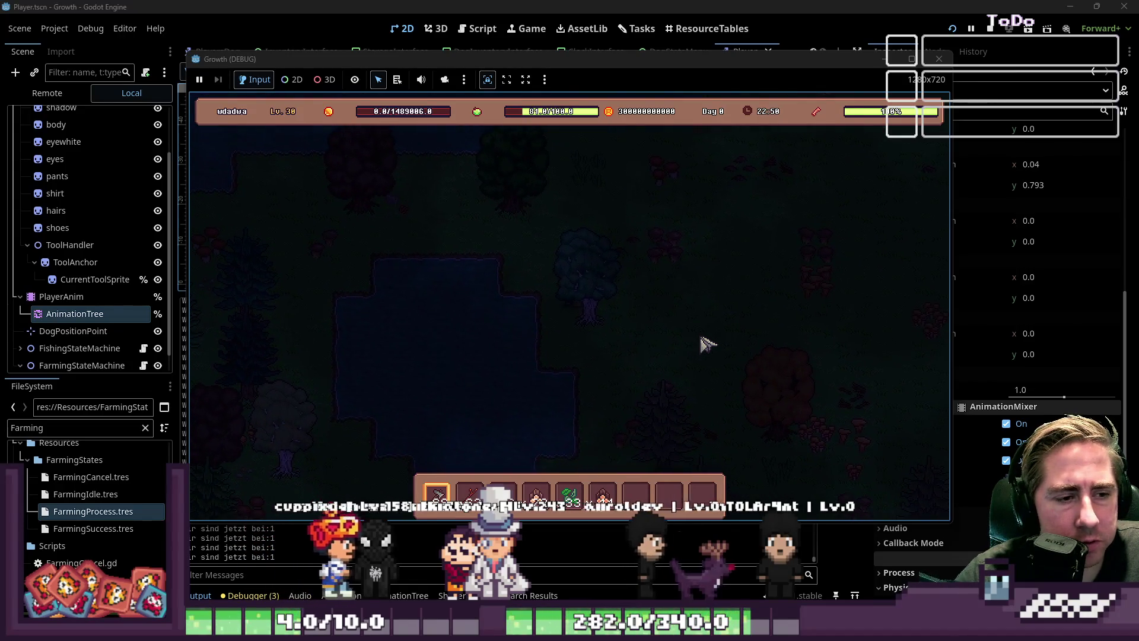
pyautogui.press('w')
pyautogui.press('a')
pyautogui.press('w')
pyautogui.press('a')
pyautogui.press('d')
pyautogui.press('s')
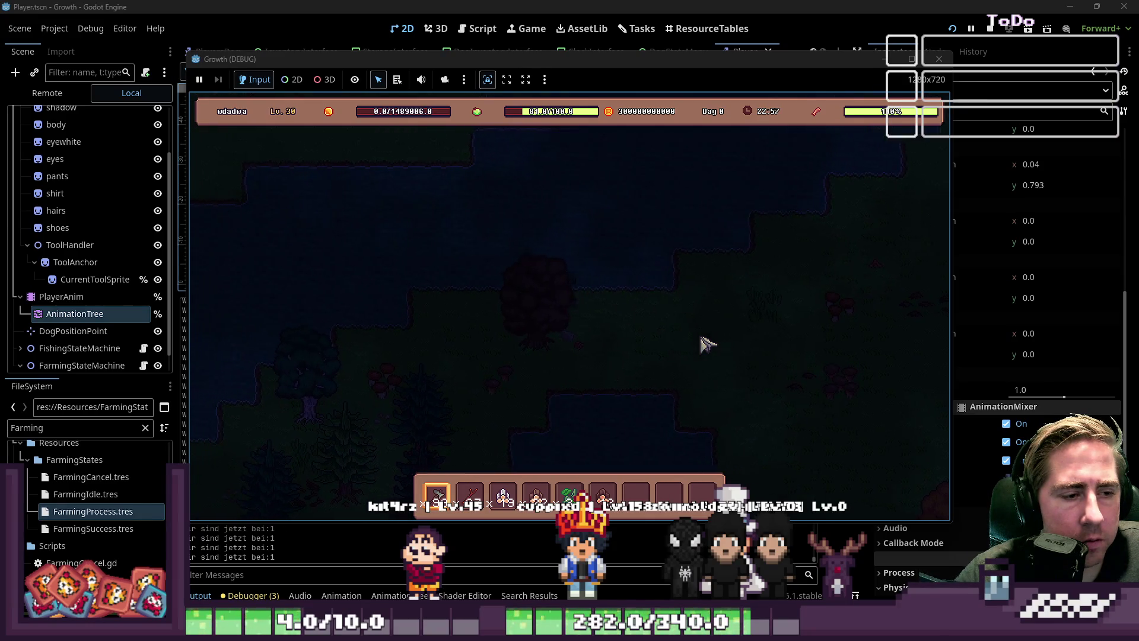
# Keep alternating up-left and down-right diagonal walks around the pond to compare both facings.
pyautogui.press('w')
pyautogui.press('a')
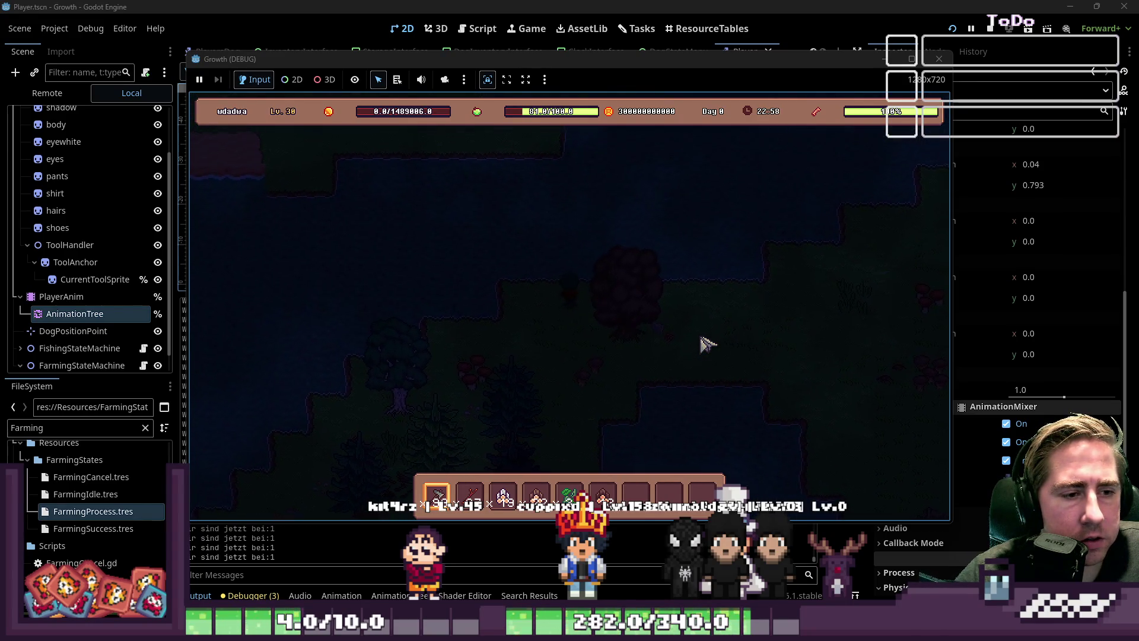
pyautogui.press('s')
pyautogui.press('d')
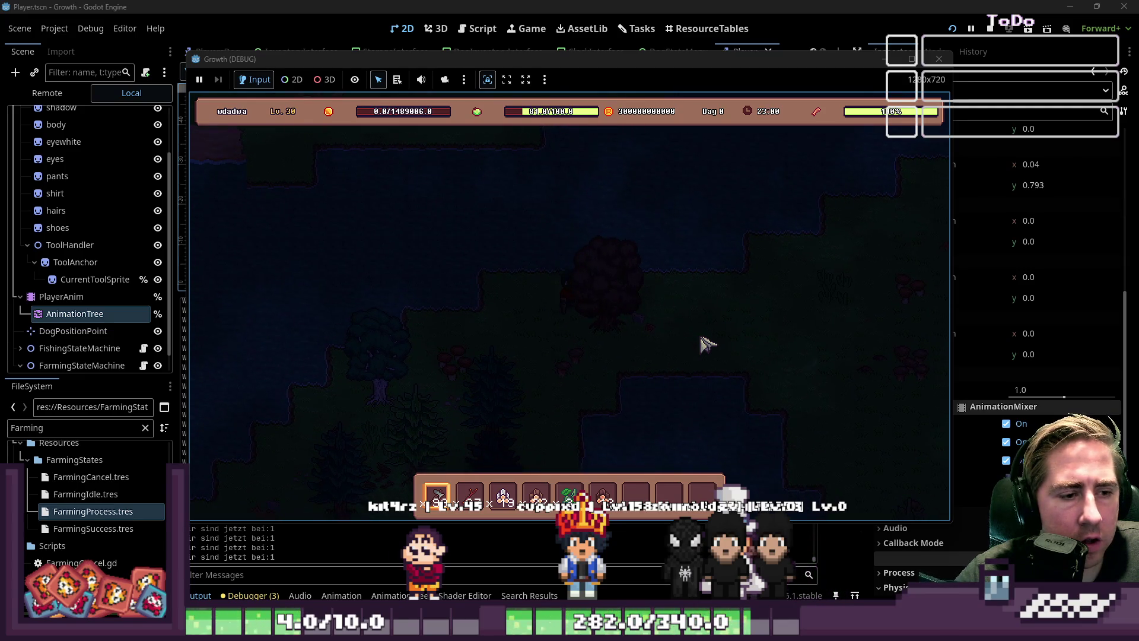
pyautogui.press('w')
pyautogui.press('a')
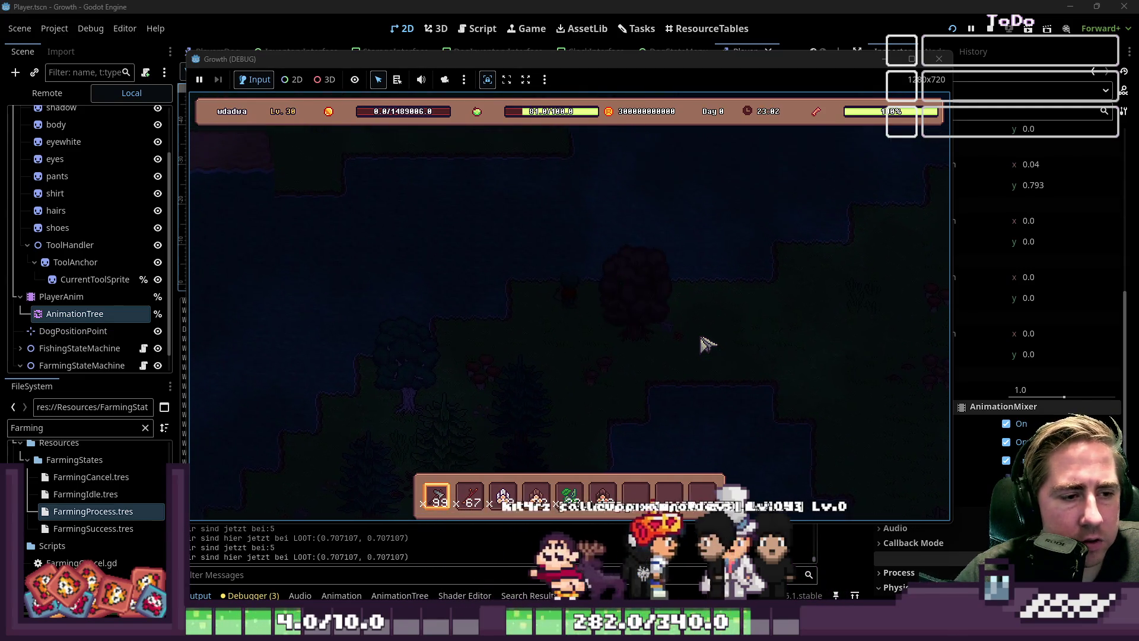
pyautogui.press('s')
pyautogui.press('d')
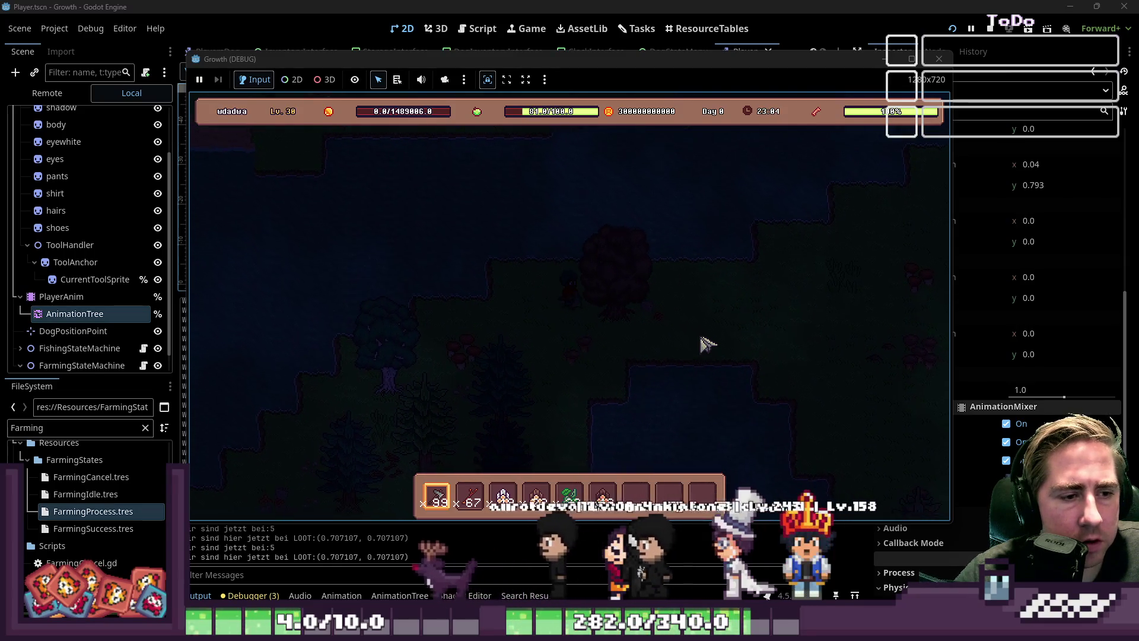
pyautogui.press('w')
pyautogui.press('a')
pyautogui.press('s')
pyautogui.press('d')
pyautogui.press('w')
pyautogui.press('a')
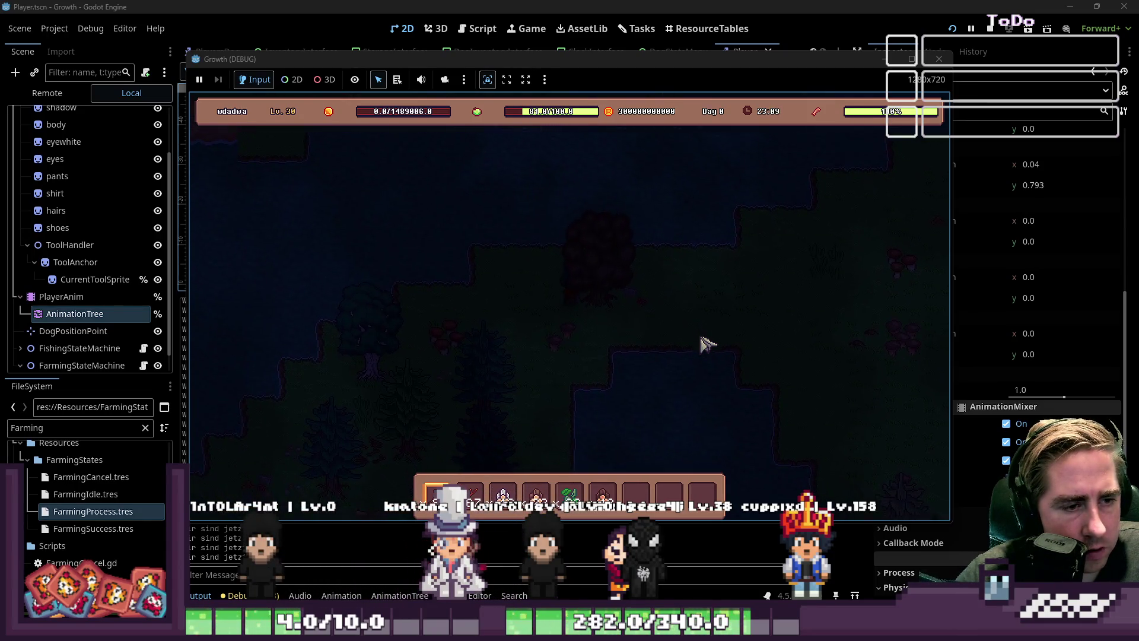
pyautogui.press('s')
pyautogui.press('d')
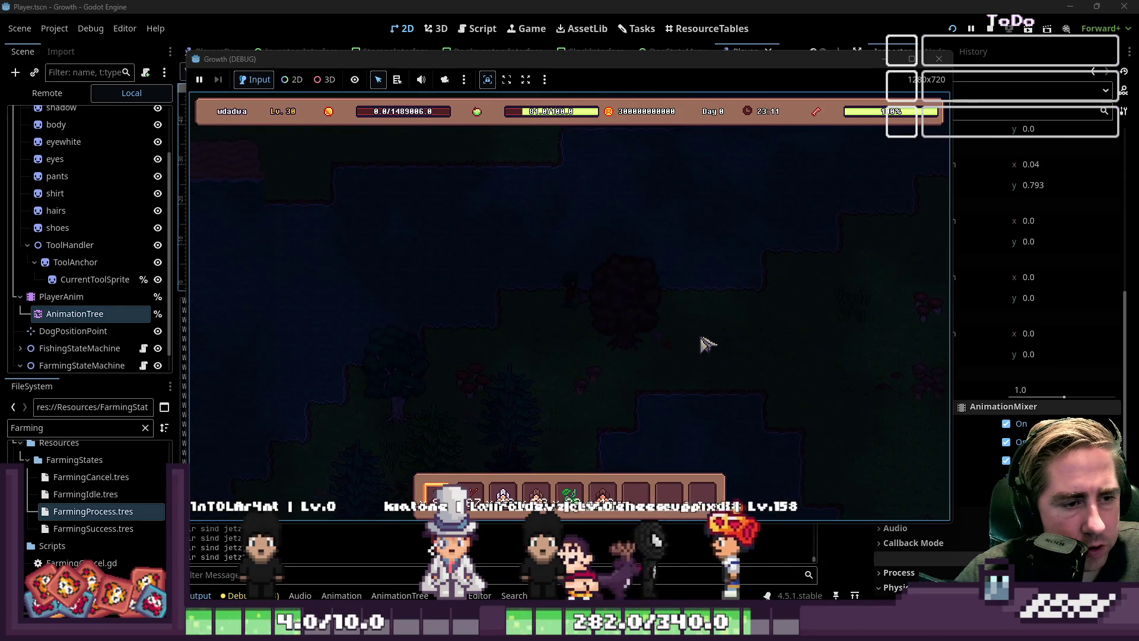
# Walk up, down, down-left, up-left, left, up-right, up-left and finally down-right.
pyautogui.press('w')
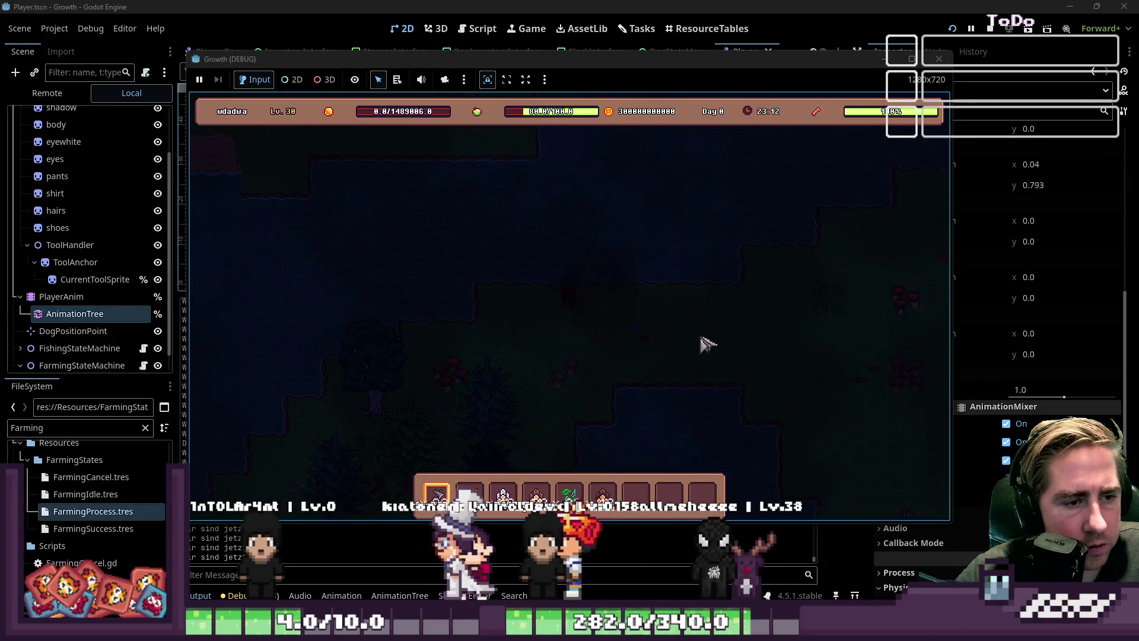
pyautogui.press('s')
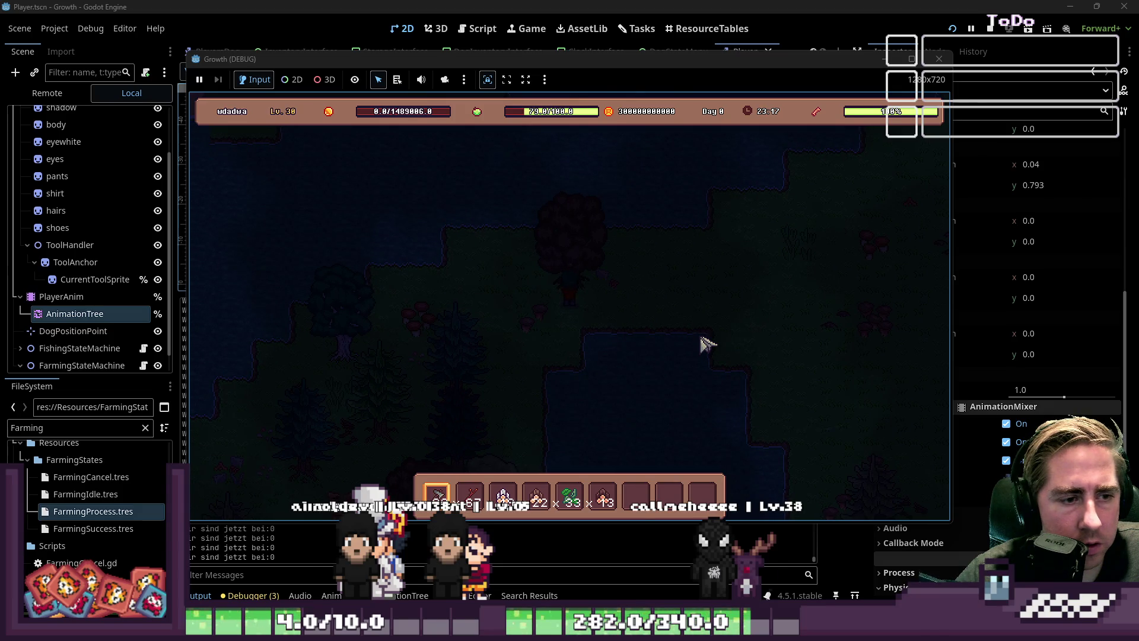
pyautogui.press('s')
pyautogui.press('a')
pyautogui.press('w')
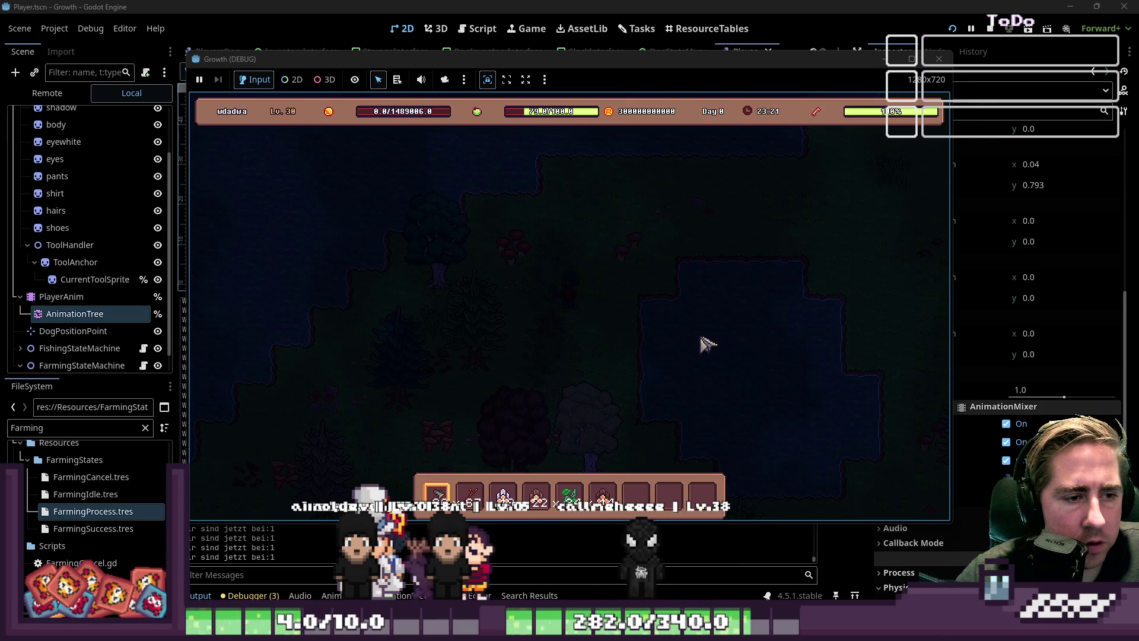
pyautogui.press('a')
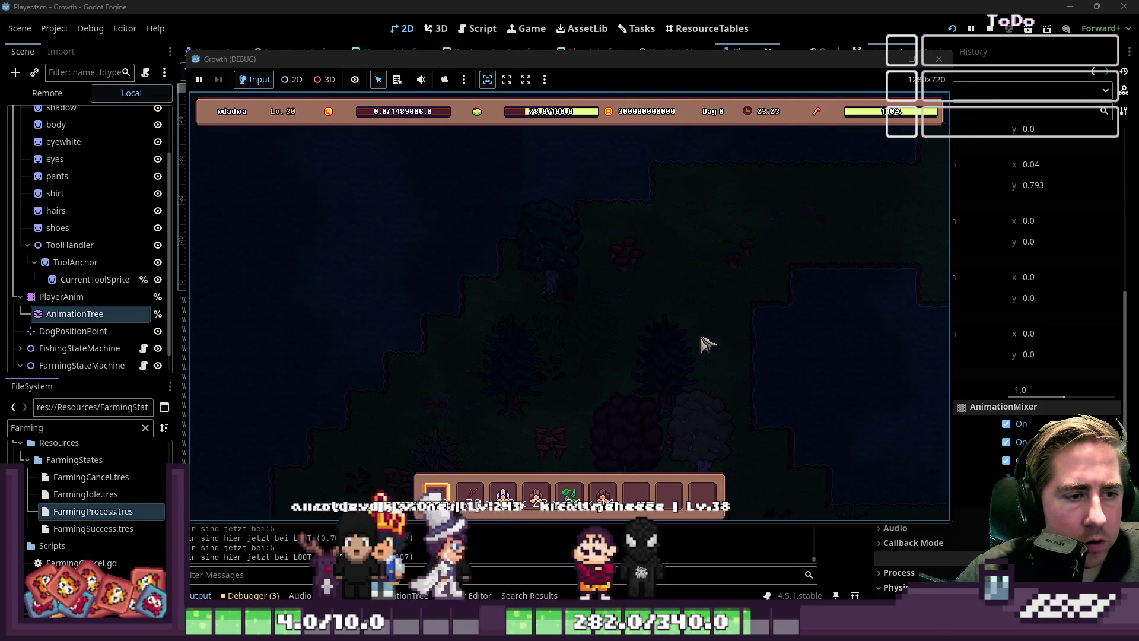
pyautogui.press('w')
pyautogui.press('d')
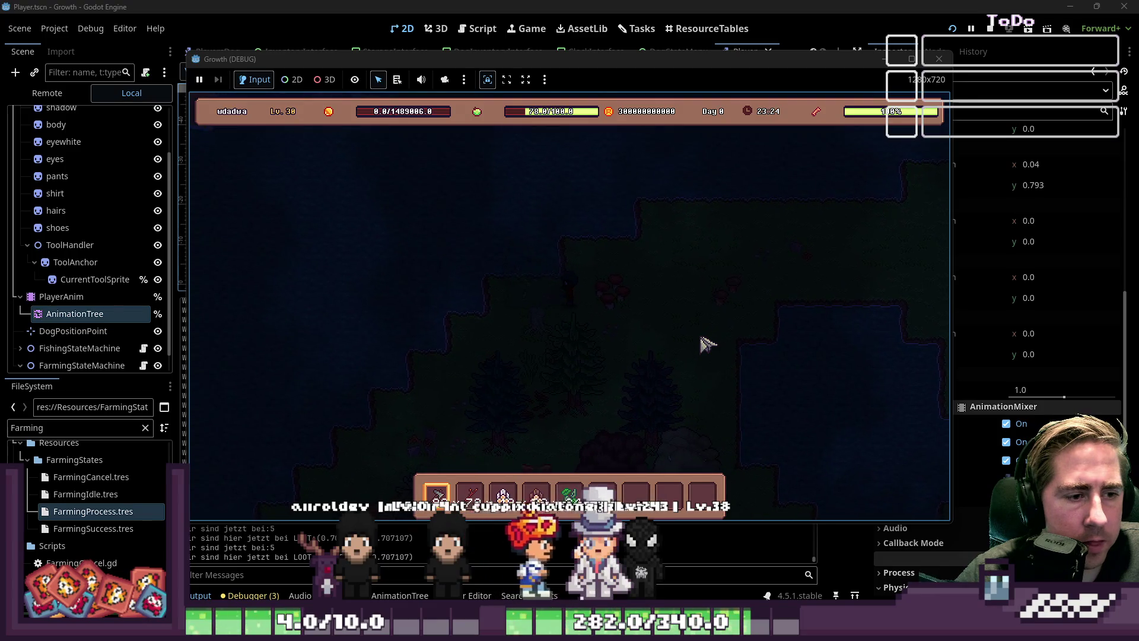
pyautogui.press('a')
pyautogui.press('s')
pyautogui.press('d')
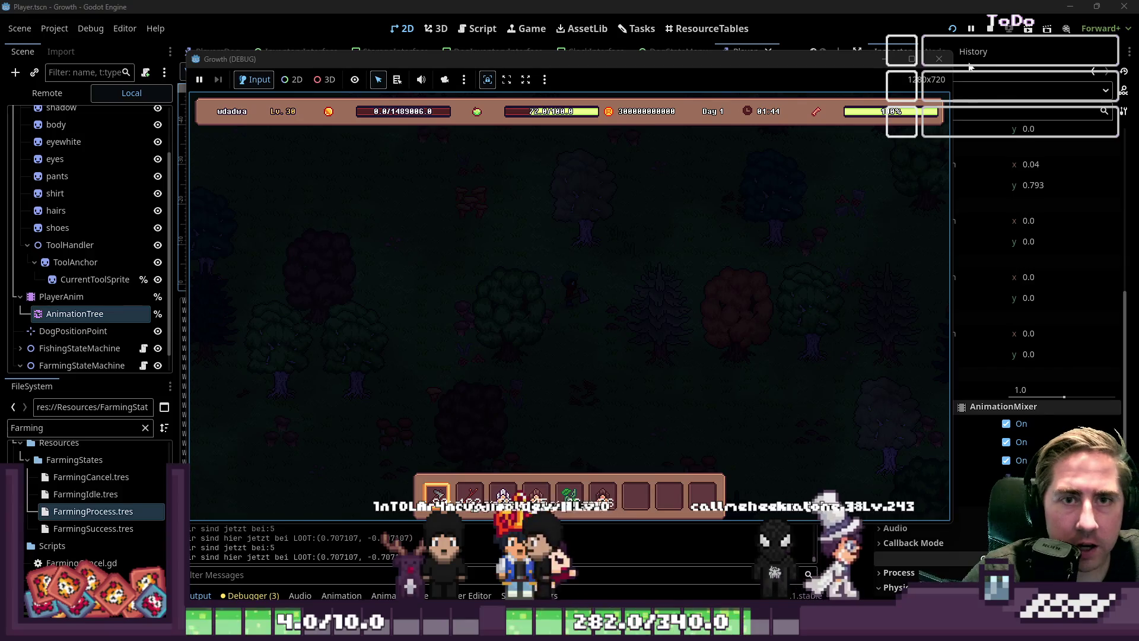
# Walk the player up-right twice, then down-right, then straight up through the dark forest.
pyautogui.press('w')
pyautogui.press('d')
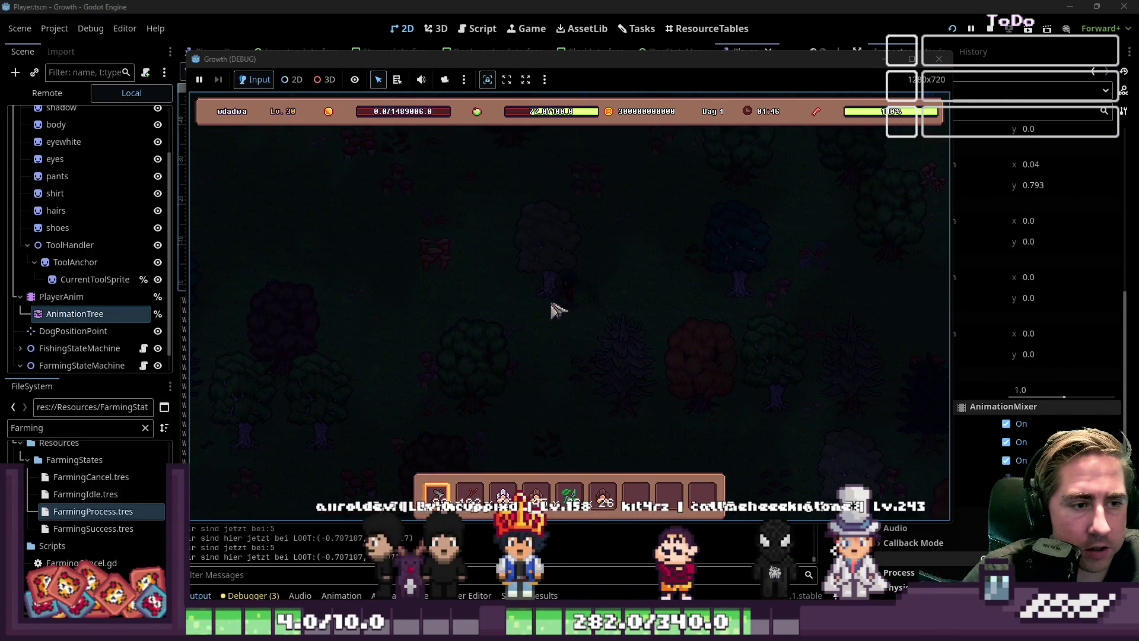
pyautogui.press('w')
pyautogui.press('d')
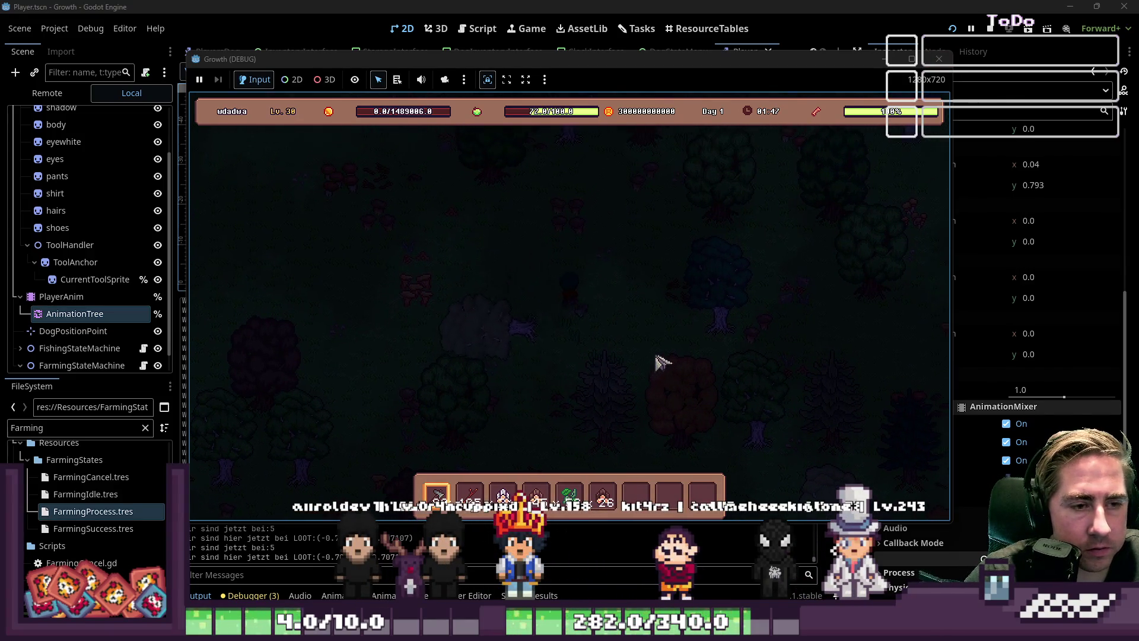
pyautogui.press('s')
pyautogui.press('d')
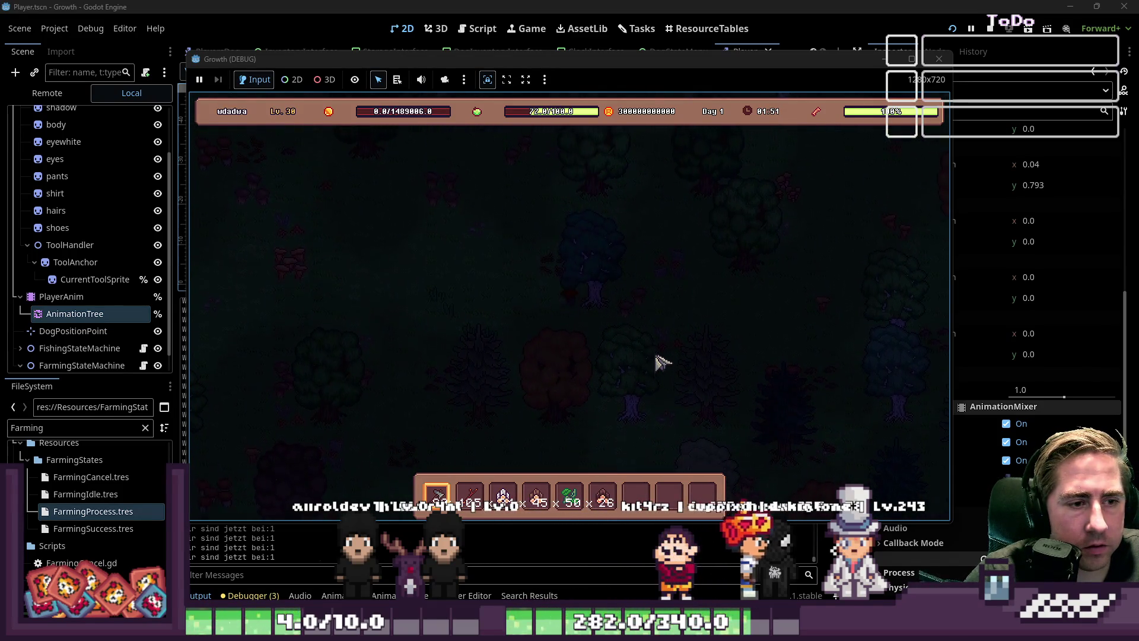
pyautogui.press('w')
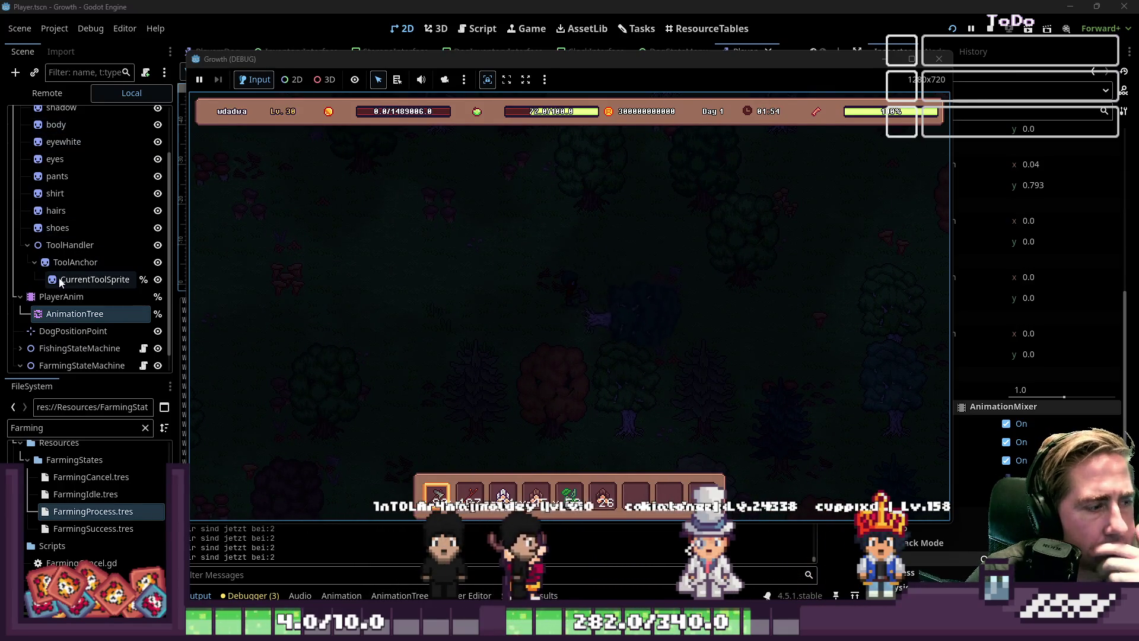
pyautogui.click(414, 166)
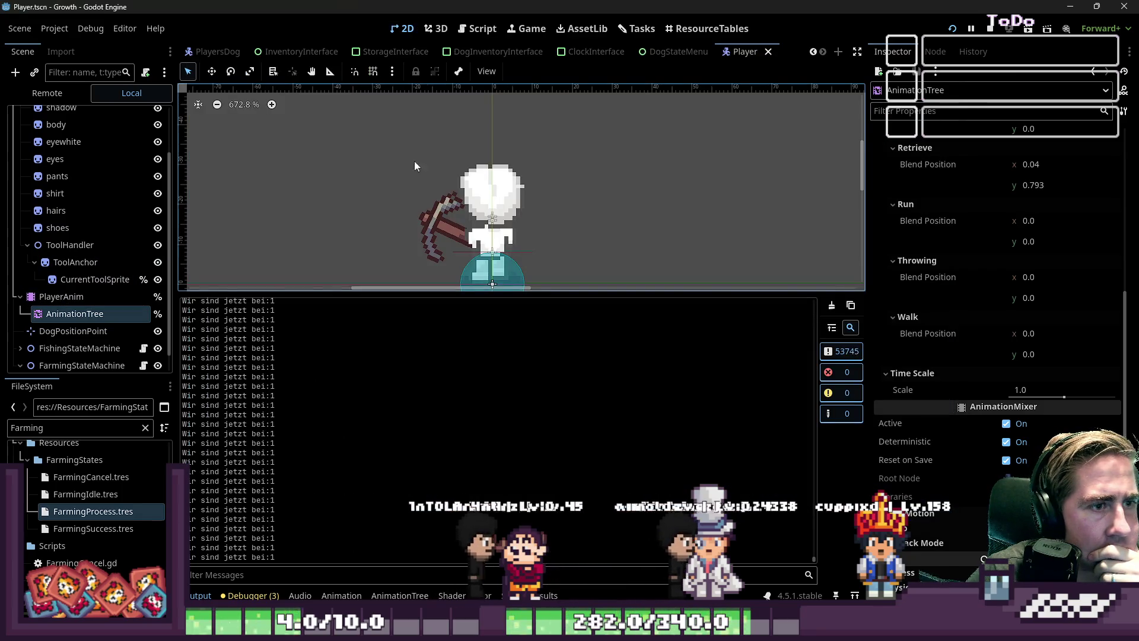
pyautogui.scroll(-1, 105, 231)
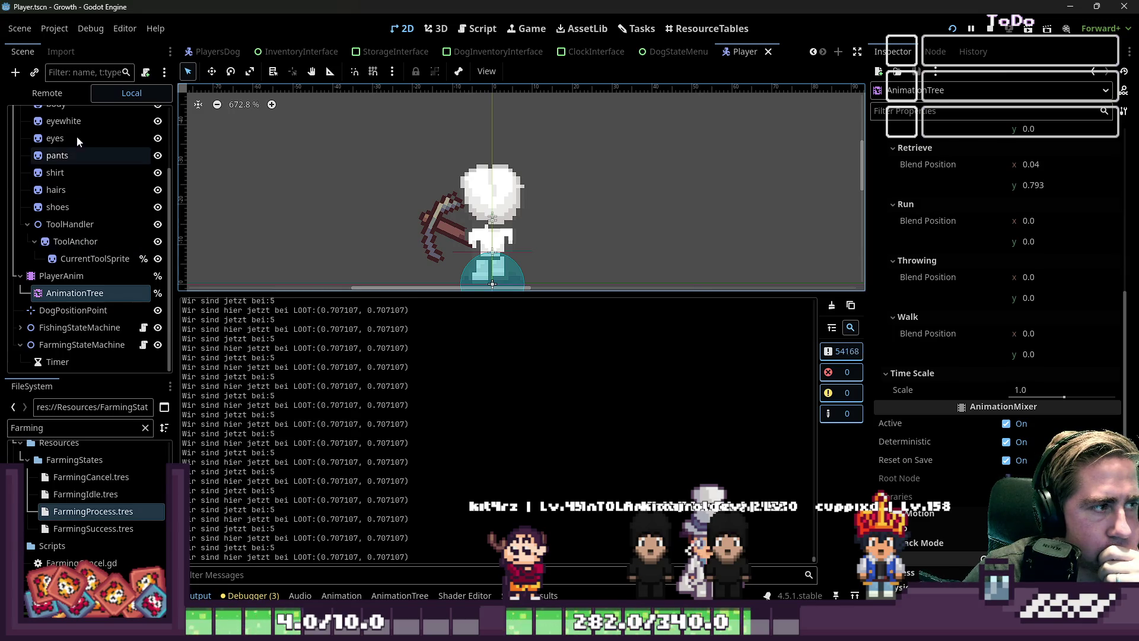
pyautogui.hotkey('alt', 'Tab')
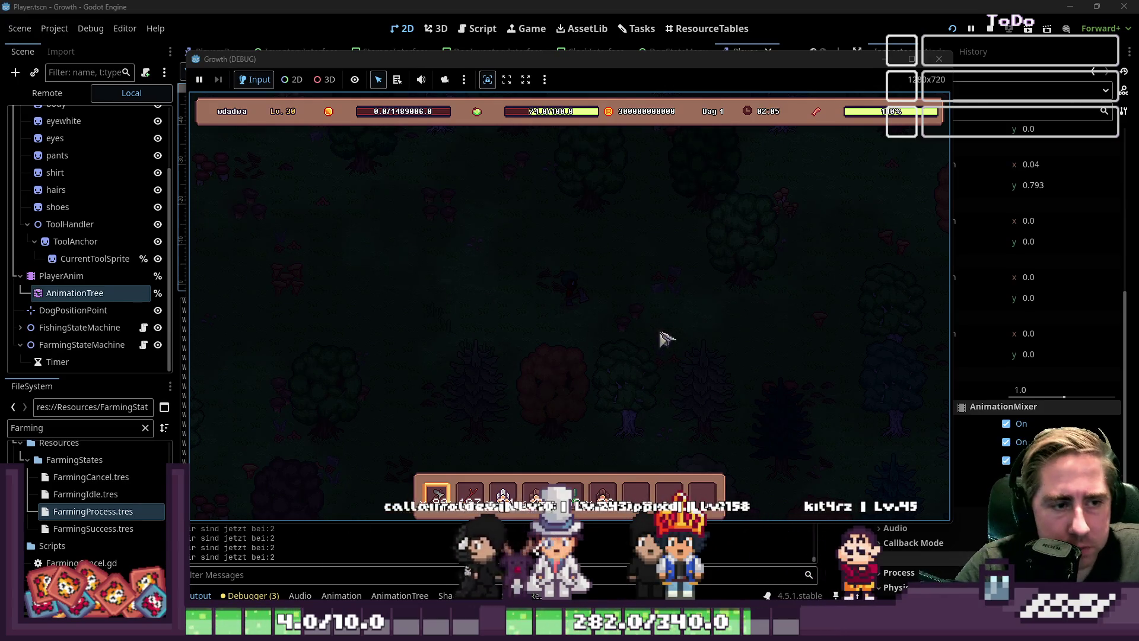
# Walk up twice, then along down-right, up-left, down-right, up-right and down-left diagonals.
pyautogui.press('w')
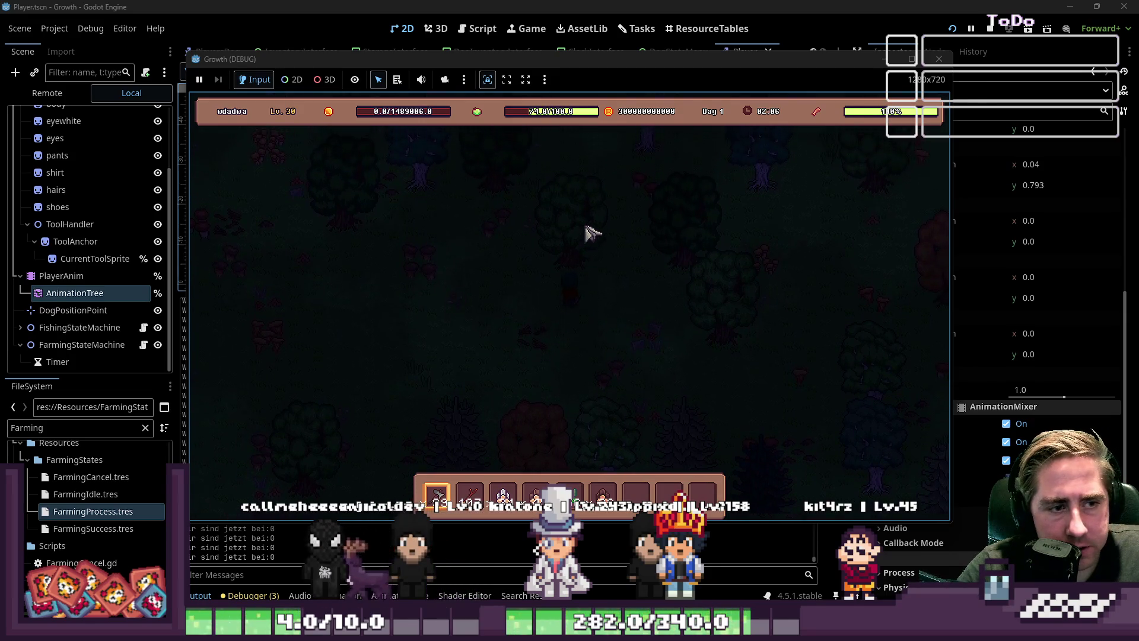
pyautogui.press('w')
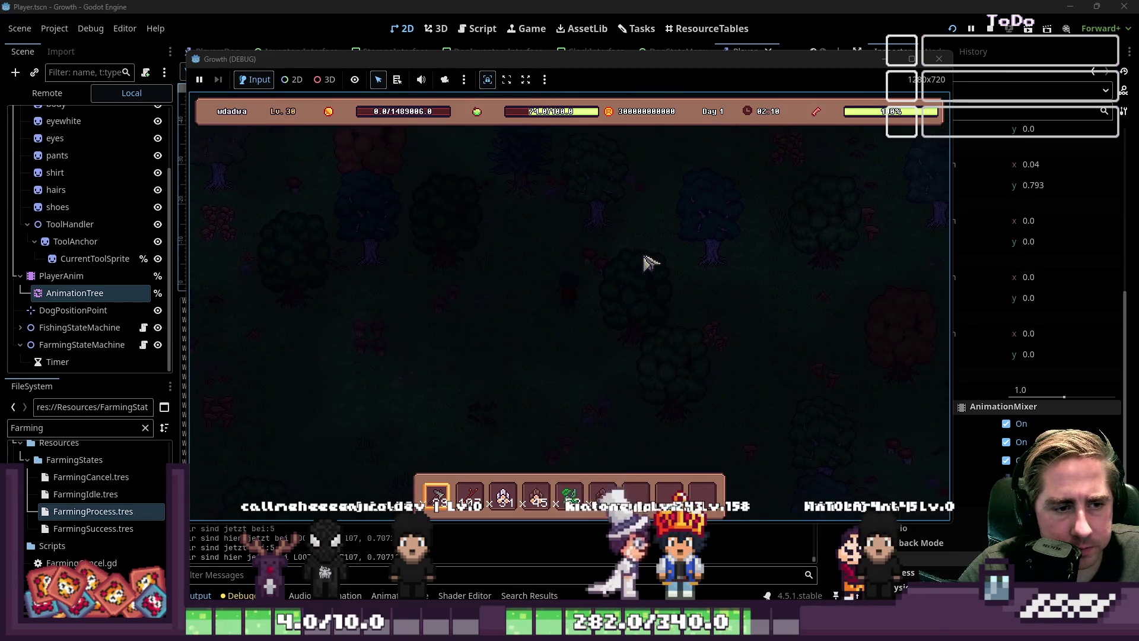
pyautogui.hotkey('s', 'd')
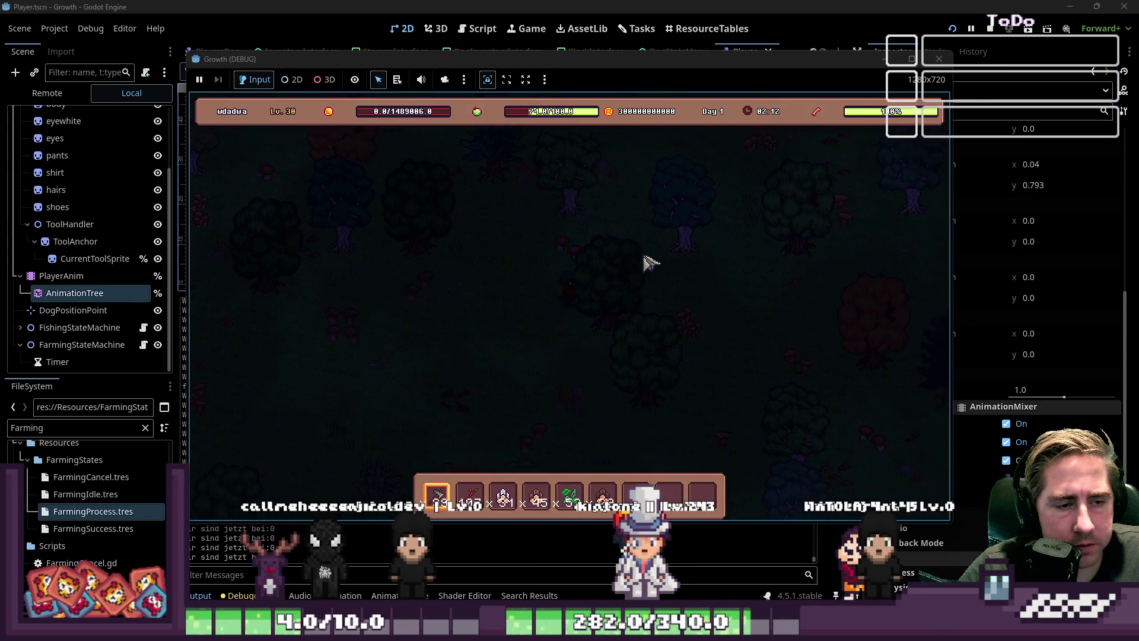
pyautogui.hotkey('w', 'a')
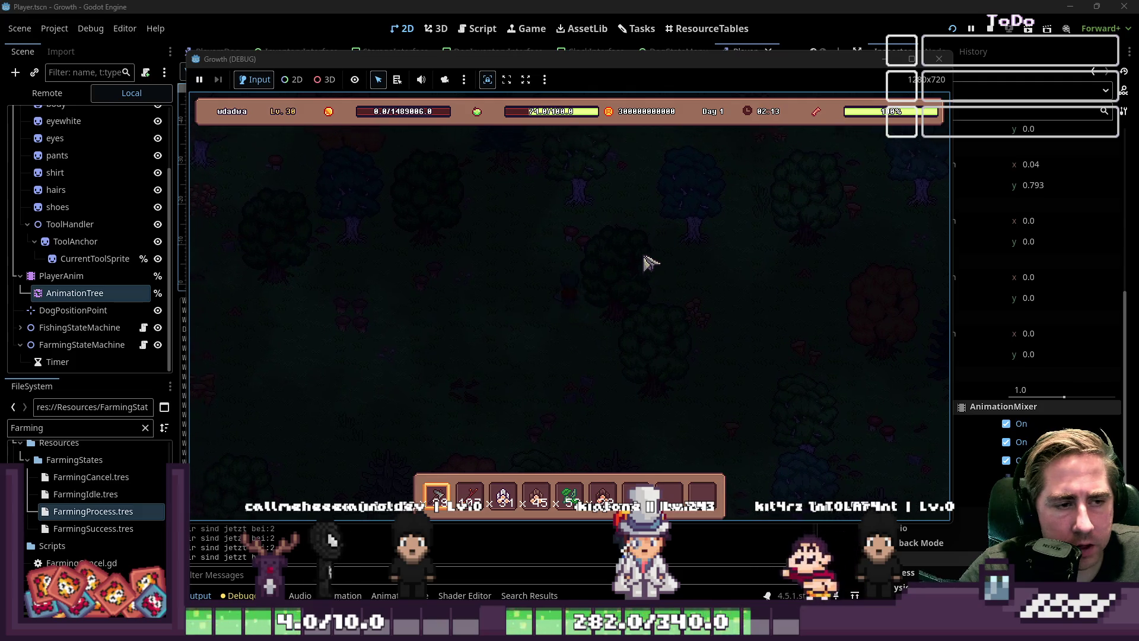
pyautogui.hotkey('s', 'd')
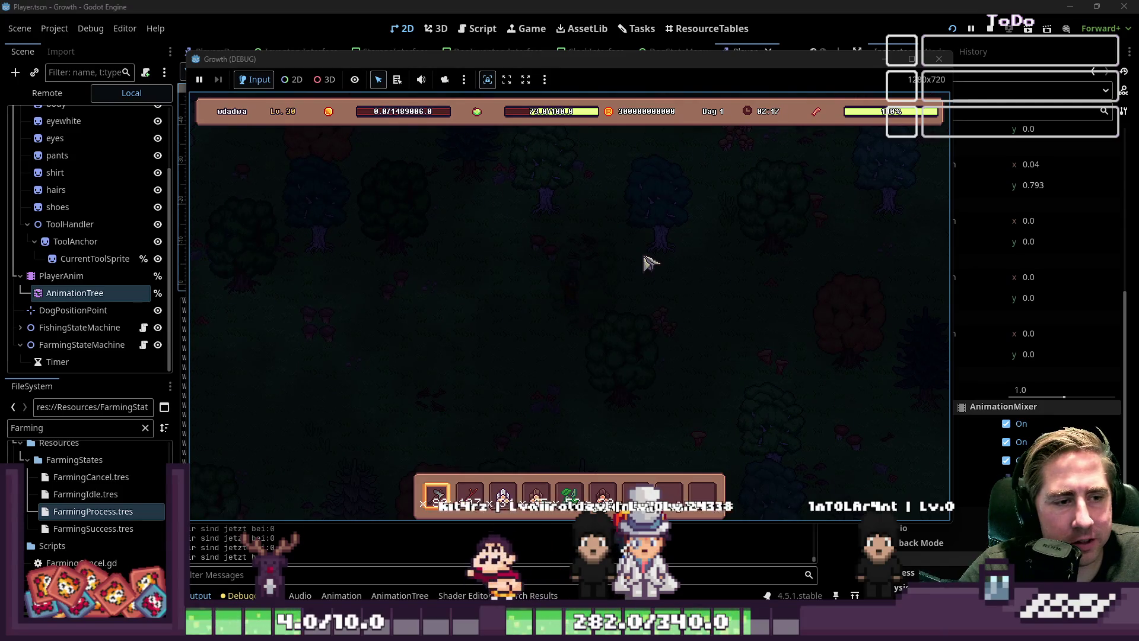
pyautogui.hotkey('w', 'd')
pyautogui.hotkey('w', 'd')
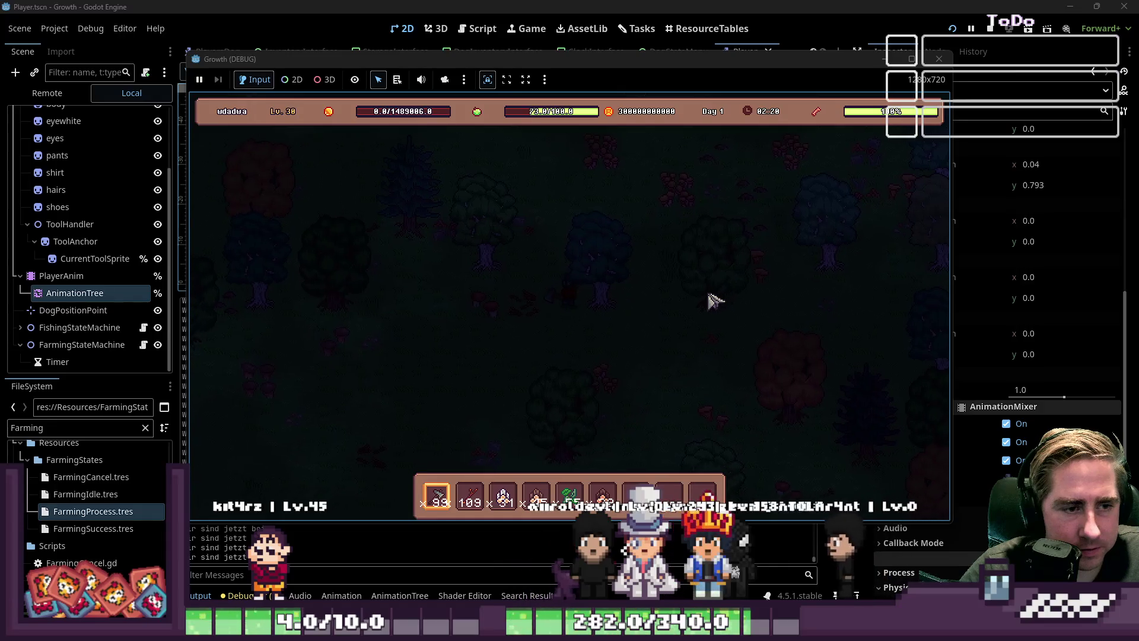
pyautogui.hotkey('s', 'a')
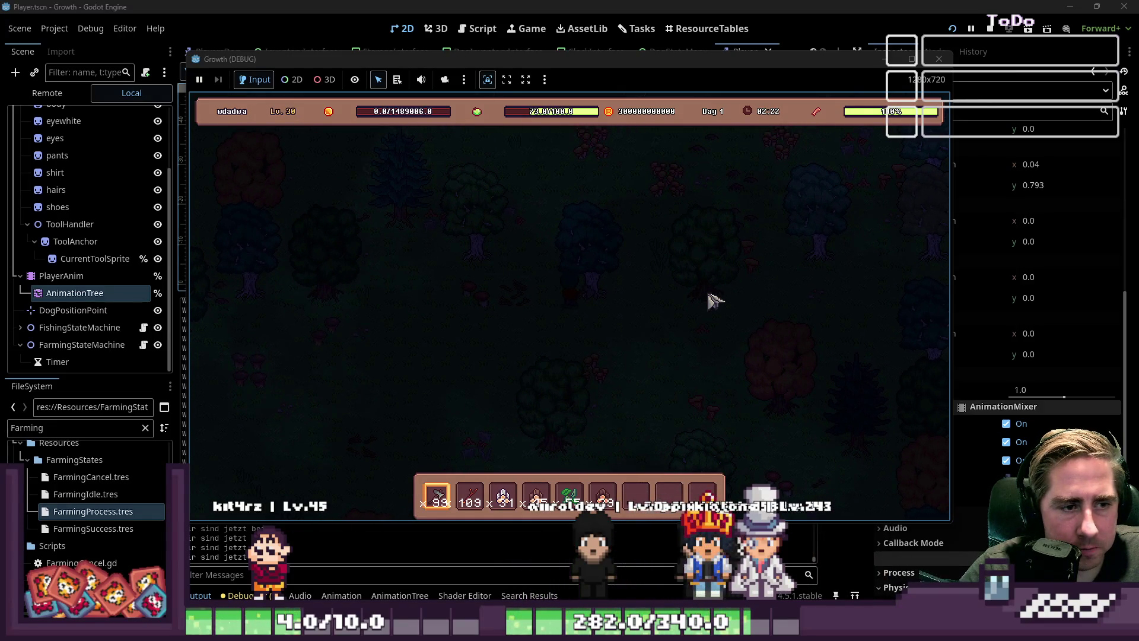
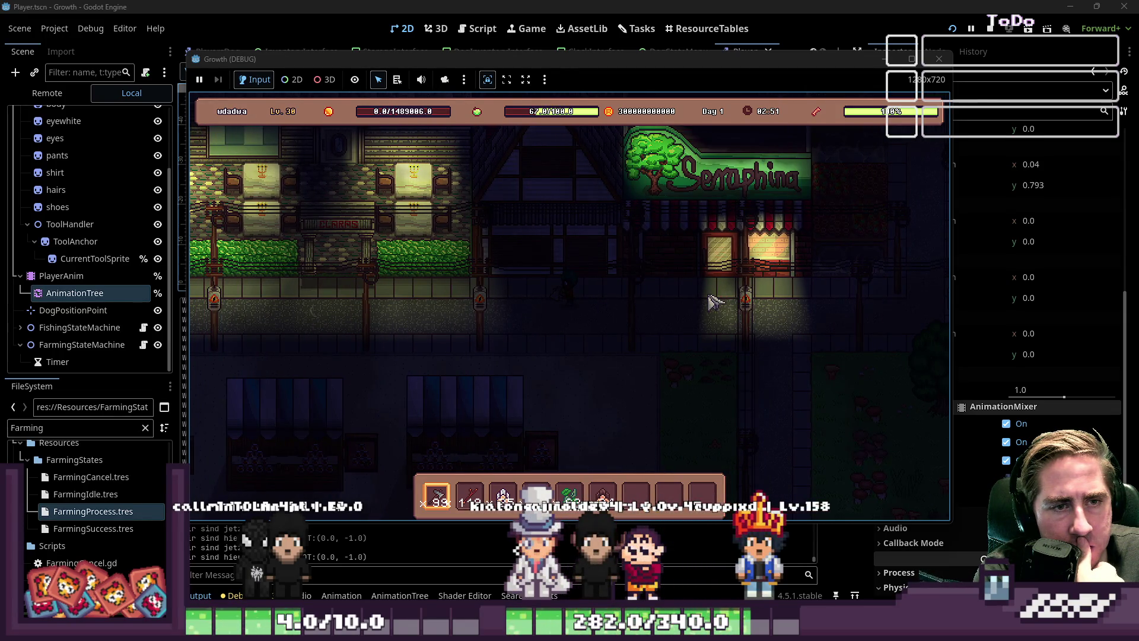
# Walk the player left and down along the night-time street toward NEO'S shop.
pyautogui.press('a')
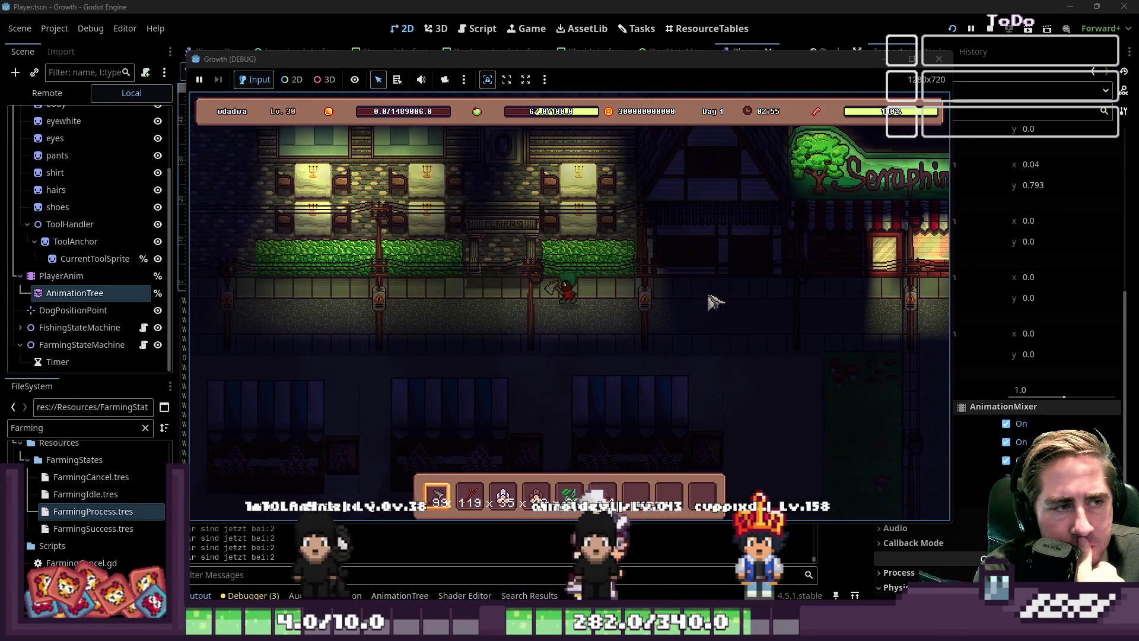
pyautogui.press('s')
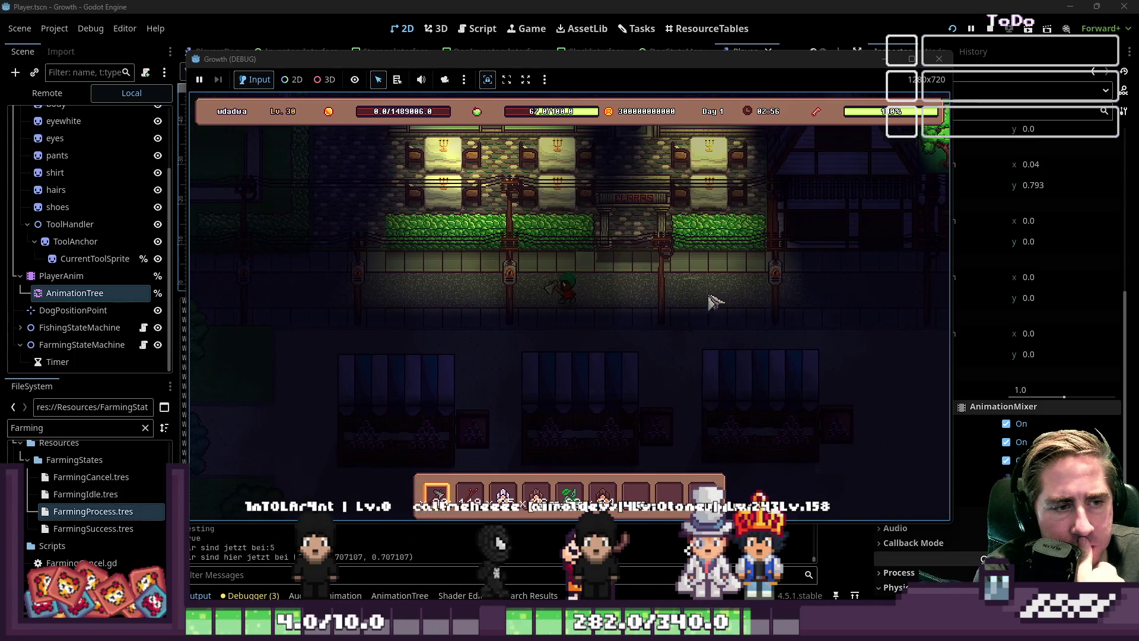
pyautogui.press('a')
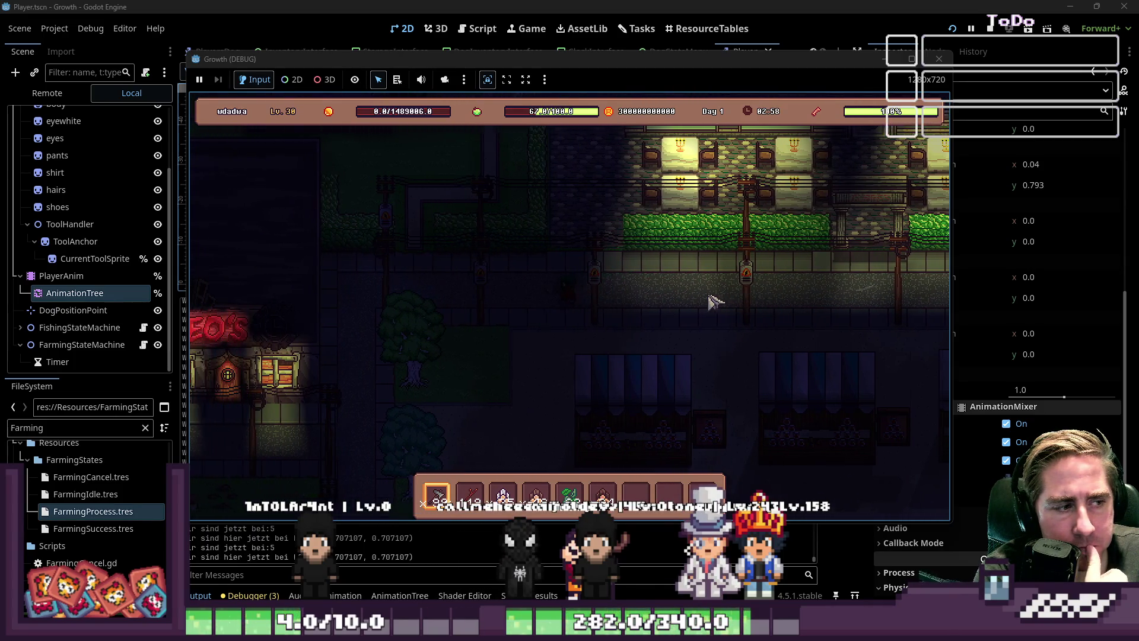
pyautogui.press('a')
pyautogui.press('s')
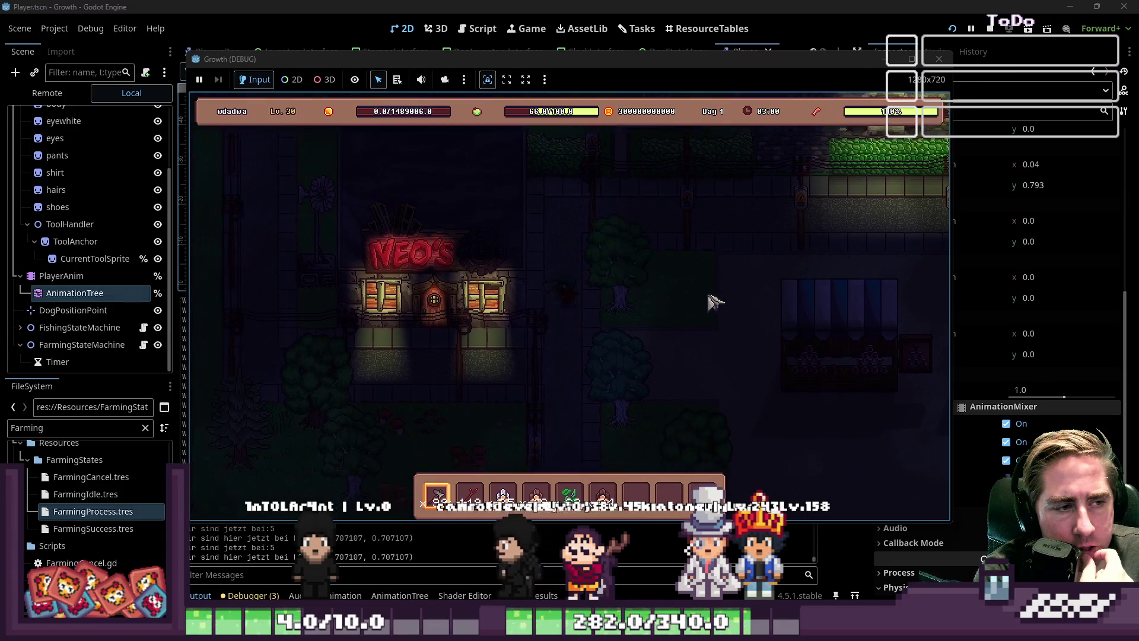
pyautogui.press('s')
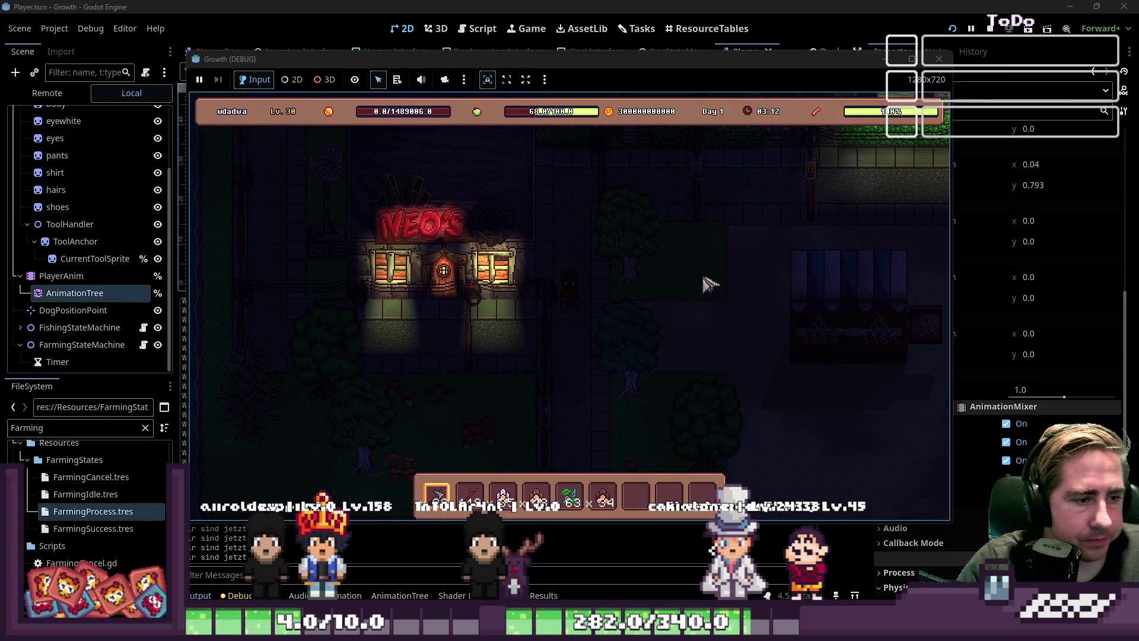
pyautogui.press('s')
pyautogui.press('a')
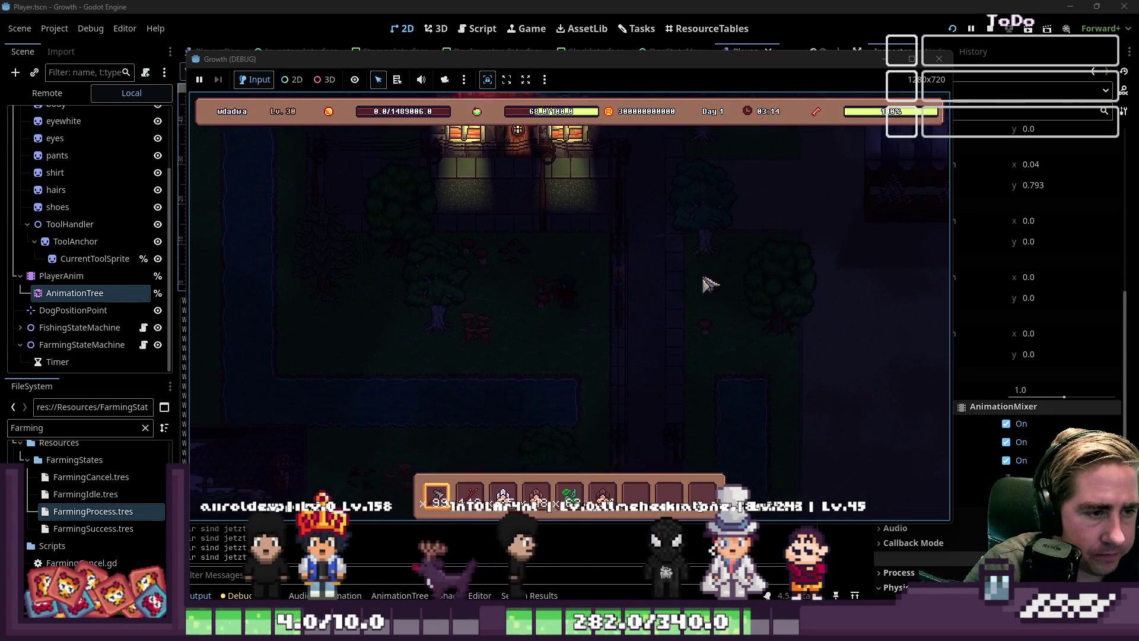
pyautogui.press('a')
# Walk the player right past the water channel, then up and left beside NEO'S shop.
pyautogui.press('w')
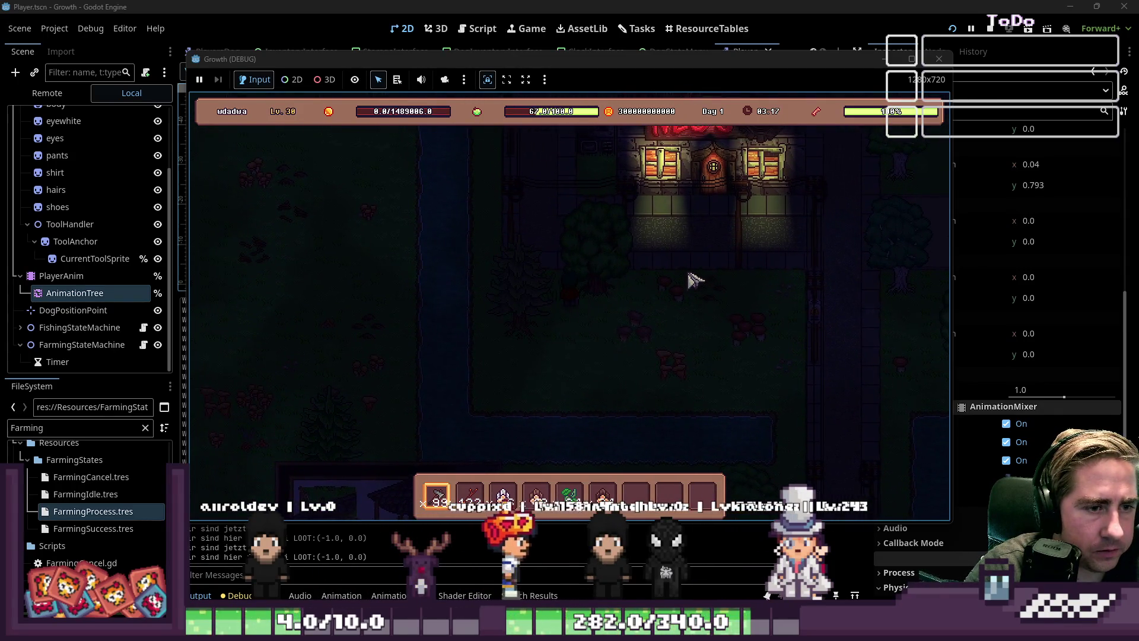
pyautogui.press('d')
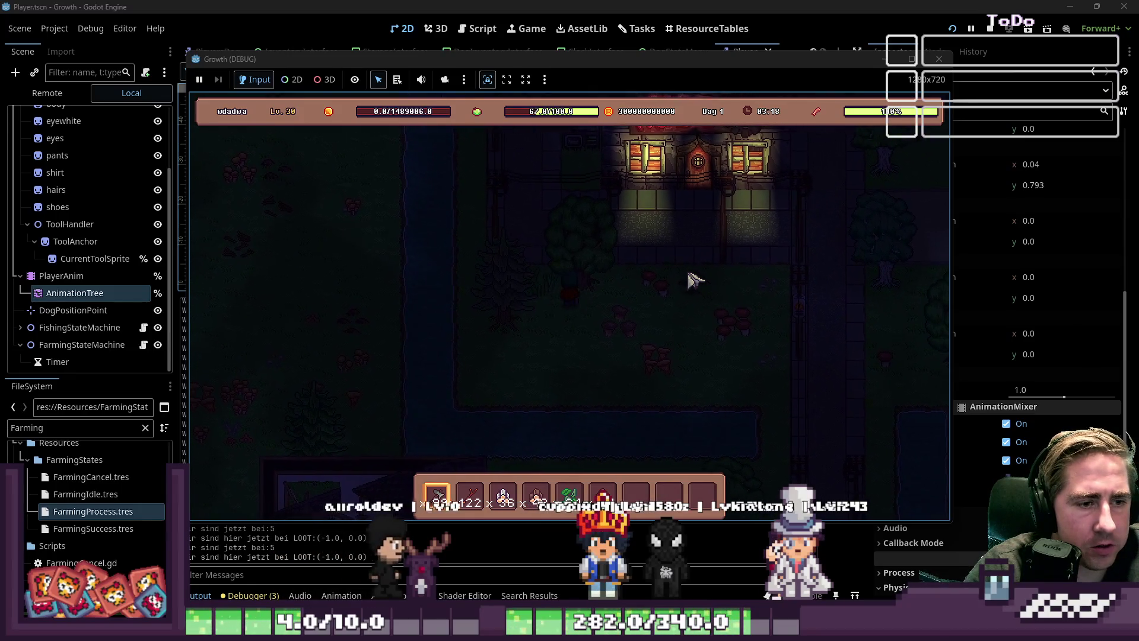
pyautogui.press('d')
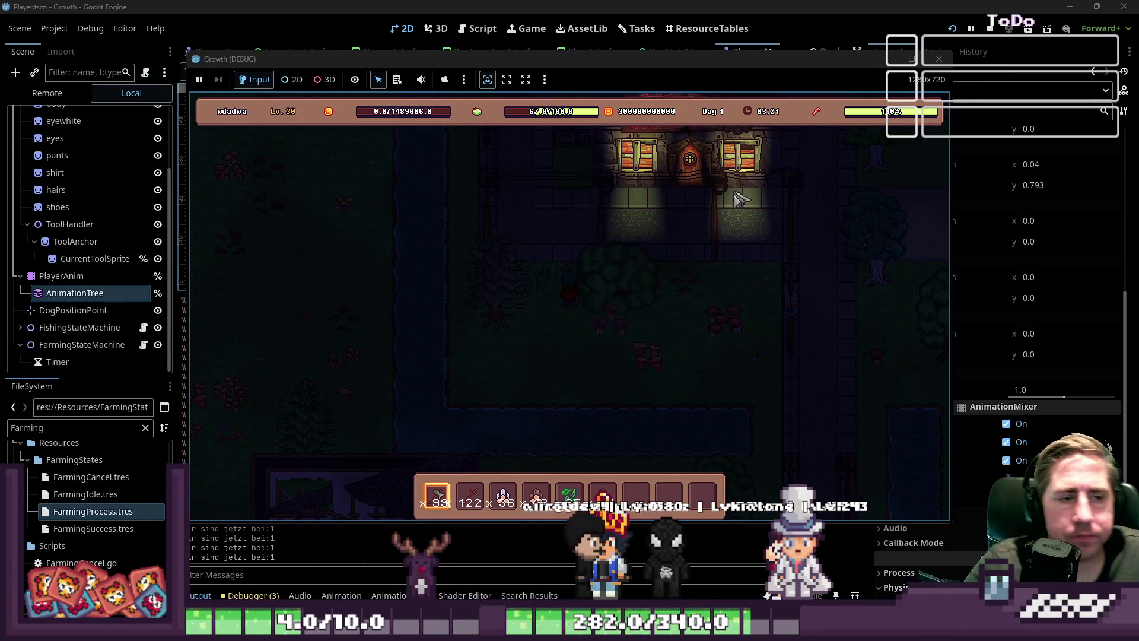
pyautogui.press('a')
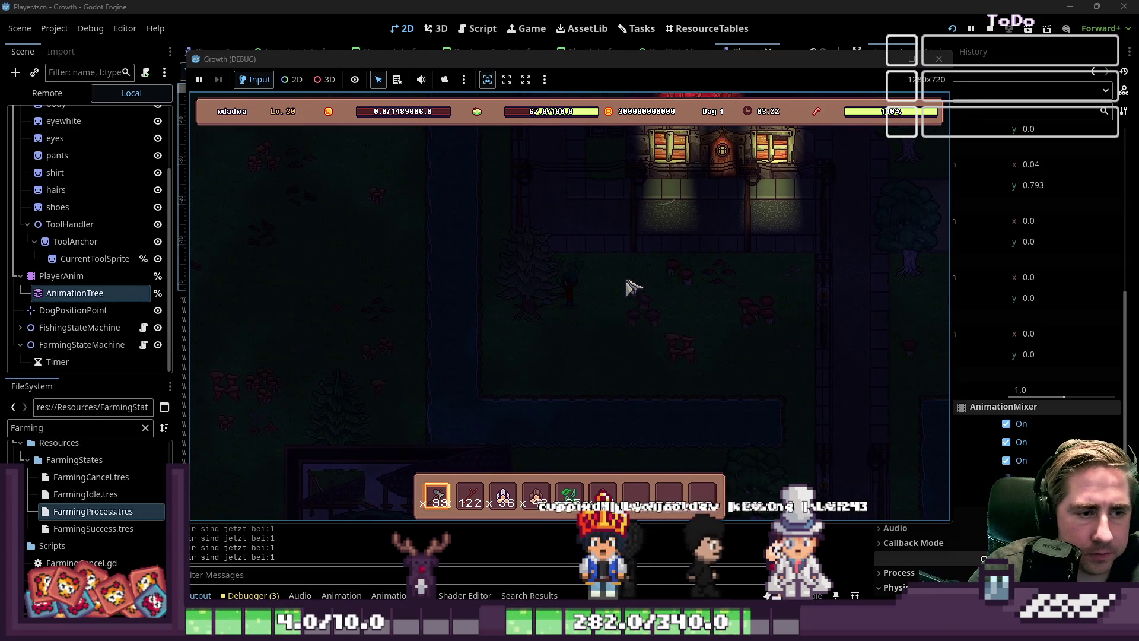
pyautogui.press('d')
pyautogui.press('s')
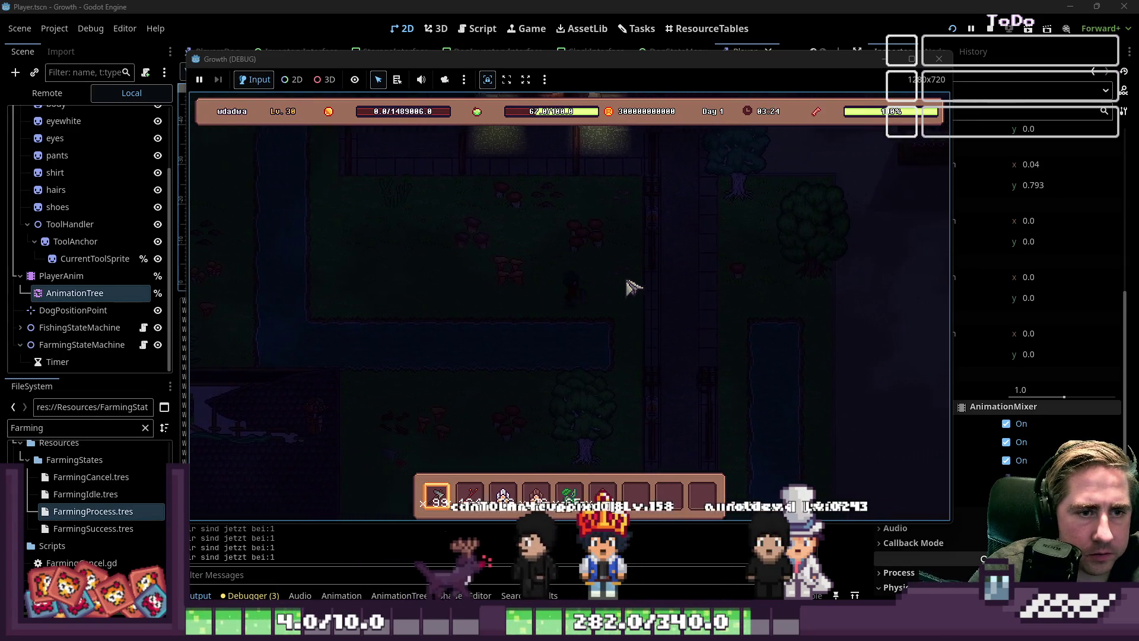
pyautogui.press('d')
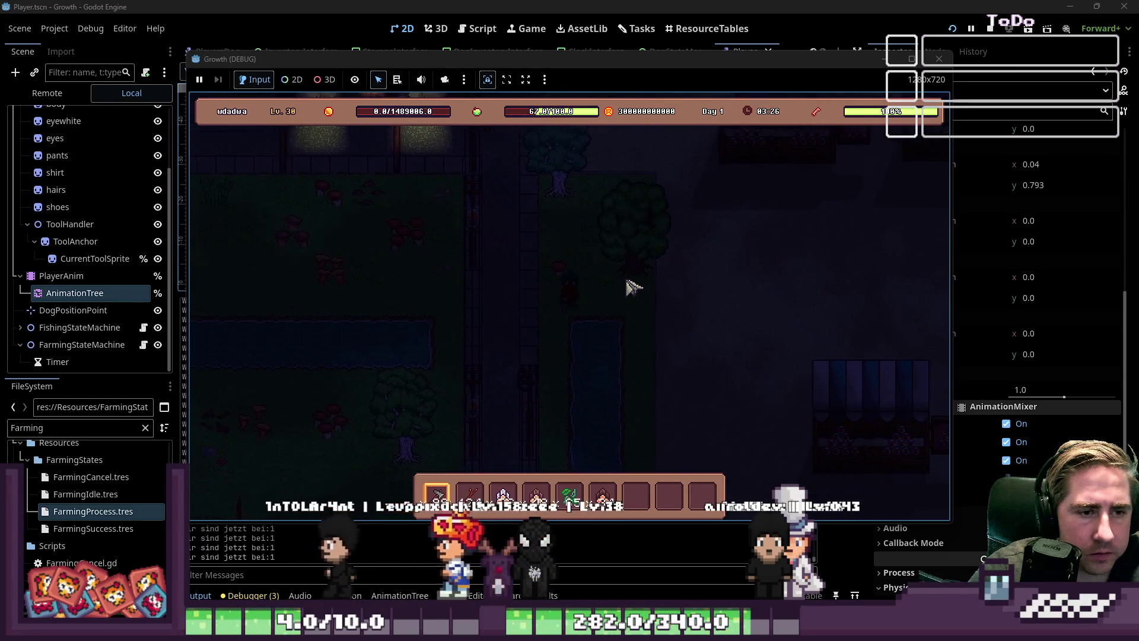
pyautogui.press('d')
pyautogui.press('w')
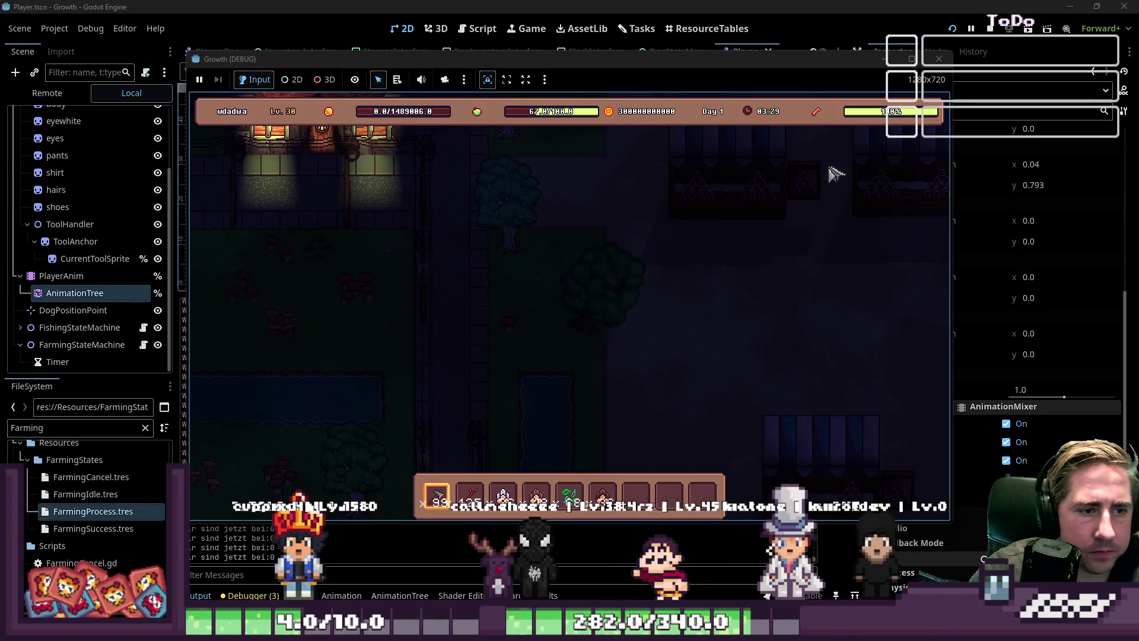
pyautogui.press('w')
pyautogui.press('a')
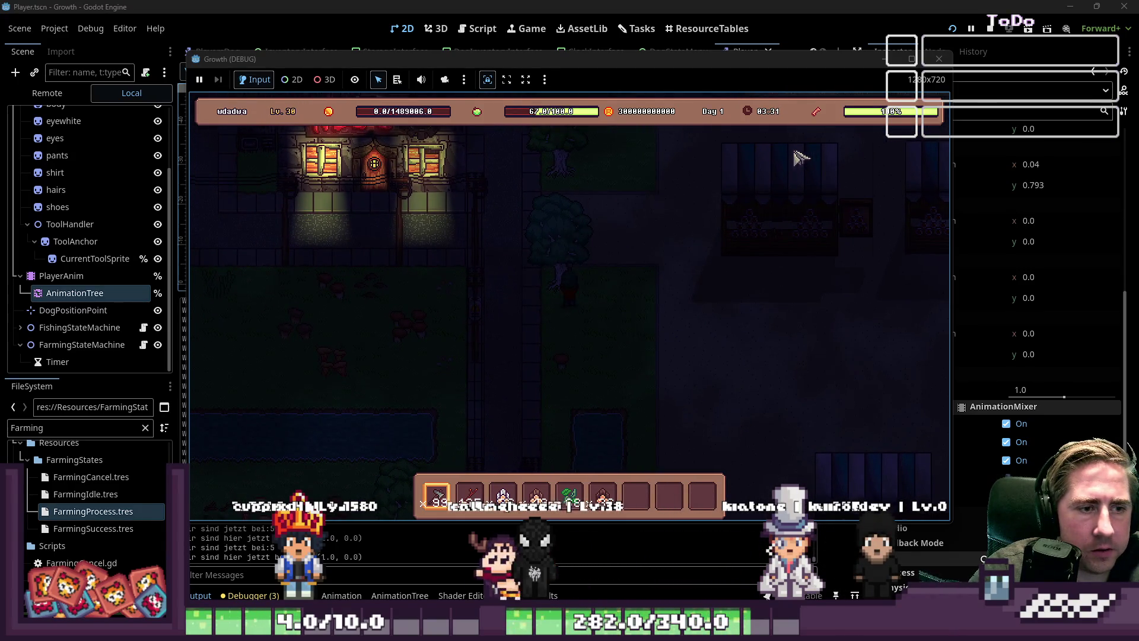
# Switch the hotbar selection to slot 8, then back to slot 7.
pyautogui.press('w')
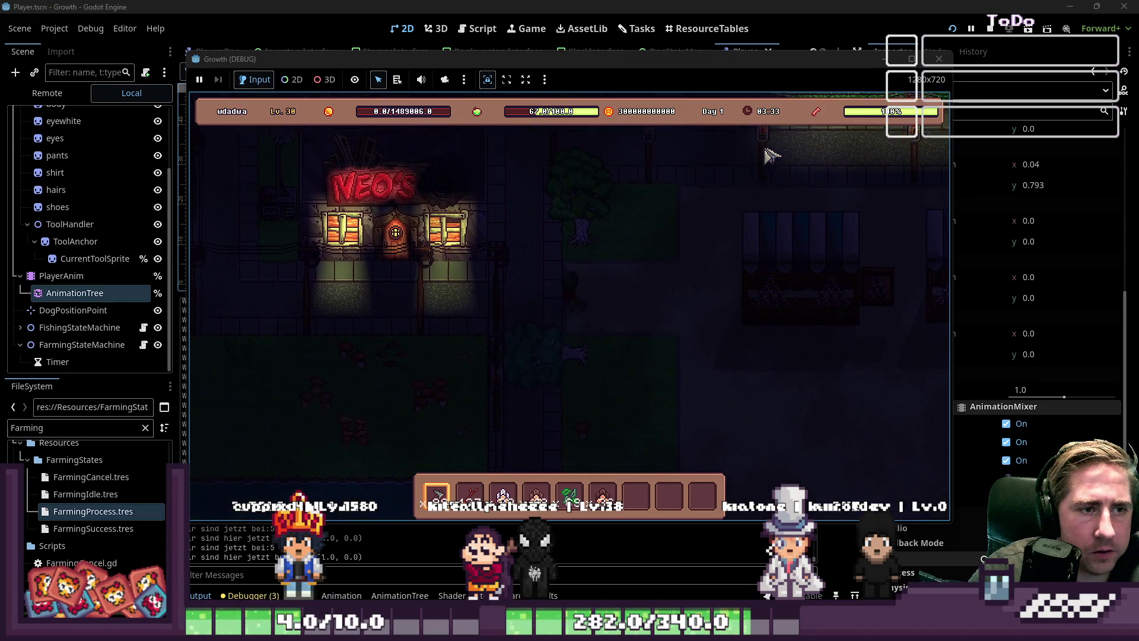
pyautogui.press('8')
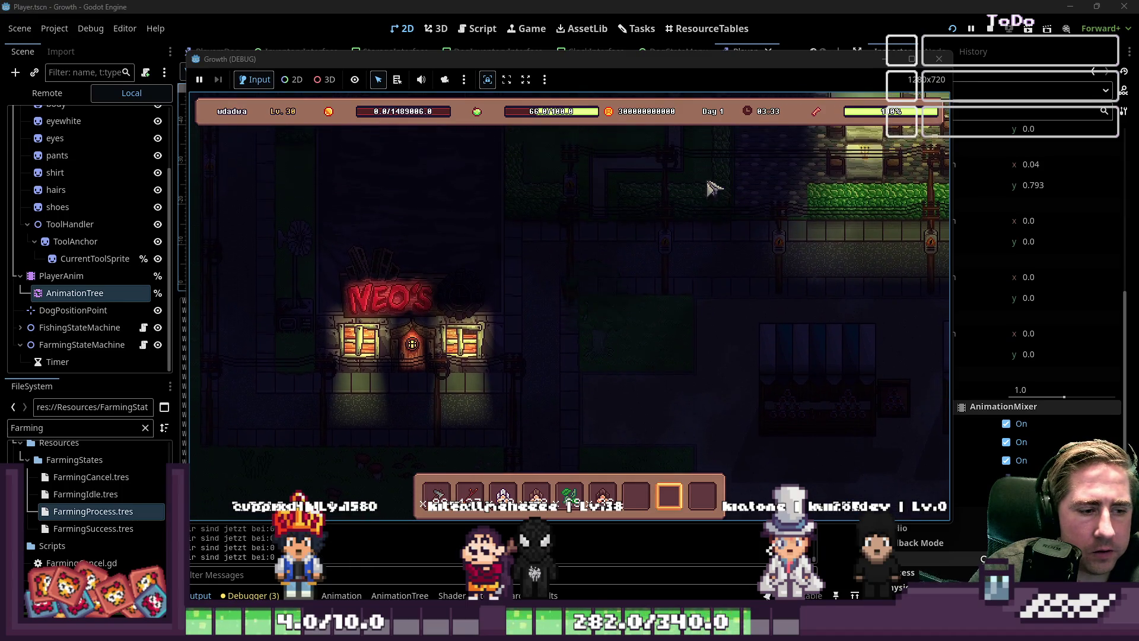
pyautogui.press('w')
pyautogui.press('a')
pyautogui.press('7')
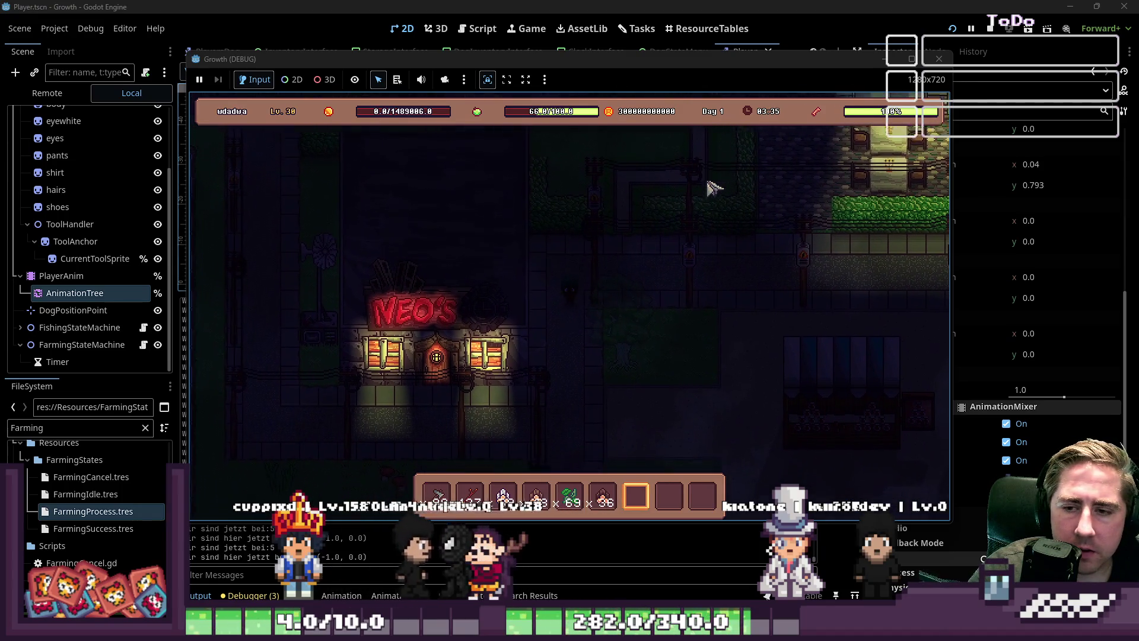
# Walk the player up into the field along the stream, moving the hotbar to slot 4, then 1.
pyautogui.press('s')
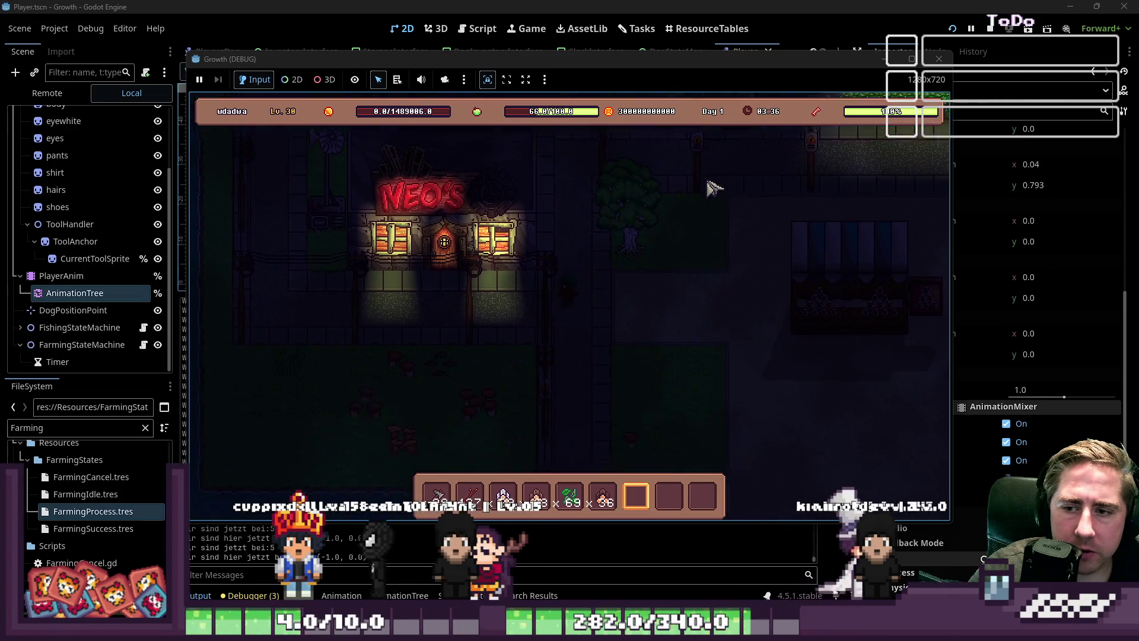
pyautogui.press('a')
pyautogui.press('a')
pyautogui.press('w')
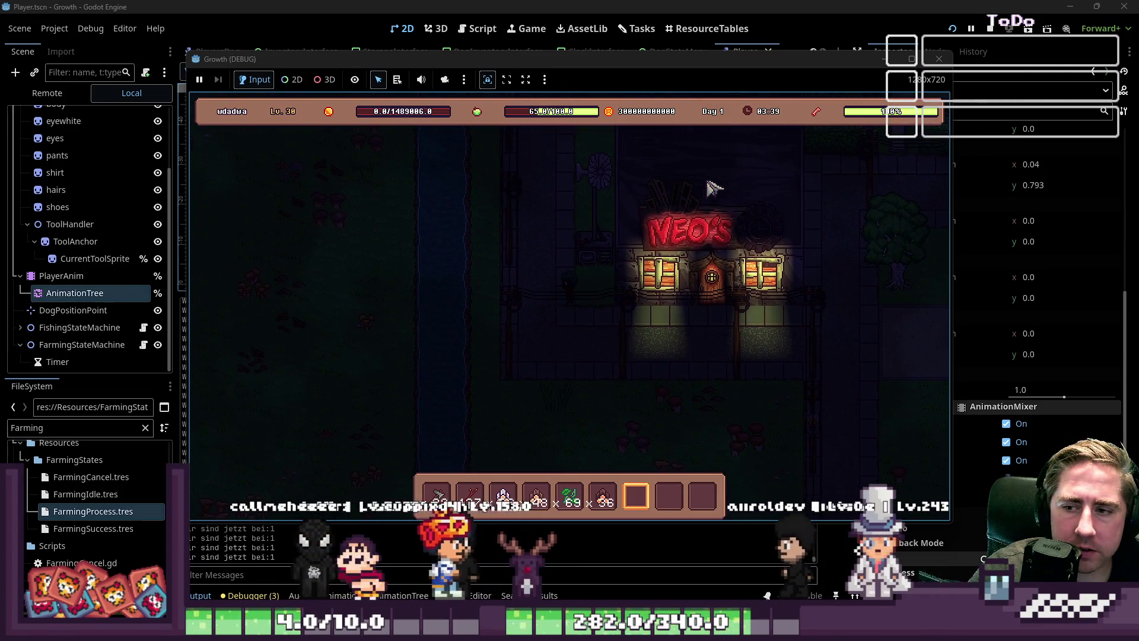
pyautogui.press('a')
pyautogui.press('w')
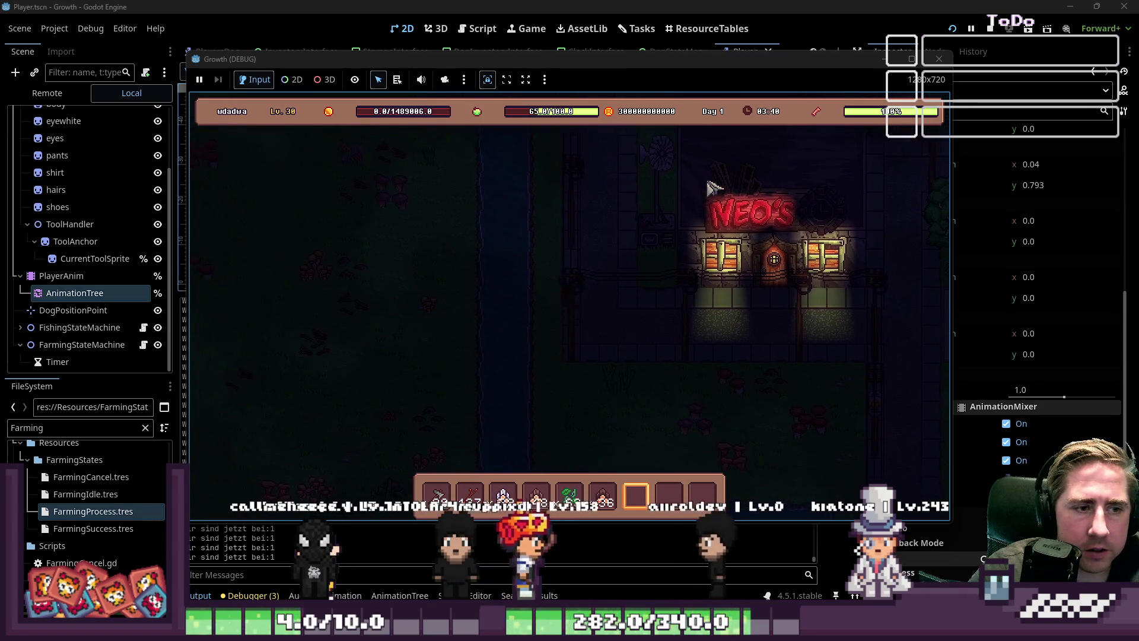
pyautogui.press('w')
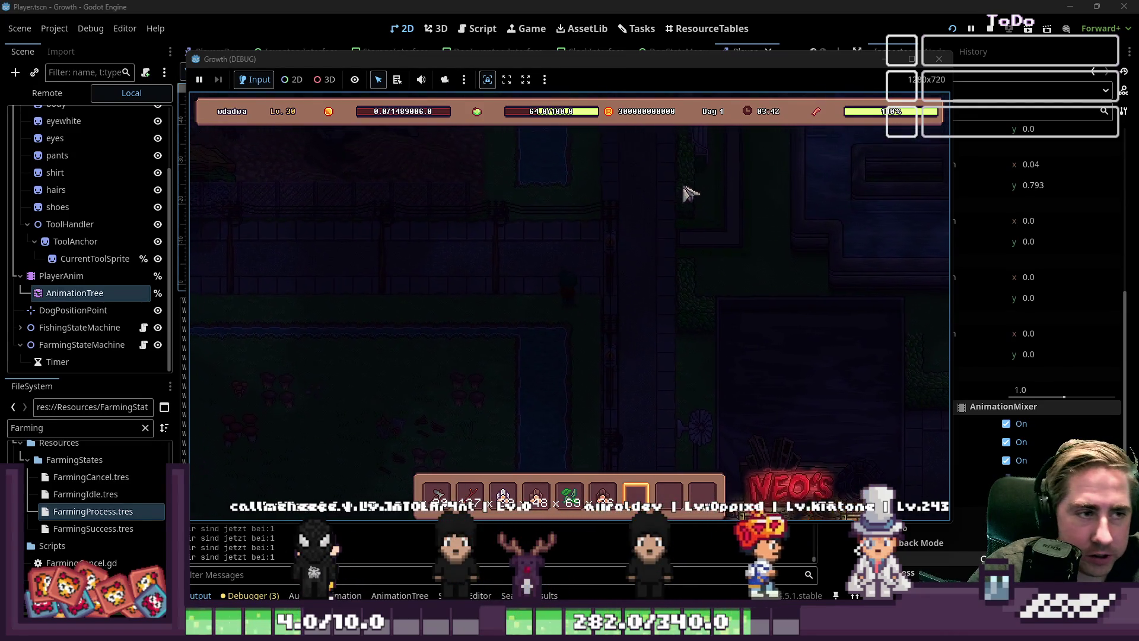
pyautogui.press('w')
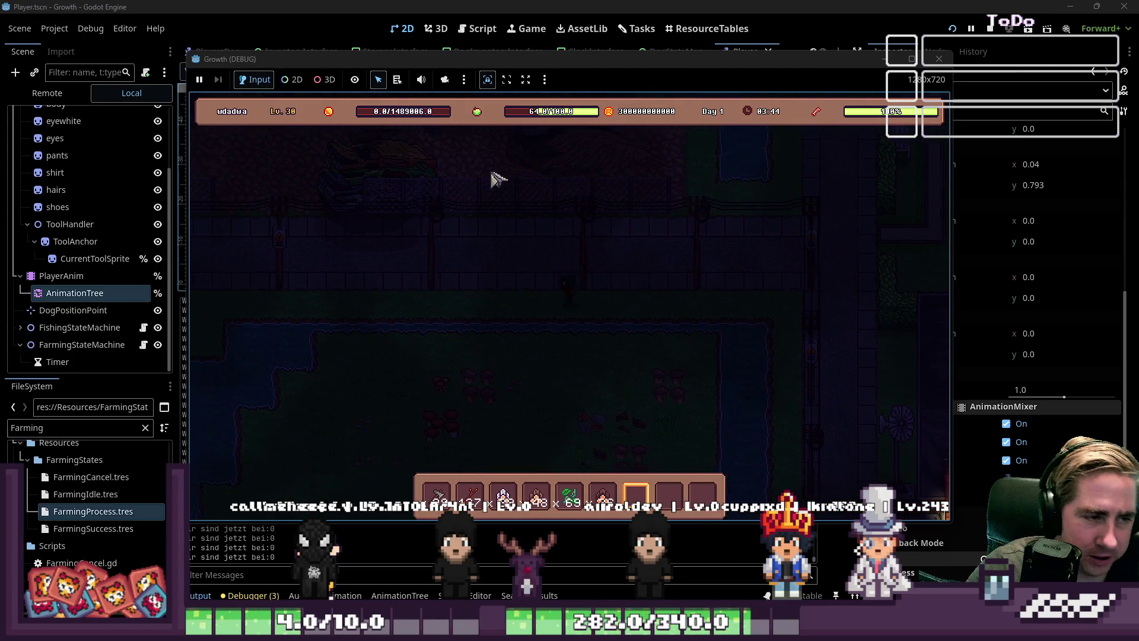
pyautogui.press('w')
pyautogui.press('a')
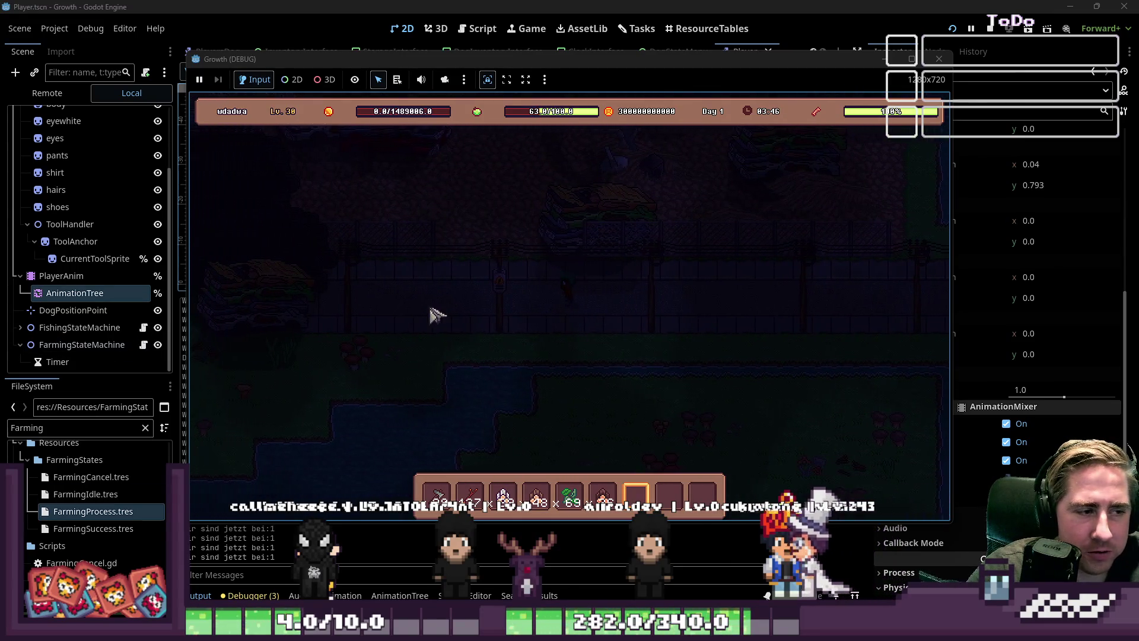
pyautogui.press('a')
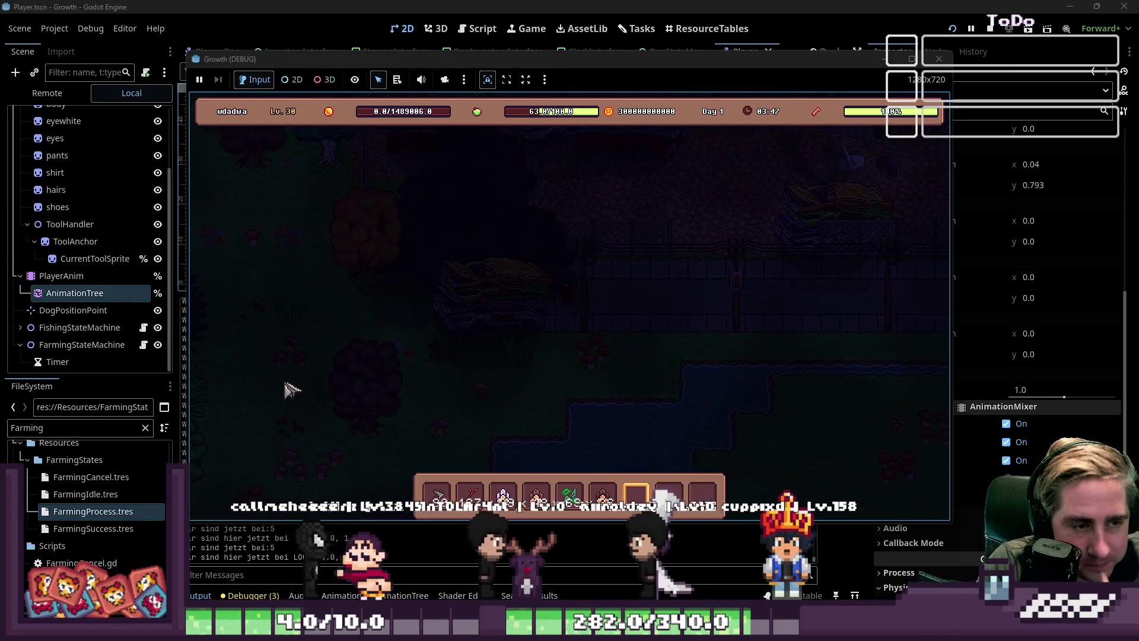
pyautogui.press('a')
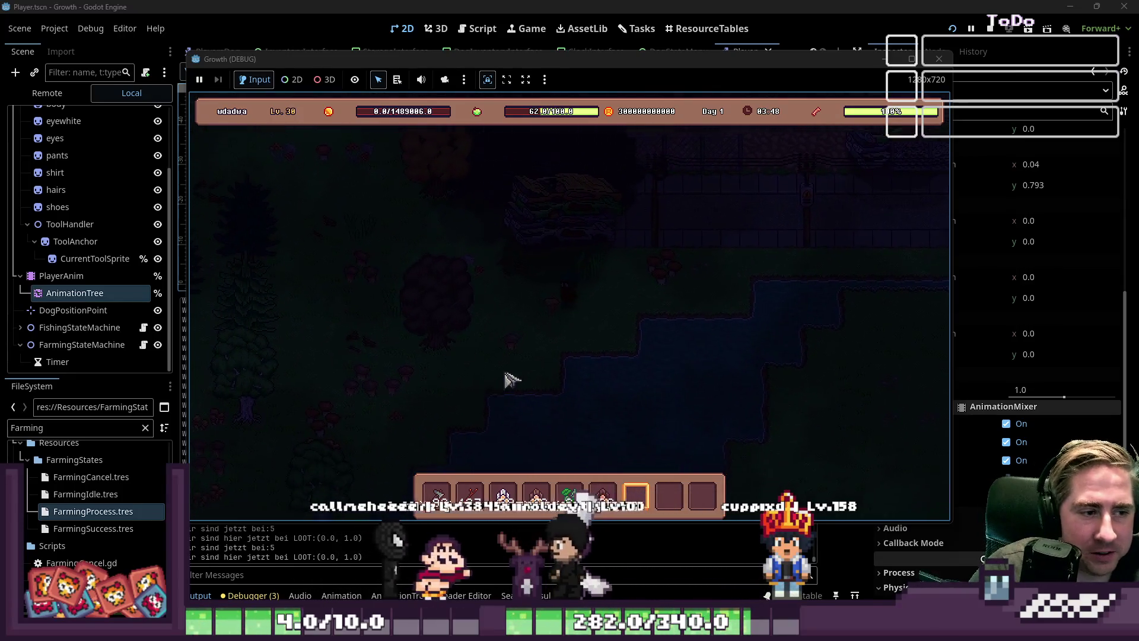
pyautogui.press('4')
pyautogui.press('1')
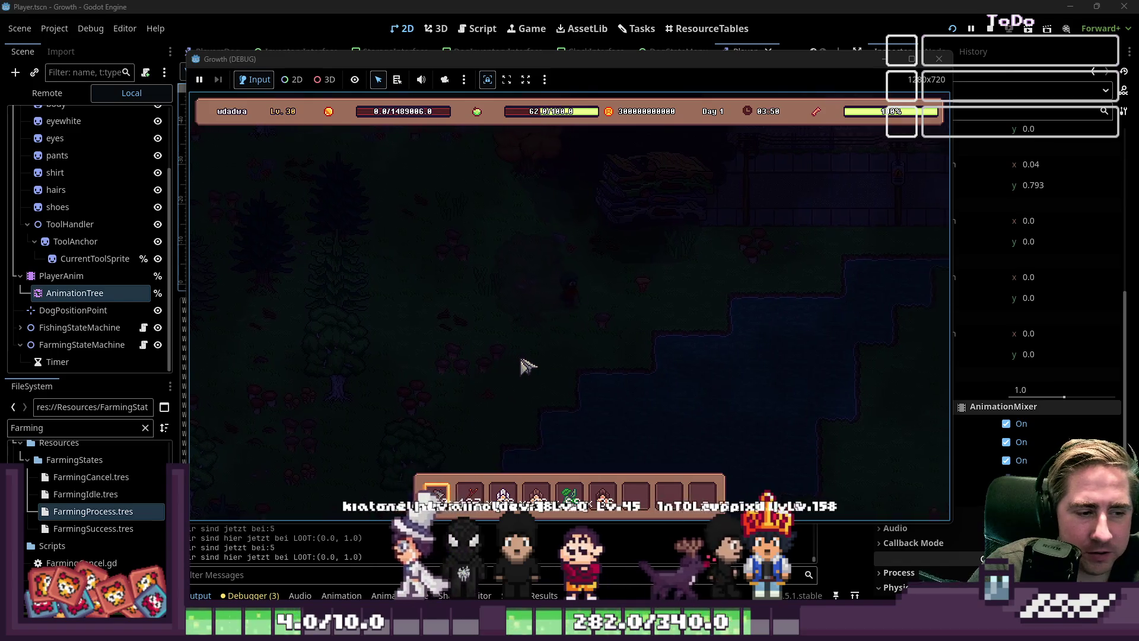
# Walk the player up through the woods, then up and right through the forest.
pyautogui.press('w')
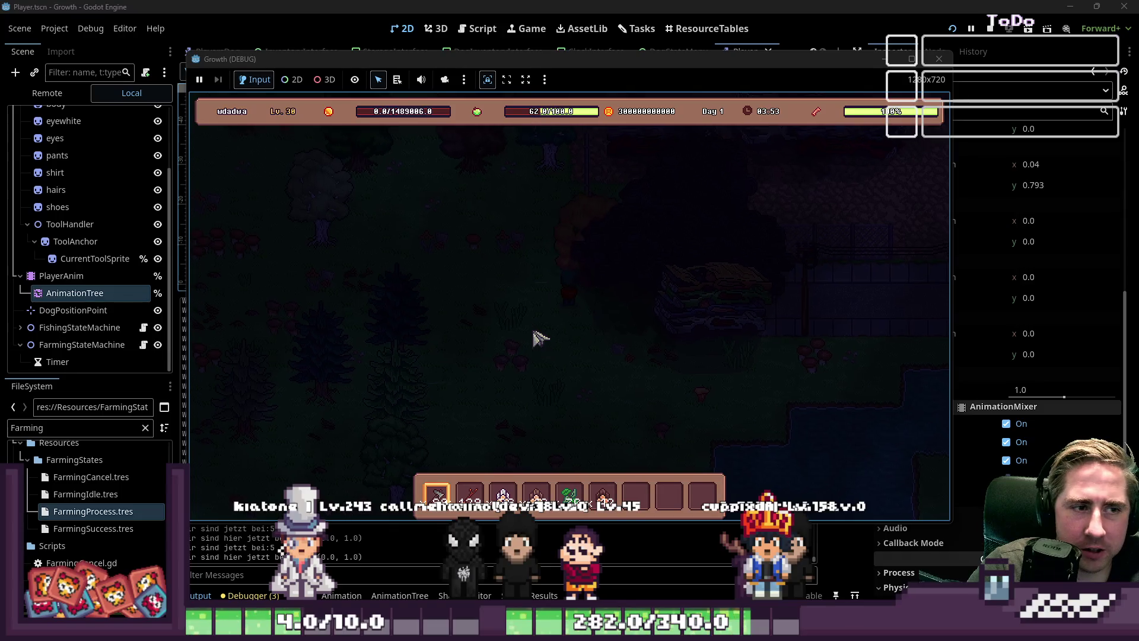
pyautogui.press('a')
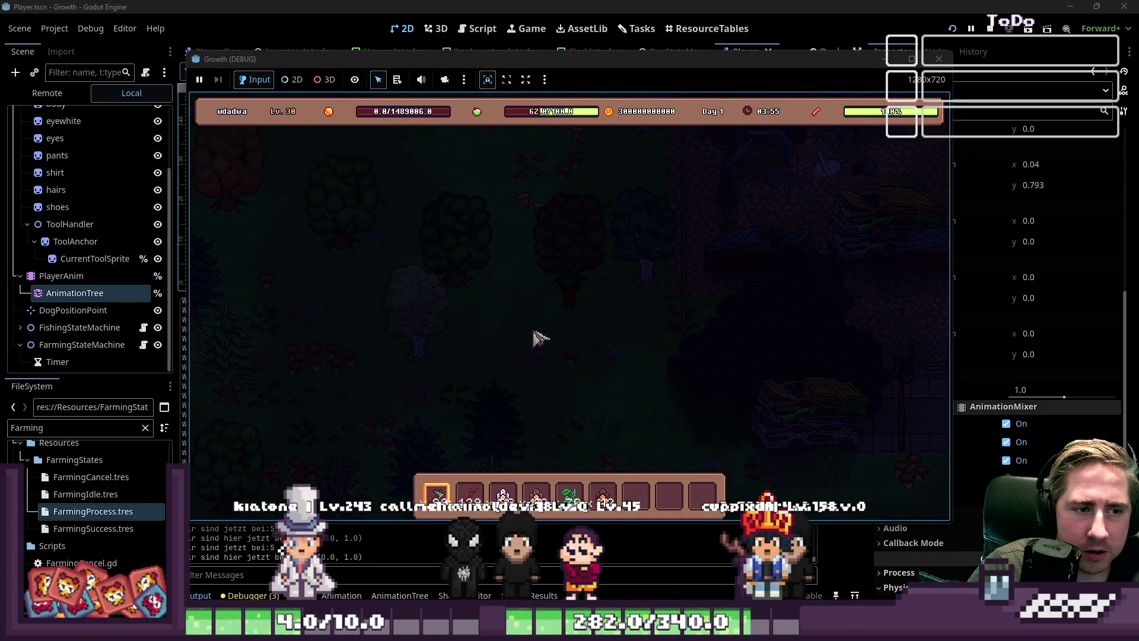
pyautogui.press('a')
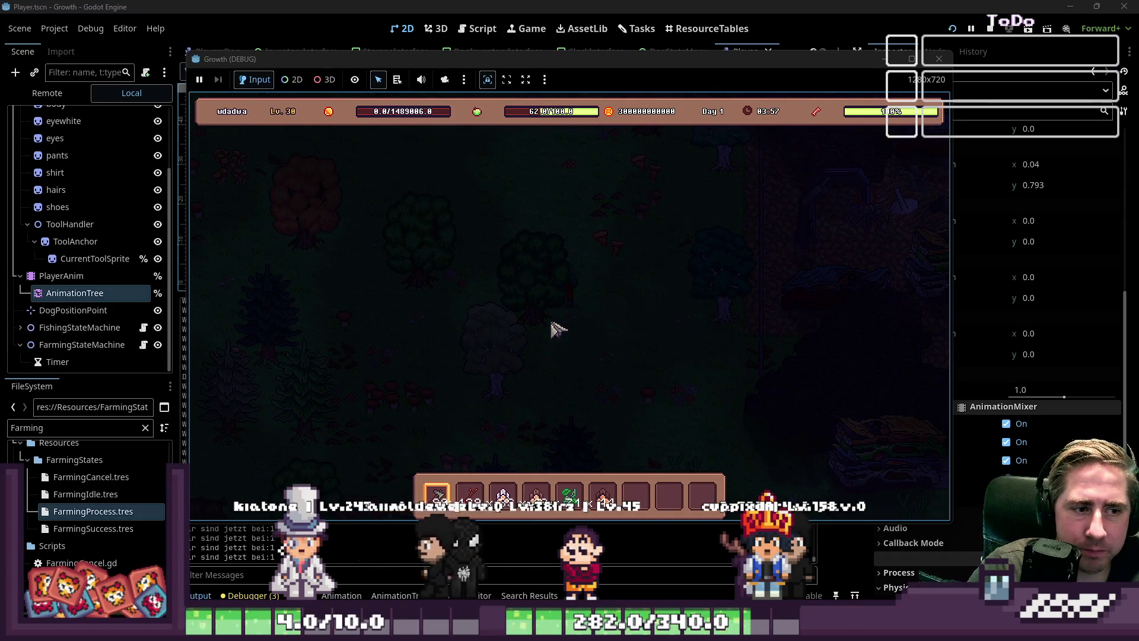
pyautogui.press('s')
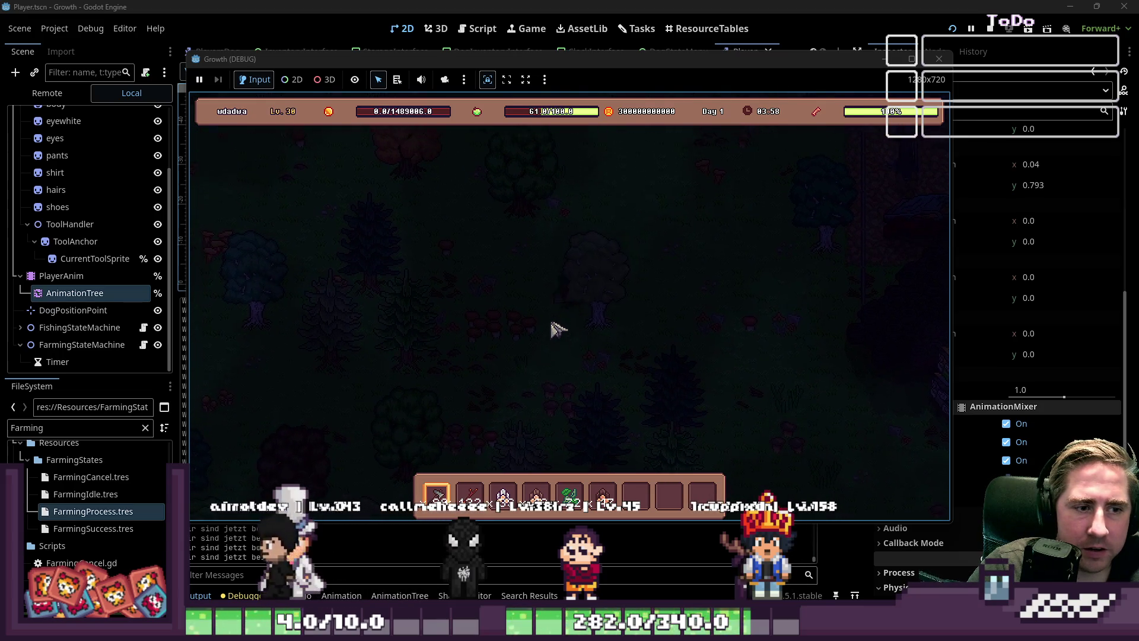
pyautogui.press('s')
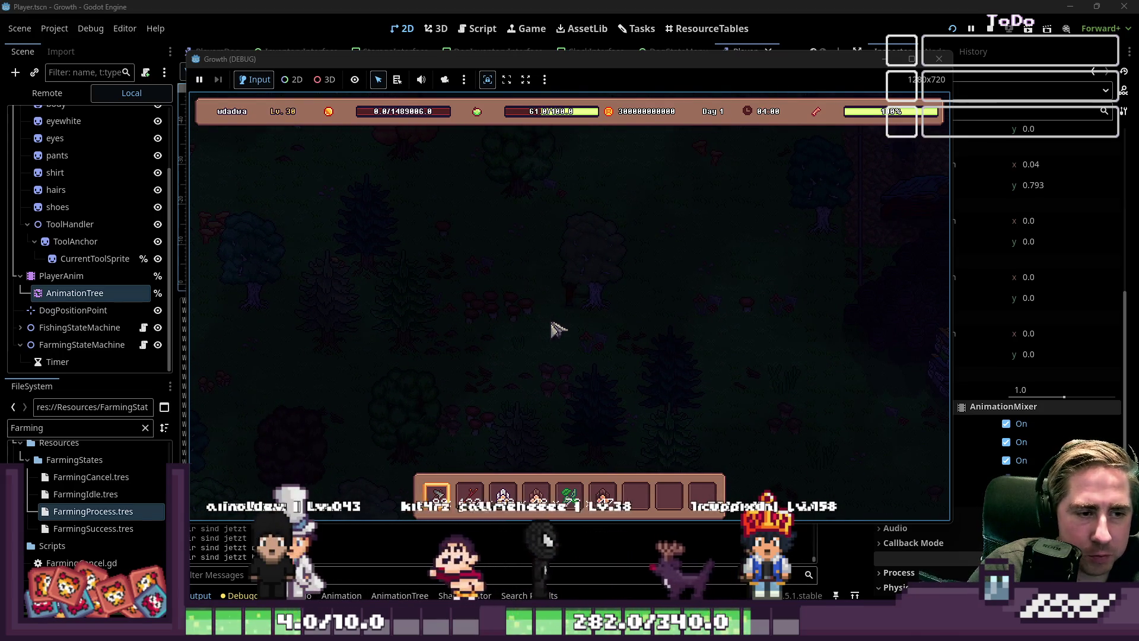
pyautogui.press('w')
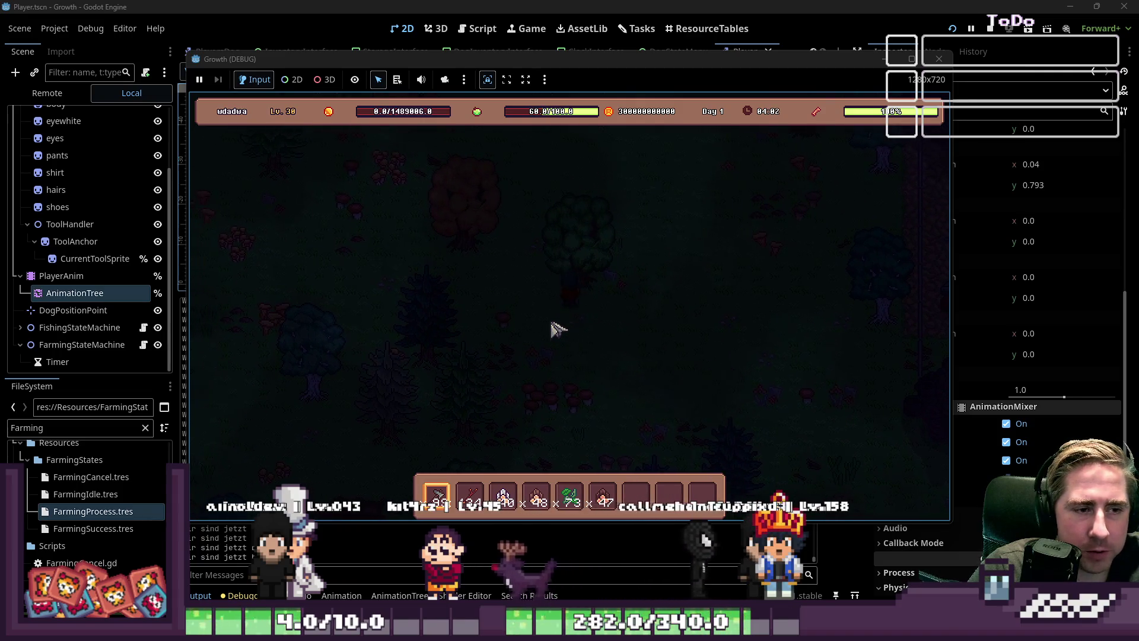
pyautogui.press('w')
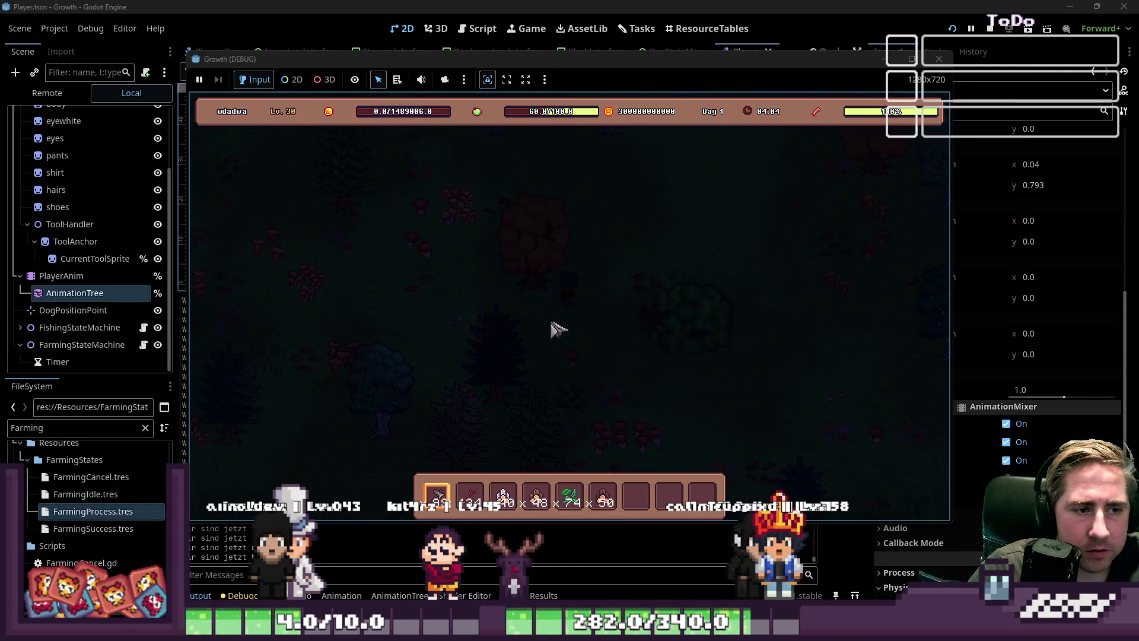
pyautogui.press('a')
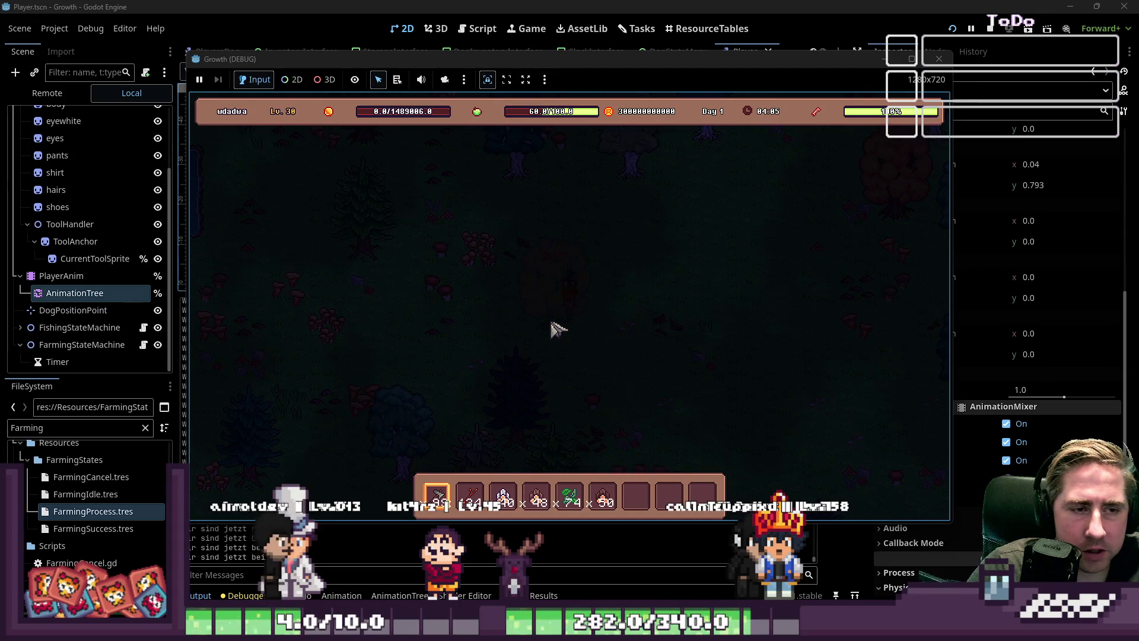
pyautogui.press('w')
pyautogui.press('d')
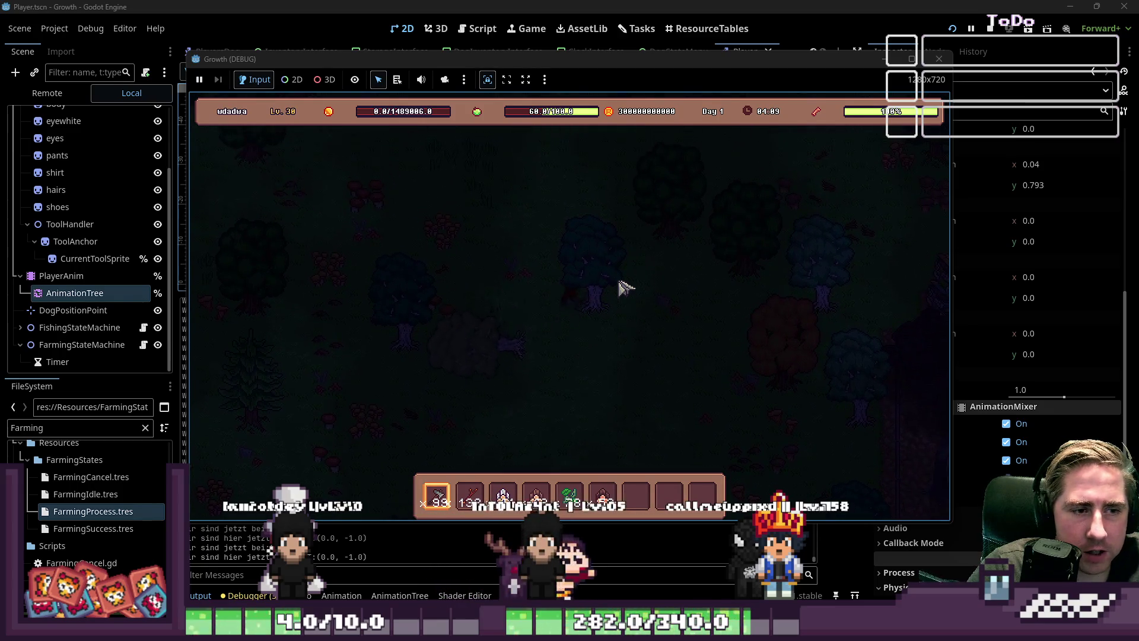
pyautogui.press('d')
pyautogui.press('d')
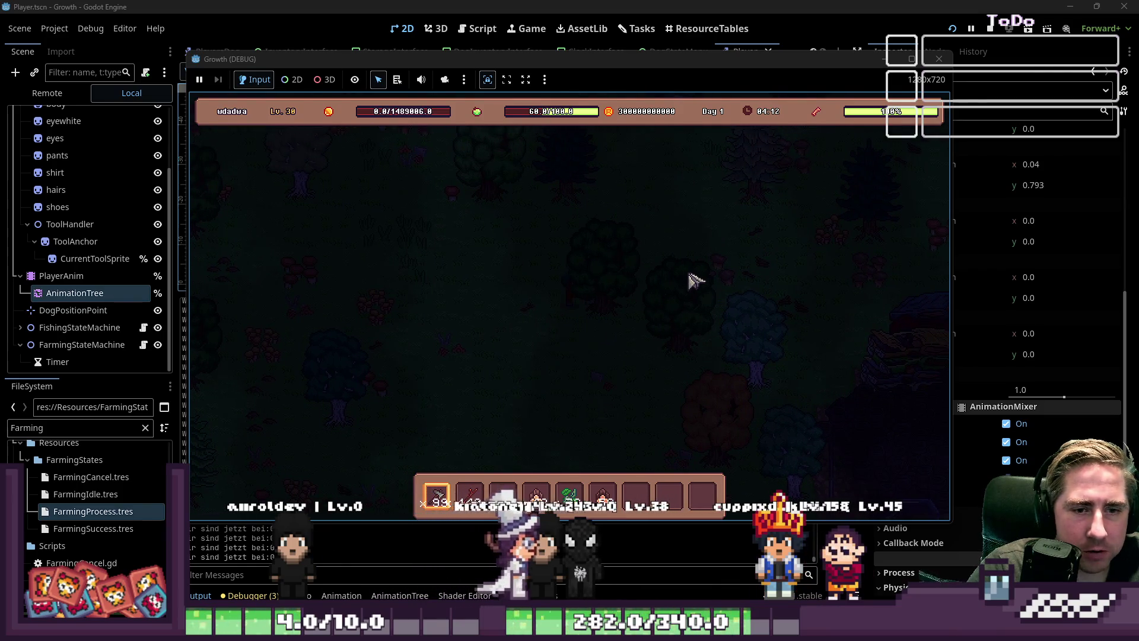
pyautogui.press('d')
pyautogui.scroll(1, 695, 280)
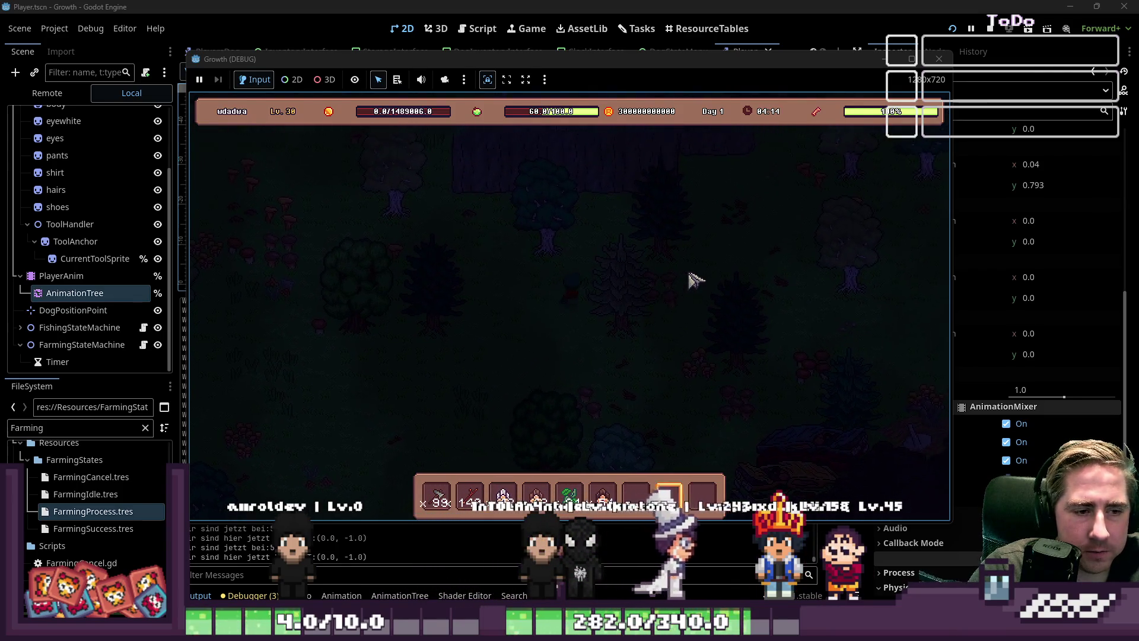
pyautogui.press('d')
pyautogui.scroll(4, 695, 280)
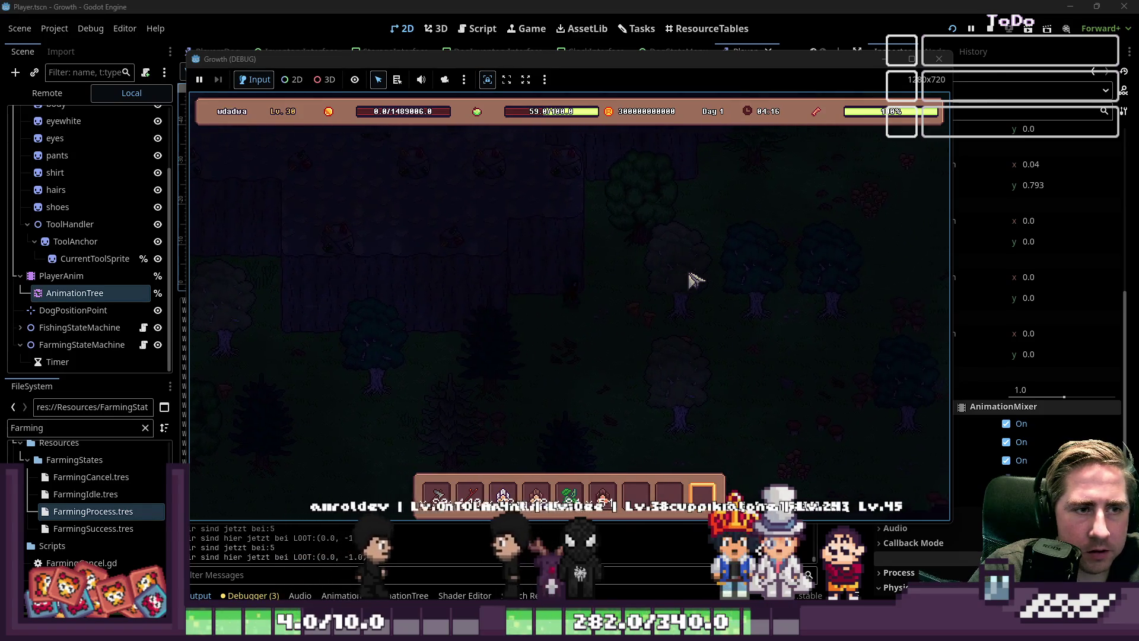
pyautogui.scroll(-6, 695, 280)
# Open the inventory, scroll the item grid, and drag the pickaxe onto an empty hotbar slot.
pyautogui.press('d')
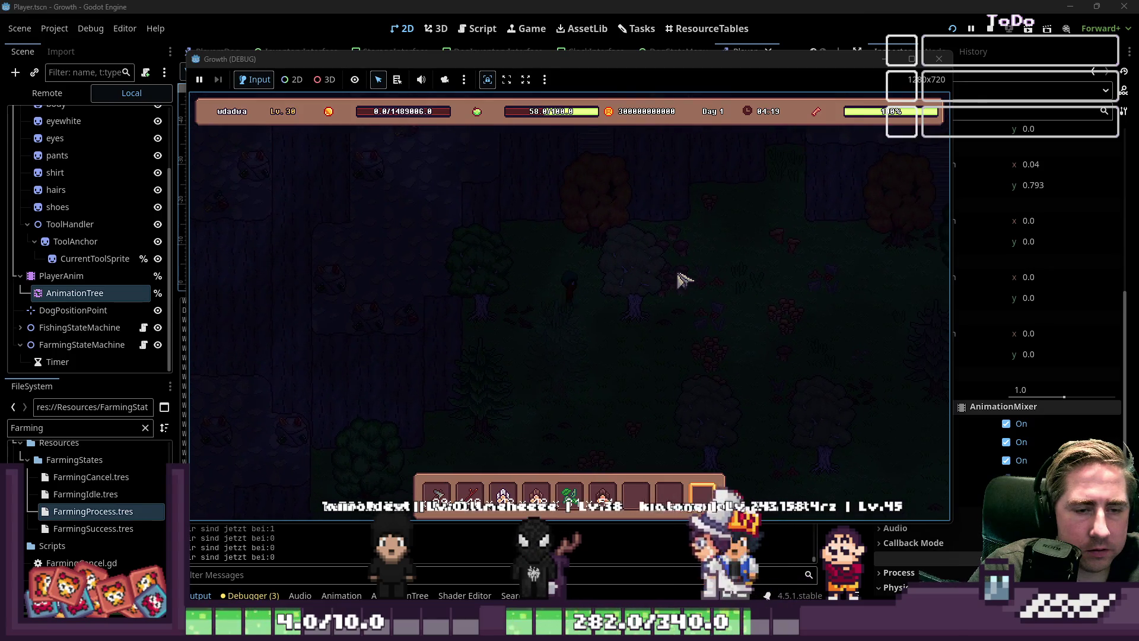
pyautogui.press('i')
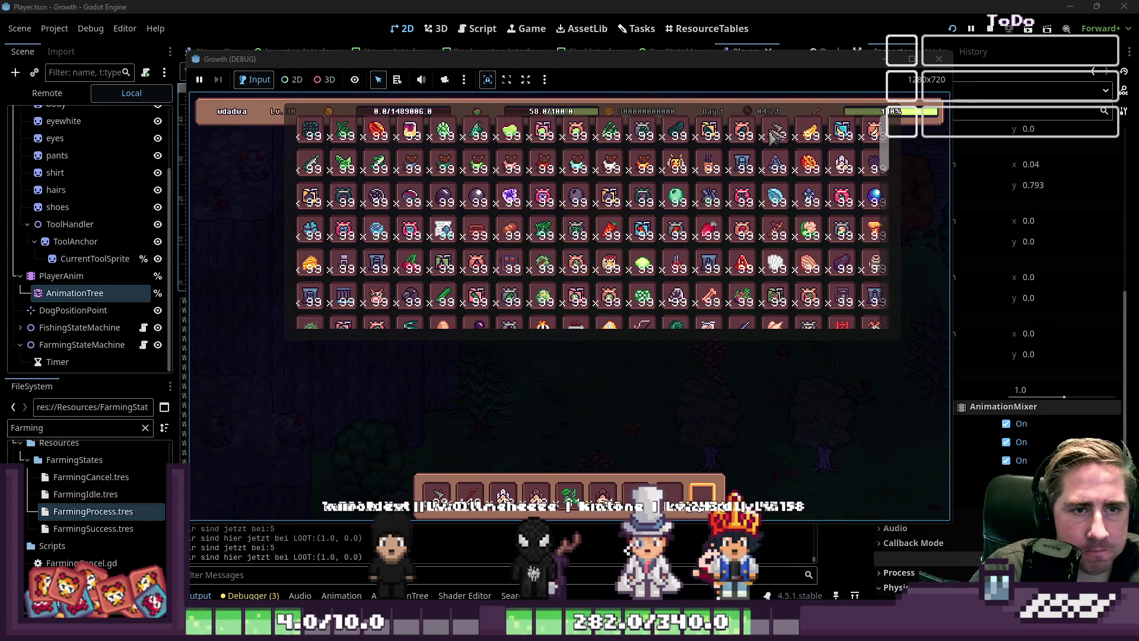
pyautogui.scroll(-6, 774, 138)
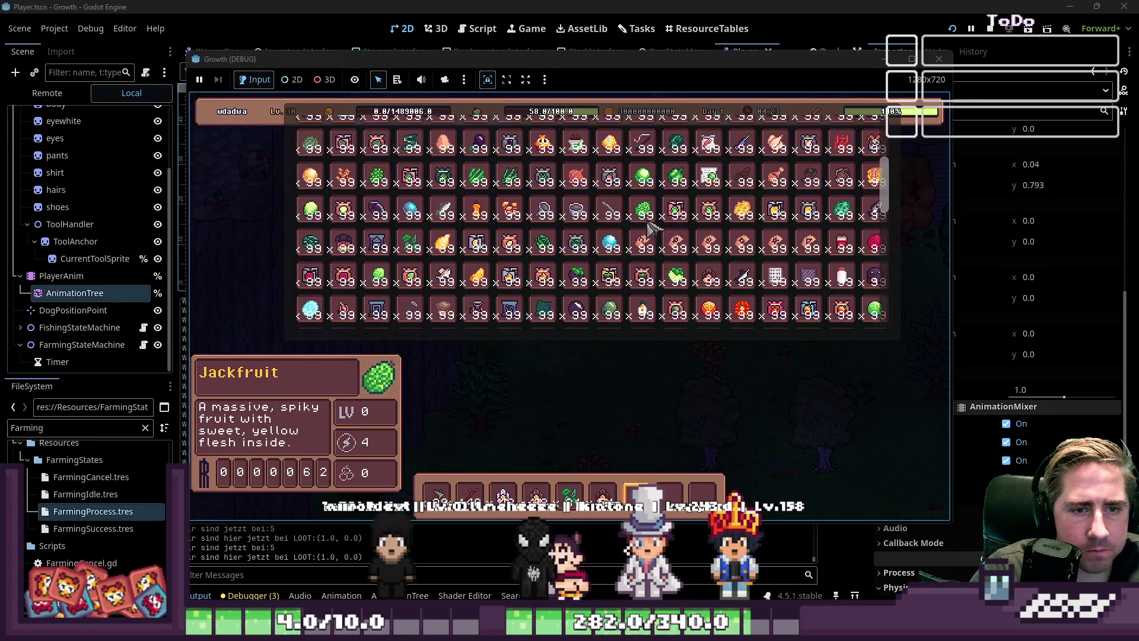
pyautogui.scroll(-10, 650, 227)
pyautogui.scroll(5, 650, 227)
pyautogui.scroll(6, 650, 227)
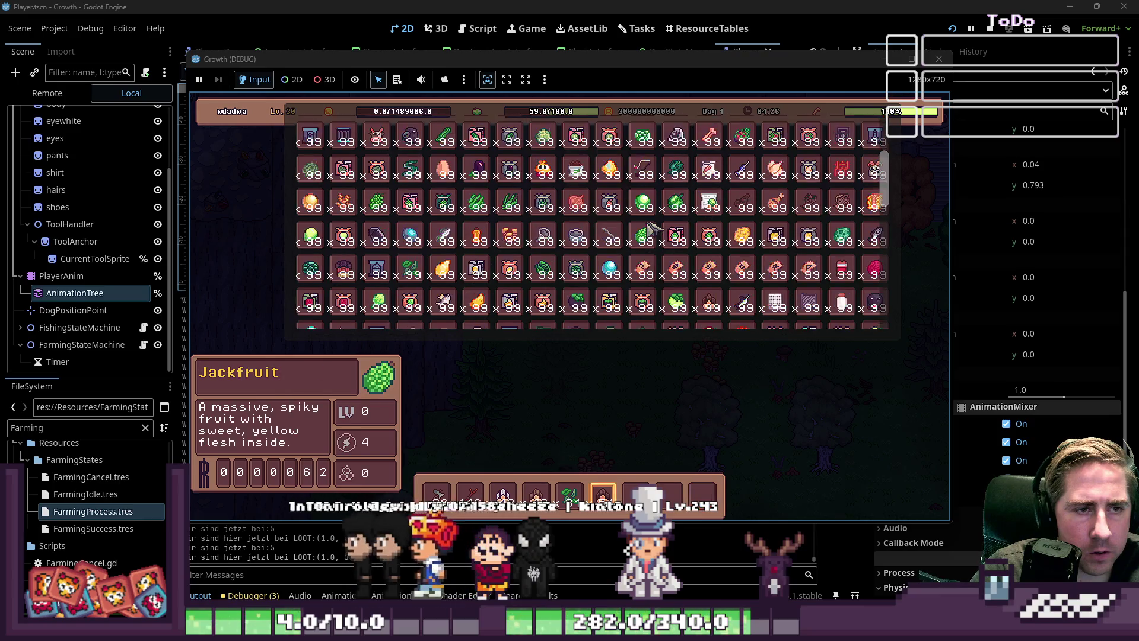
pyautogui.scroll(-4, 649, 227)
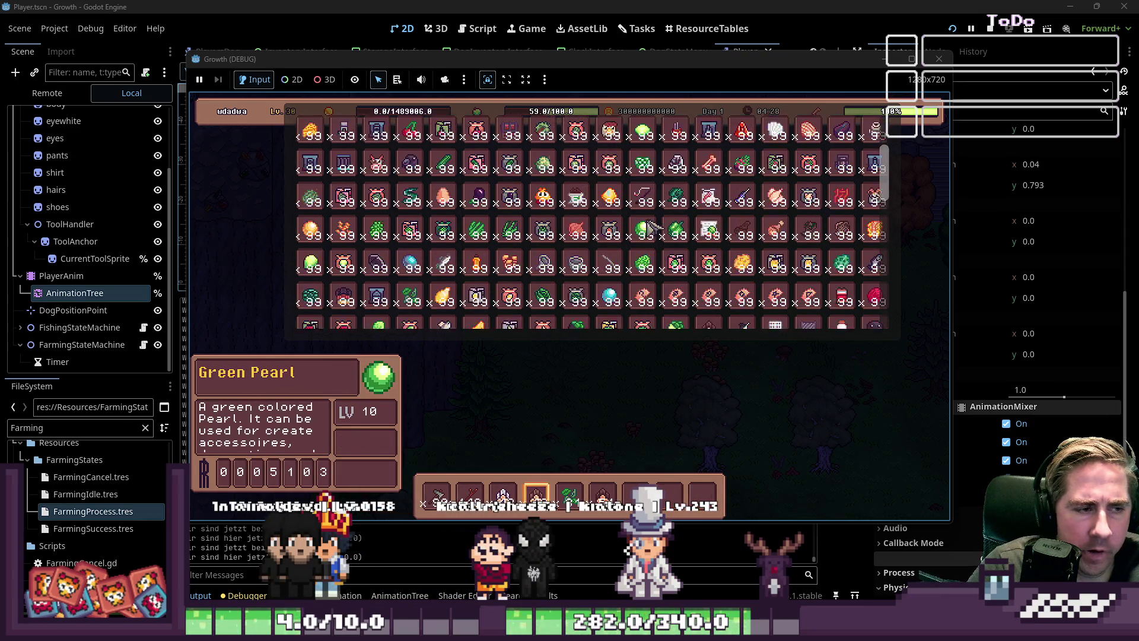
pyautogui.moveTo(308, 229); pyautogui.dragTo(525, 465)
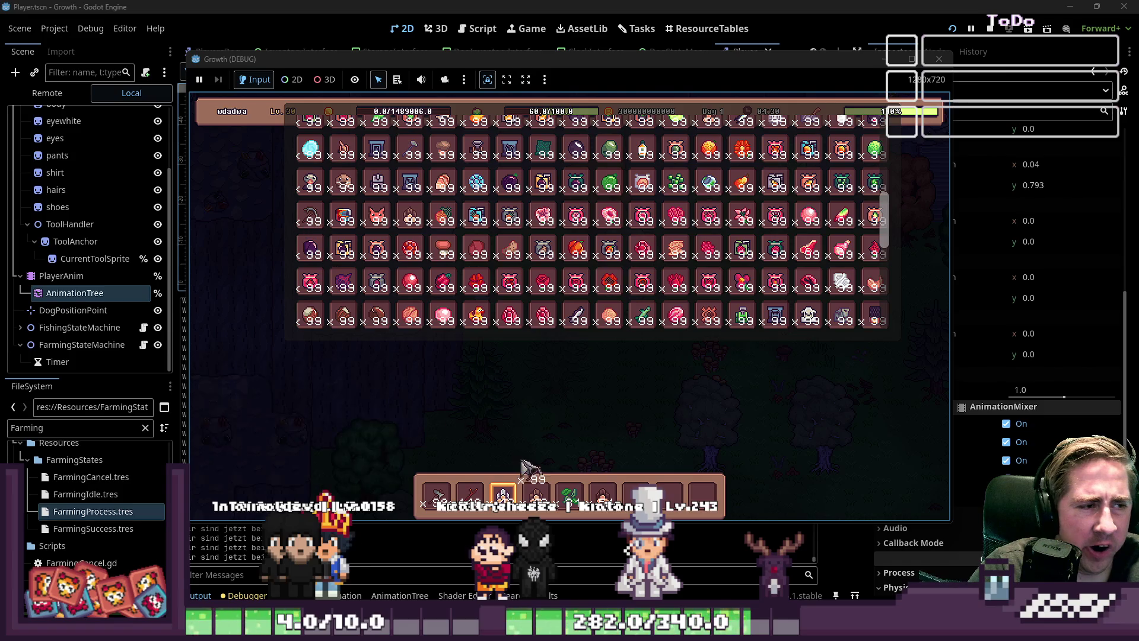
# Close the inventory and walk the player up, then down and right out of the forest.
pyautogui.press('i')
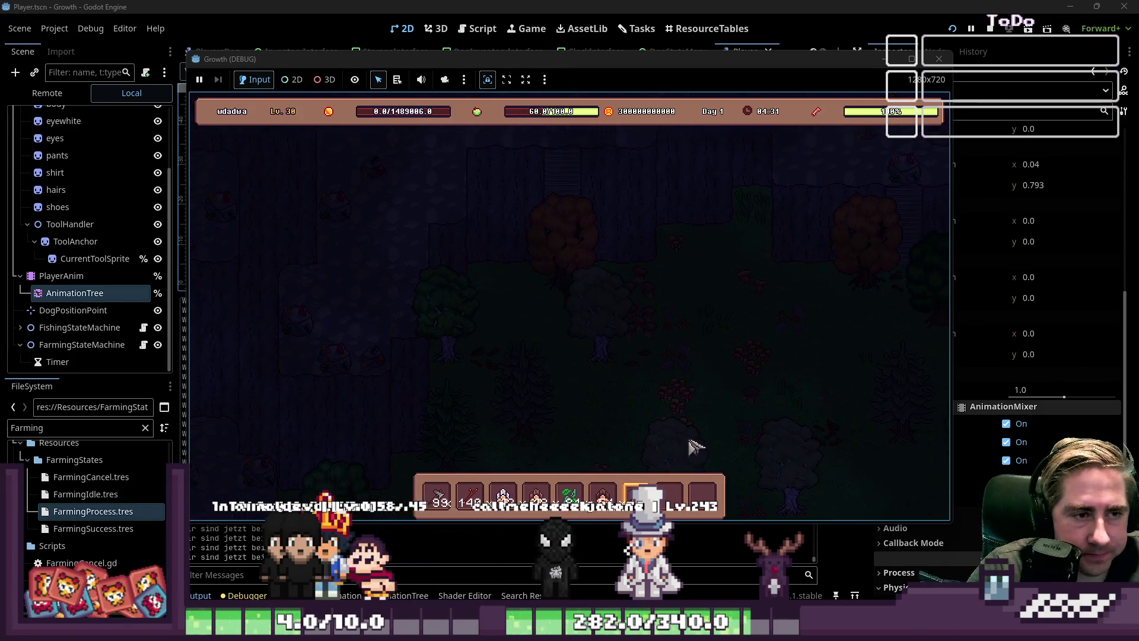
pyautogui.press('w')
pyautogui.scroll(6, 696, 446)
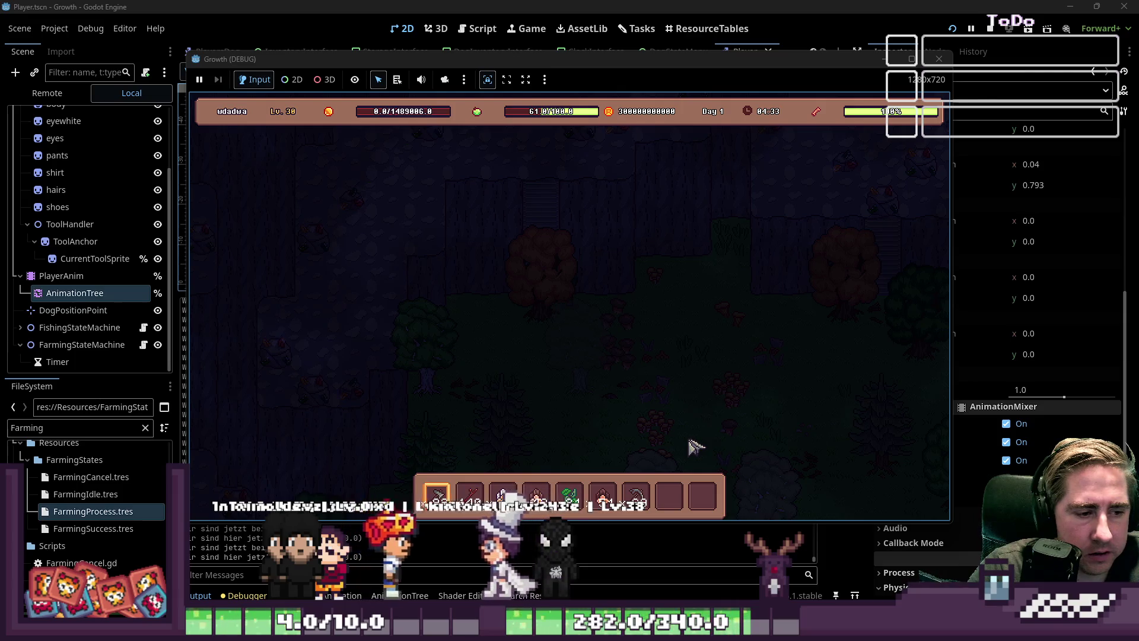
pyautogui.press('w')
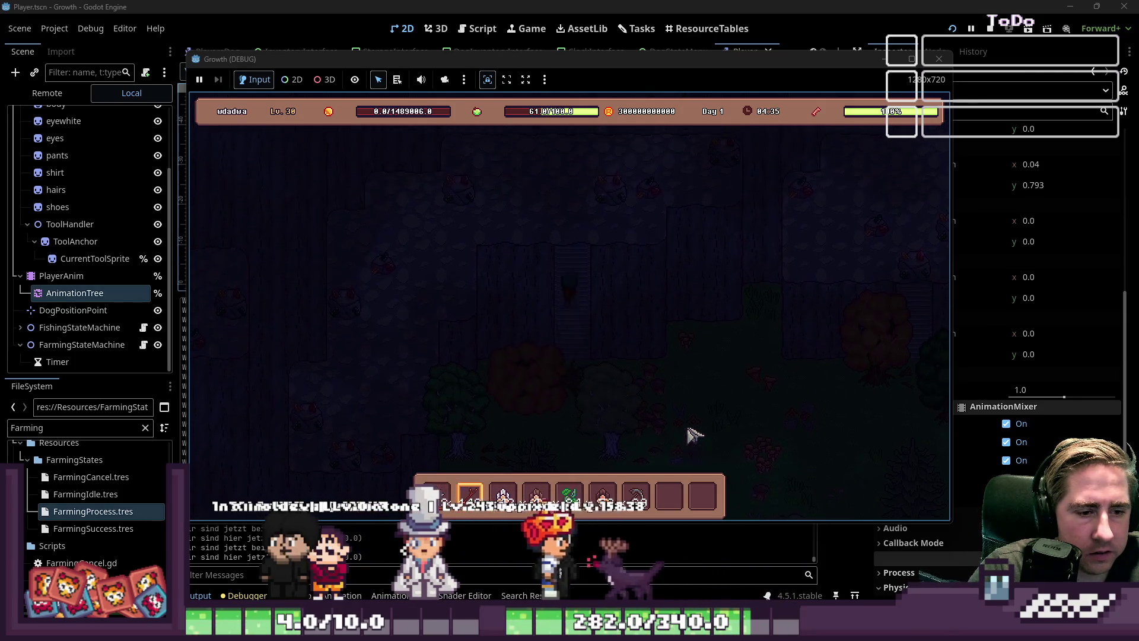
pyautogui.scroll(2, 696, 439)
pyautogui.press('s')
pyautogui.press('d')
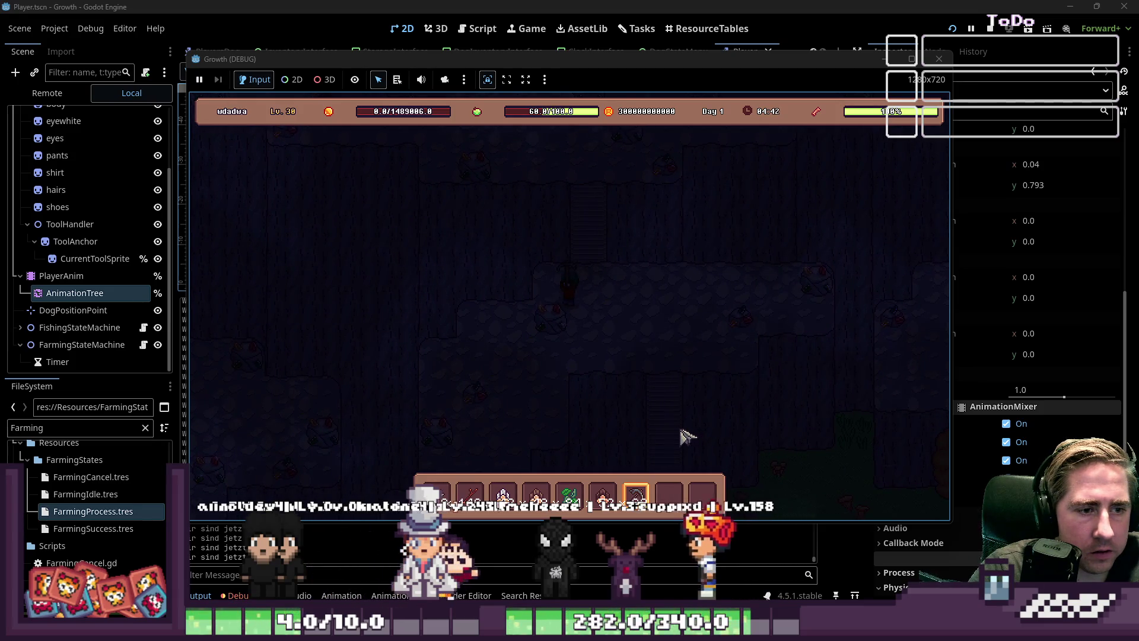
# Walk right and down into the rocky area and swing the pickaxe at two rocks.
pyautogui.press('d')
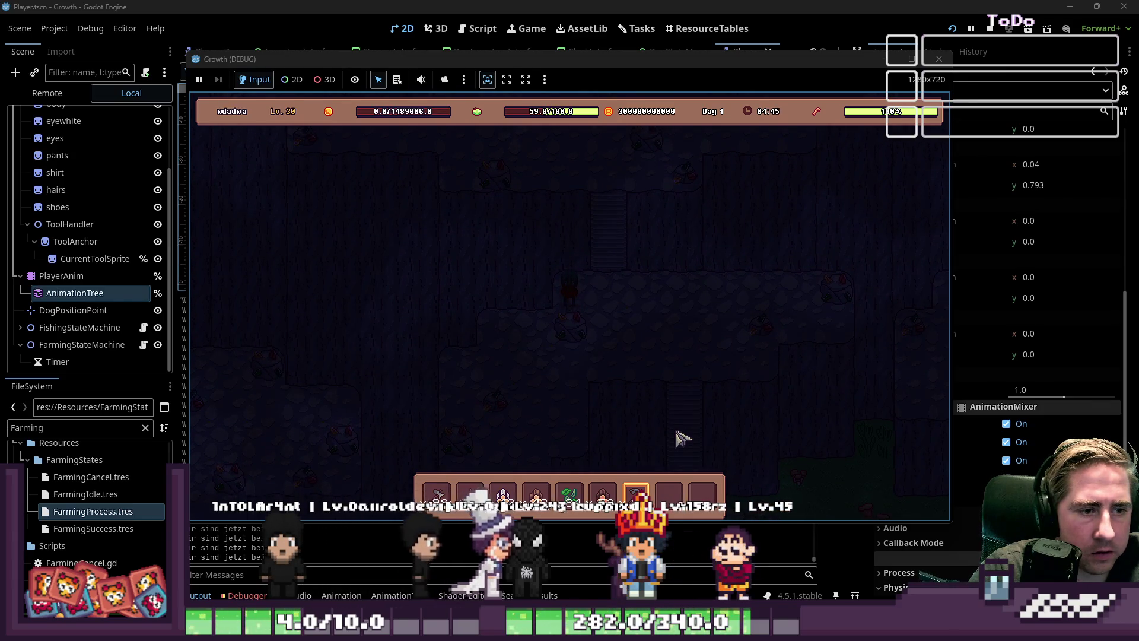
pyautogui.press('s')
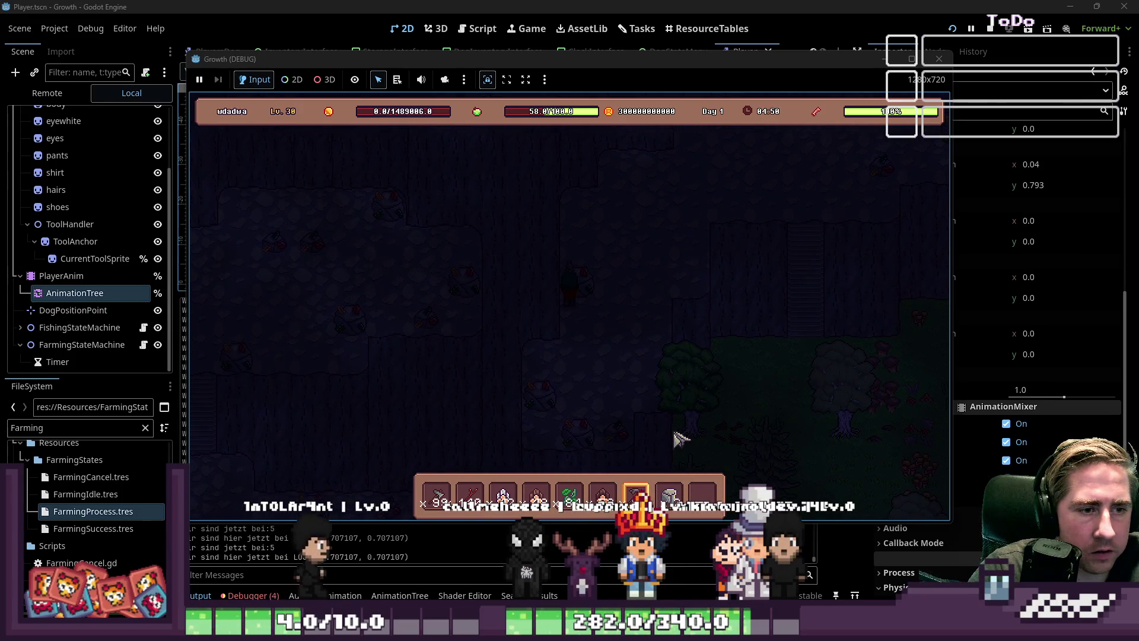
pyautogui.click(526, 219)
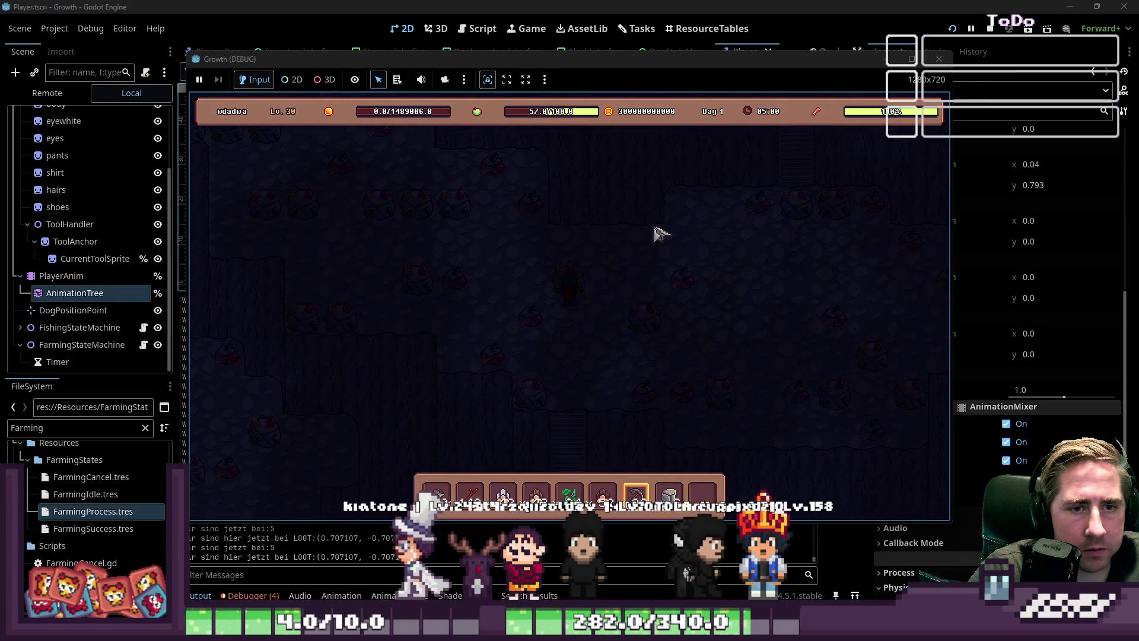
pyautogui.click(692, 244)
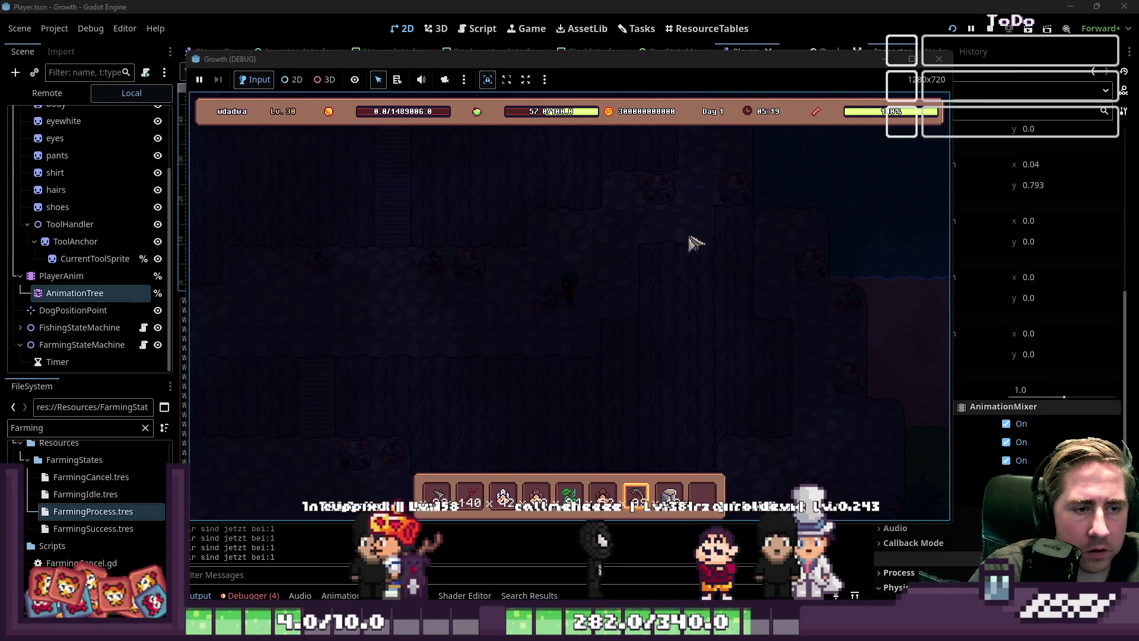
# Walk the player left across the rocky area, then right, down and back left.
pyautogui.press('a')
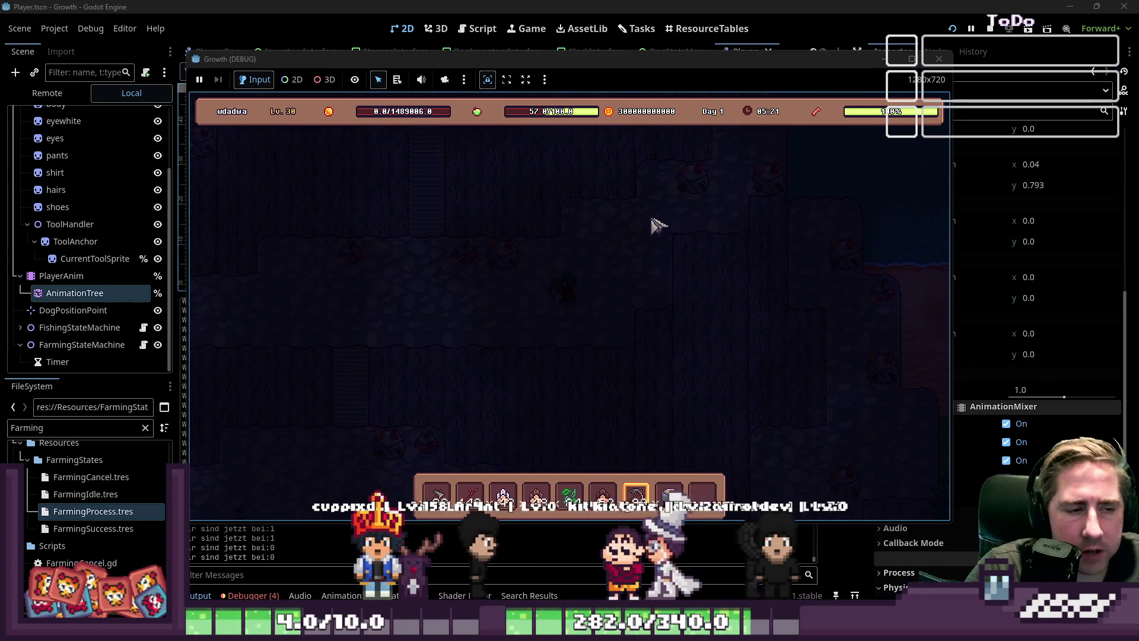
pyautogui.press('a')
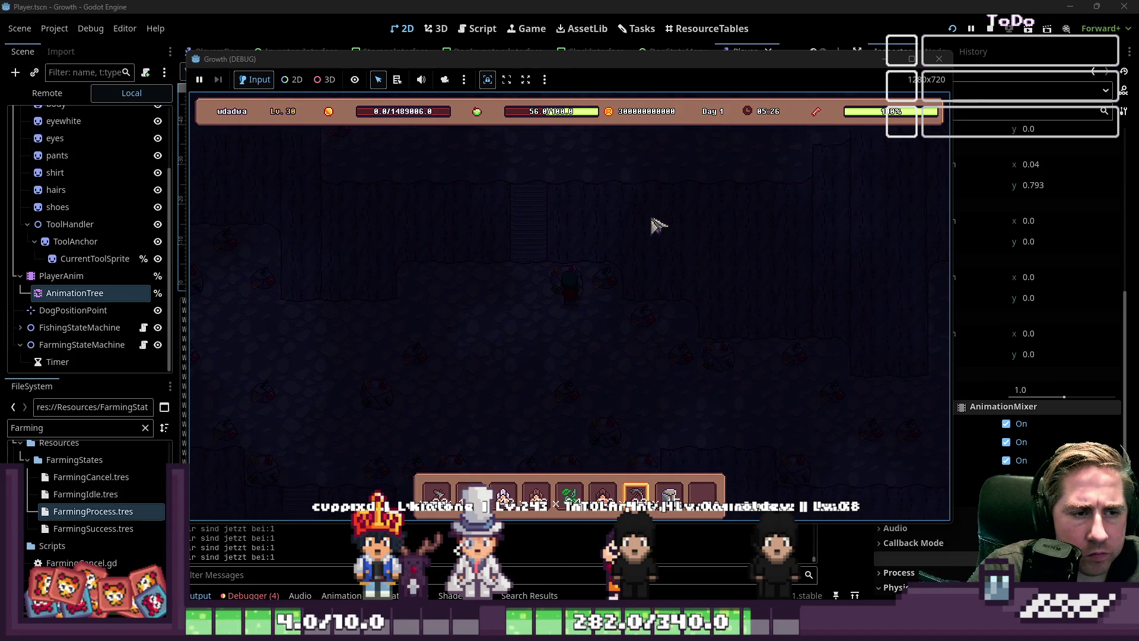
pyautogui.press('a')
pyautogui.press('a')
pyautogui.press('a')
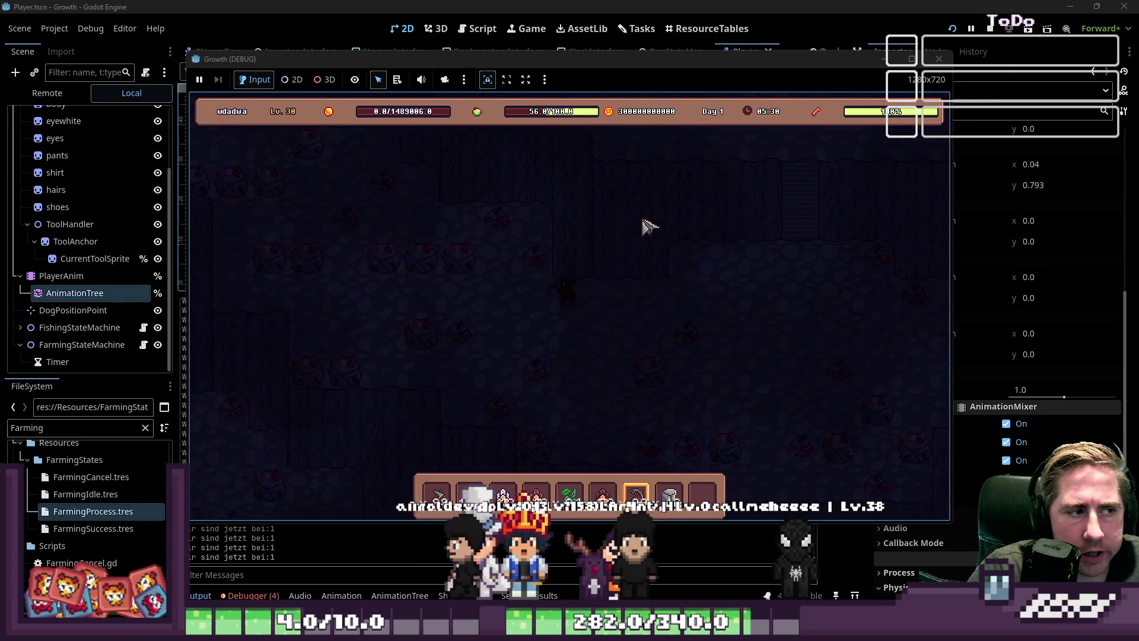
pyautogui.press('a')
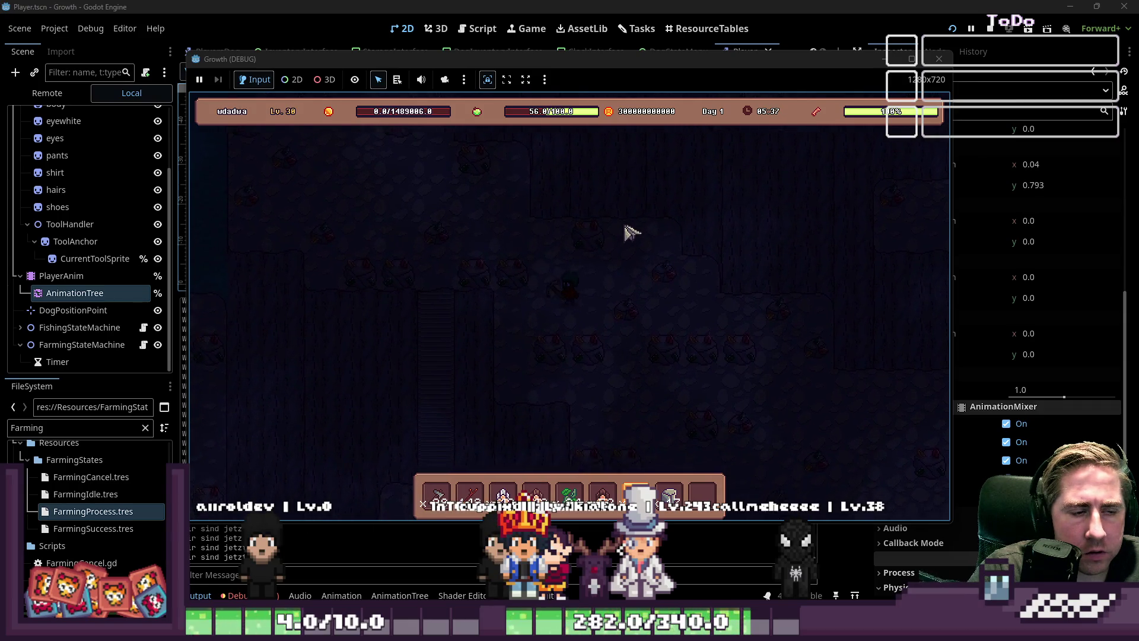
pyautogui.press('d')
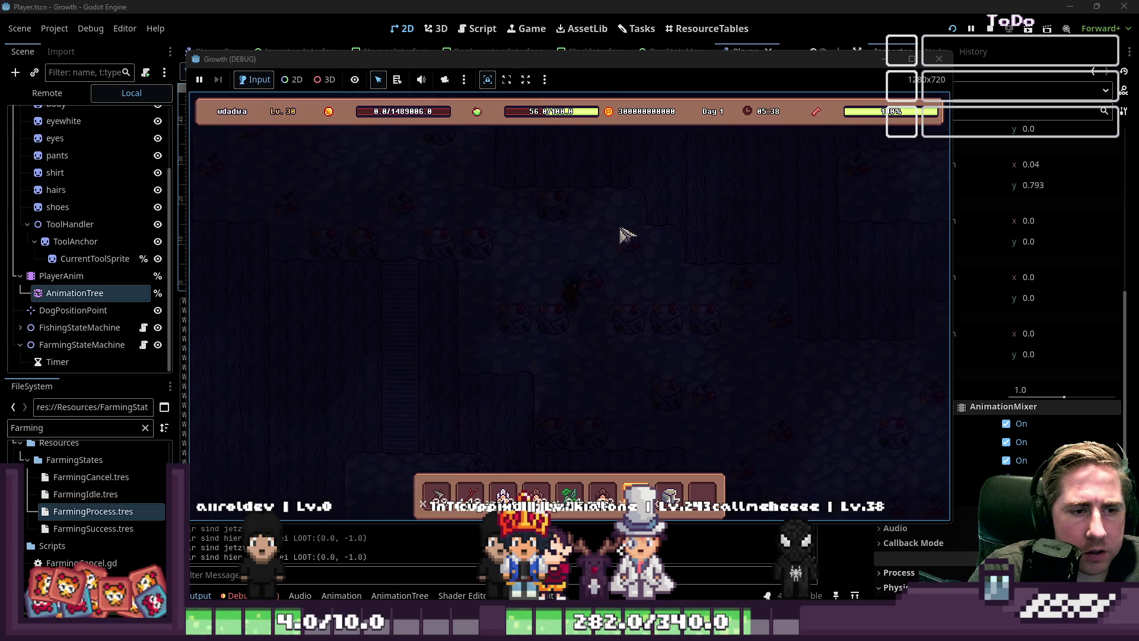
pyautogui.press('d')
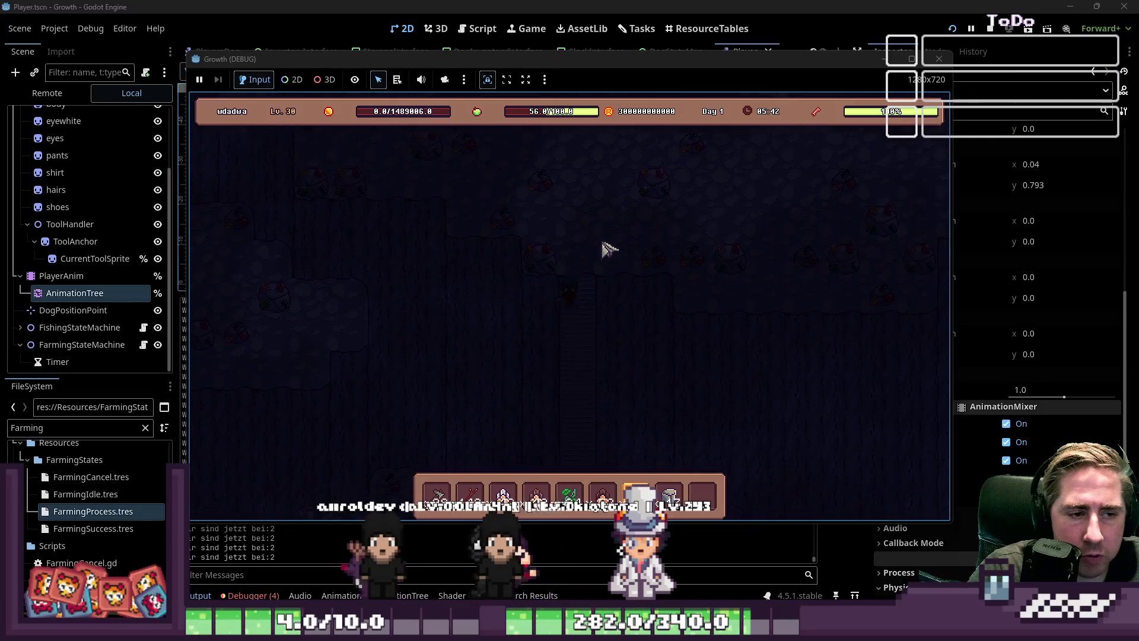
pyautogui.press('s')
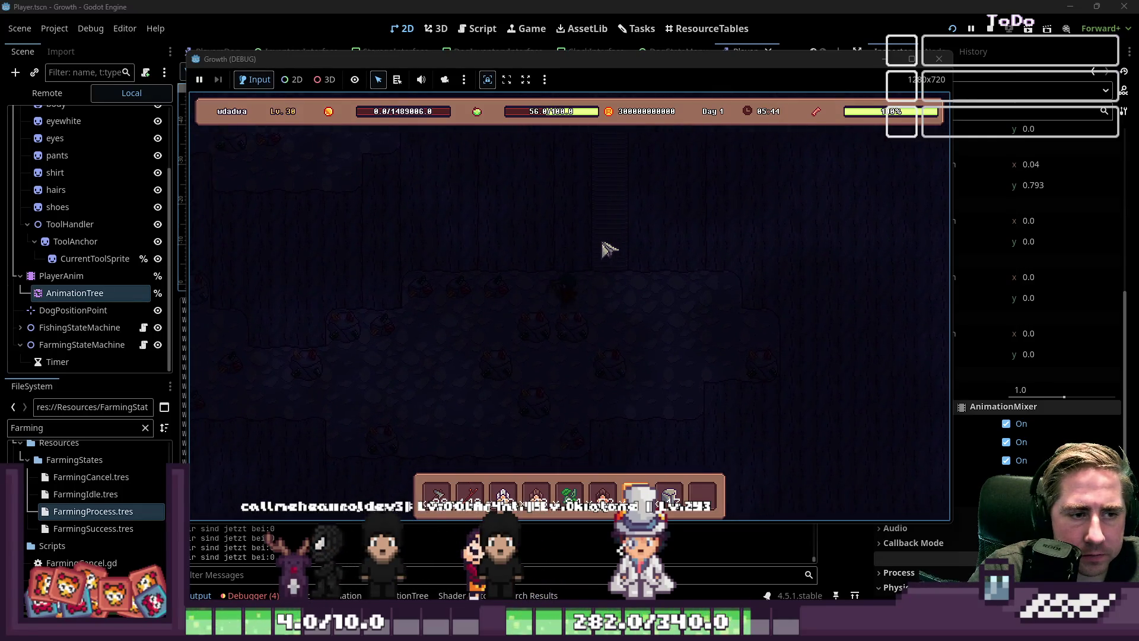
pyautogui.press('a')
pyautogui.press('a')
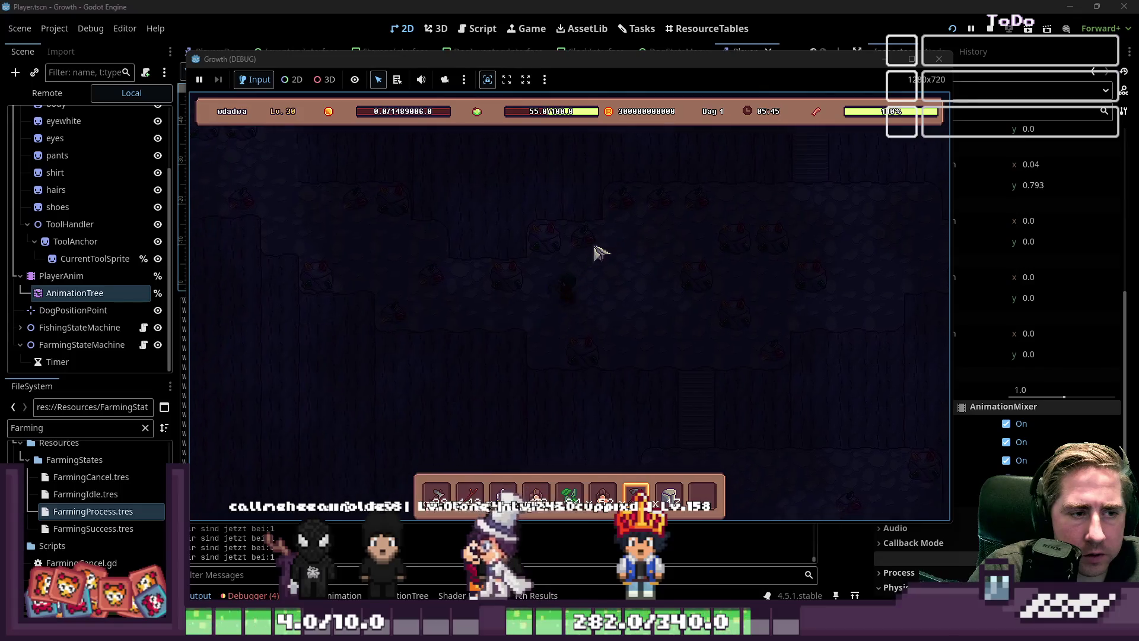
pyautogui.press('a')
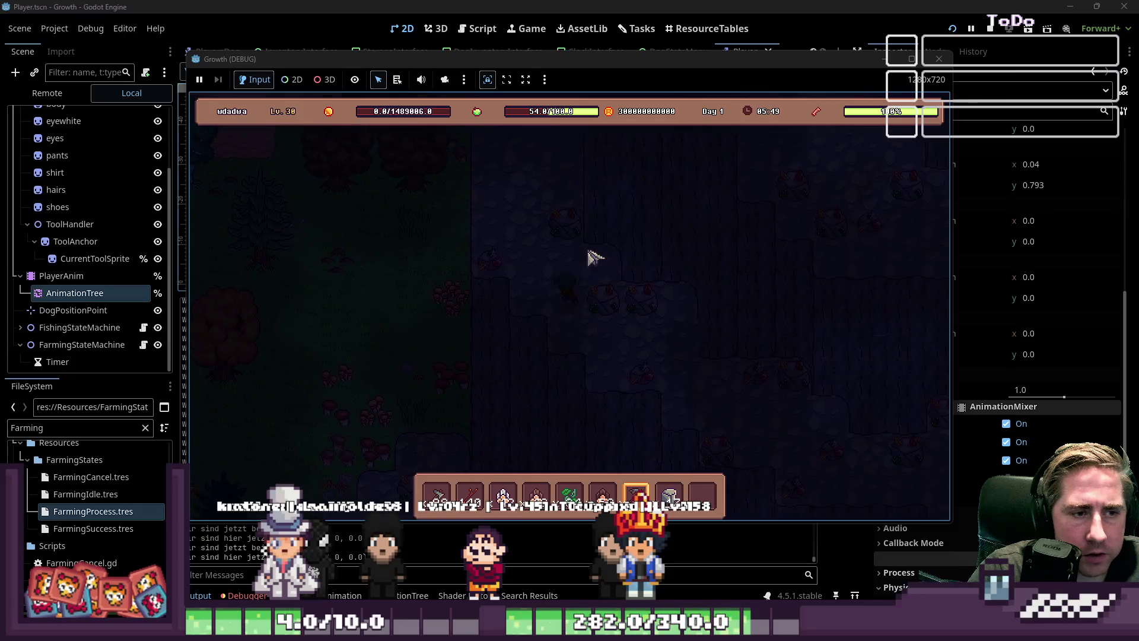
# Walk up and right to the cliff edge by the trees, then close the Growth (DEBUG) window.
pyautogui.press('w')
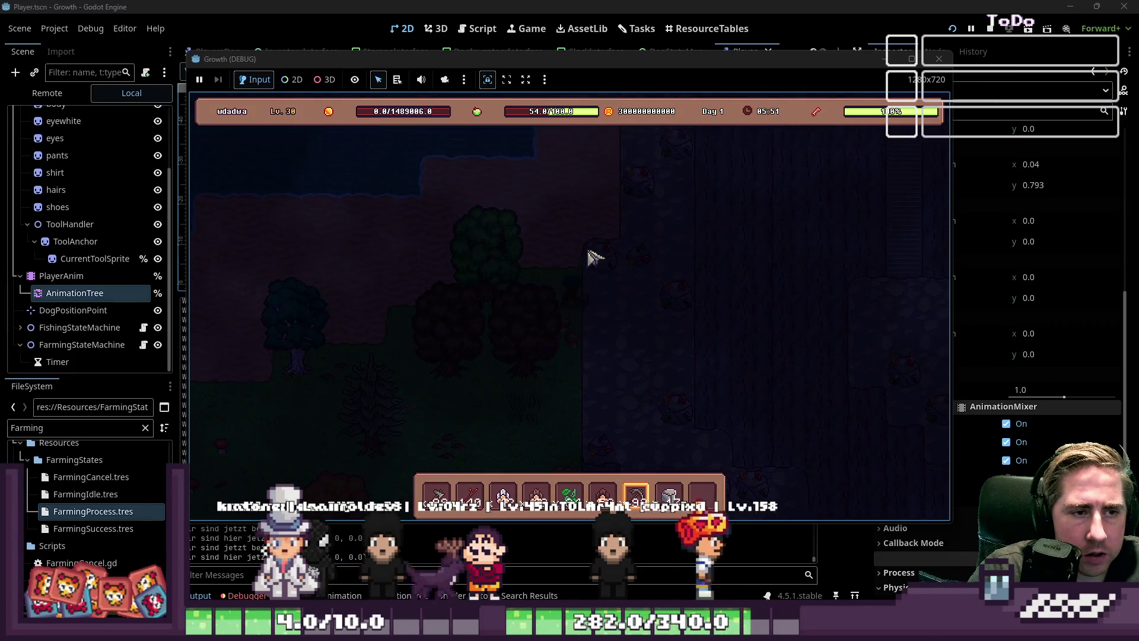
pyautogui.press('d')
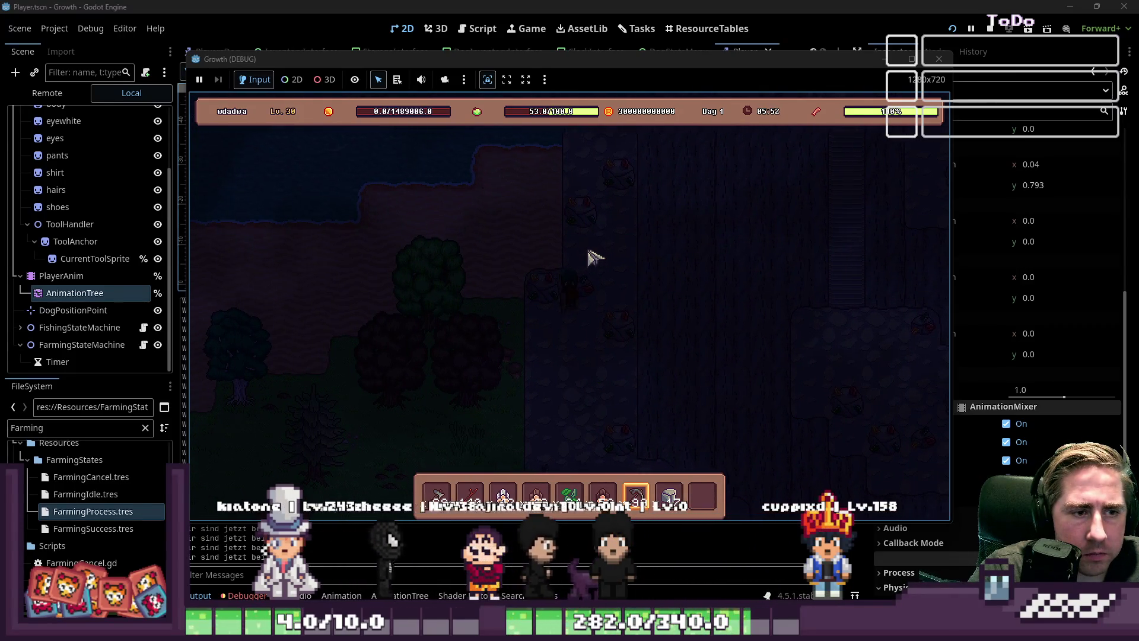
pyautogui.press('w')
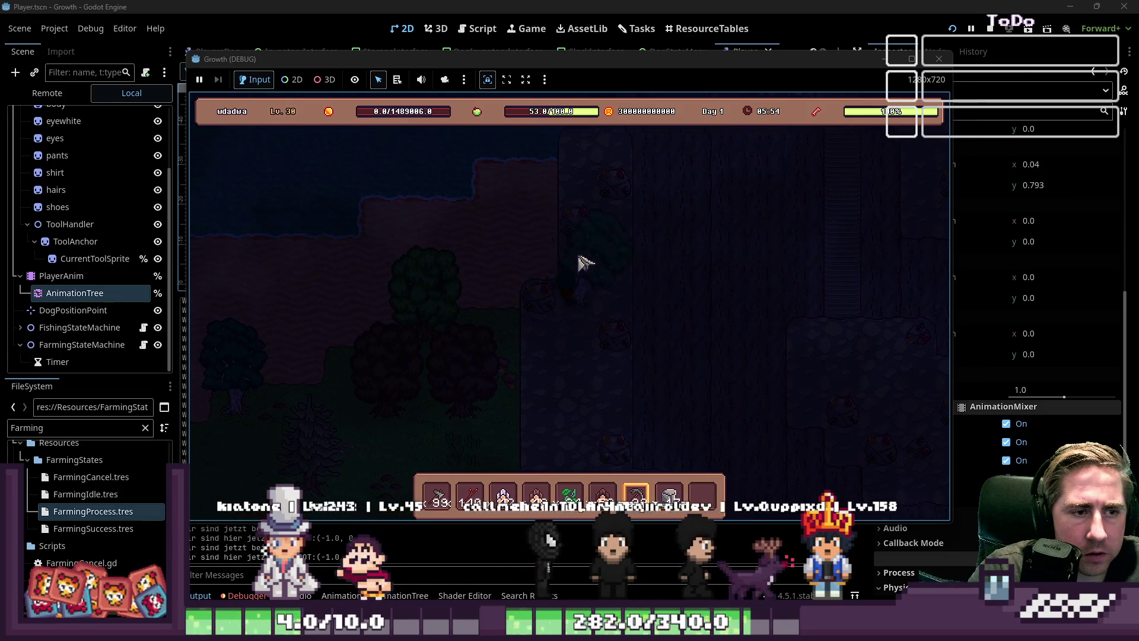
pyautogui.press('w')
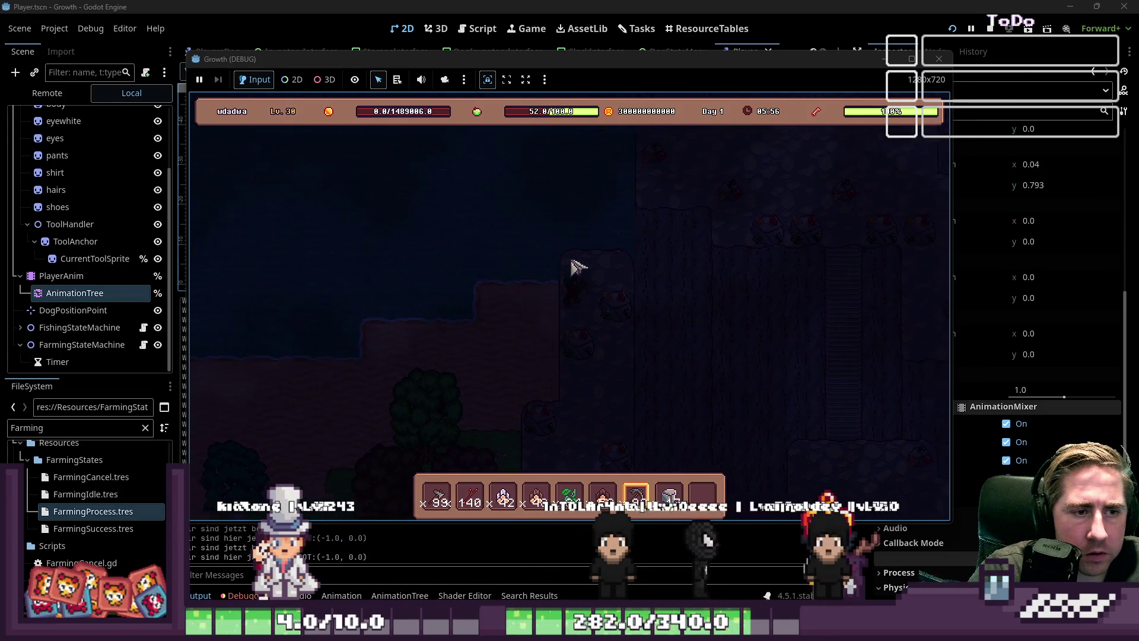
pyautogui.press('s')
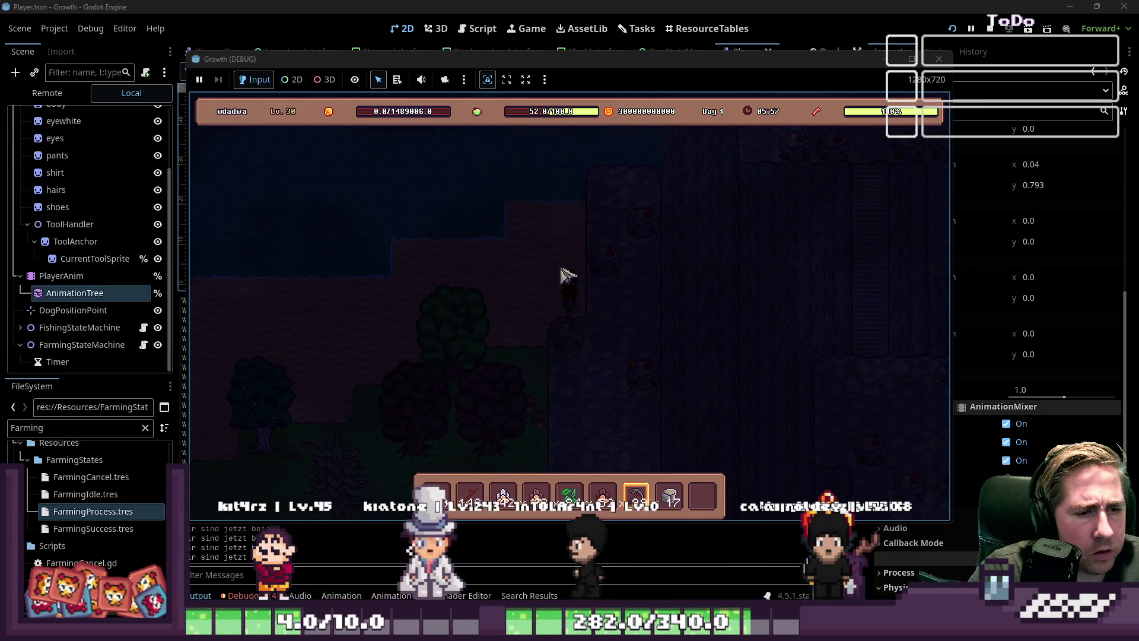
pyautogui.press('d')
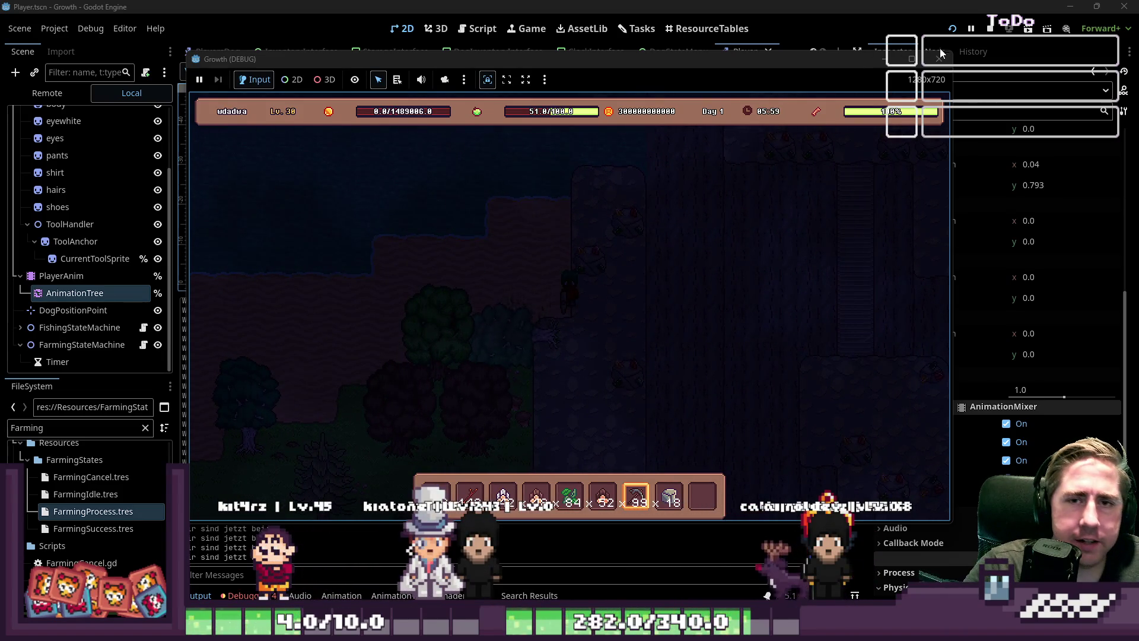
pyautogui.click(940, 55)
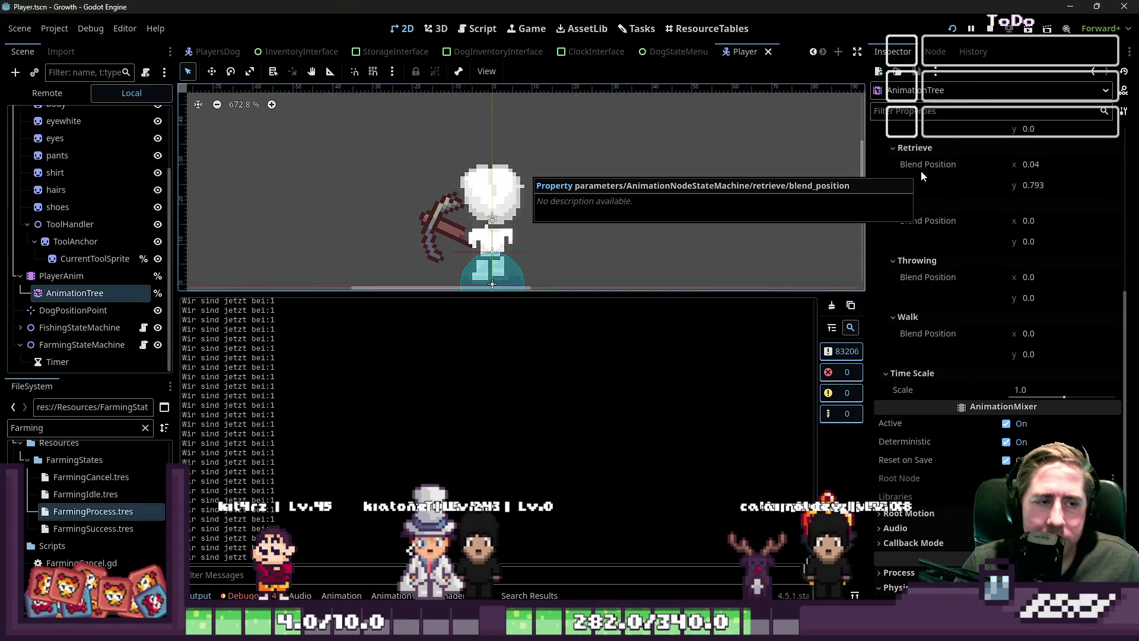
# Stop the game, drag the debugger splitter down for more canvas, and switch to the World scene.
pyautogui.click(991, 28)
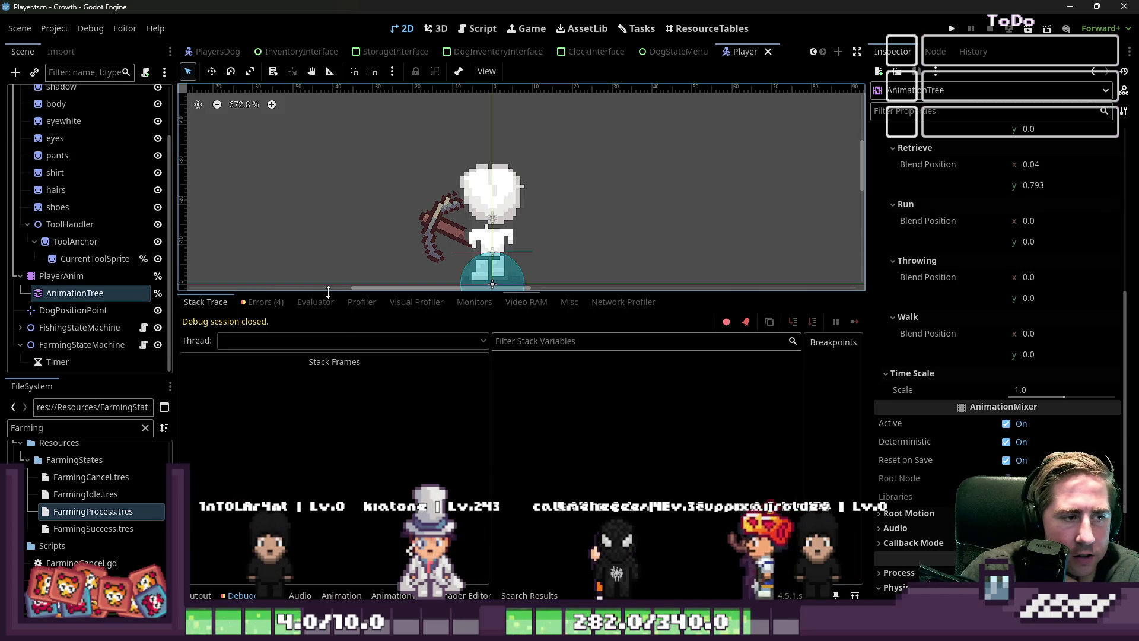
pyautogui.moveTo(328, 291); pyautogui.dragTo(328, 437)
pyautogui.scroll(-2, 401, 250)
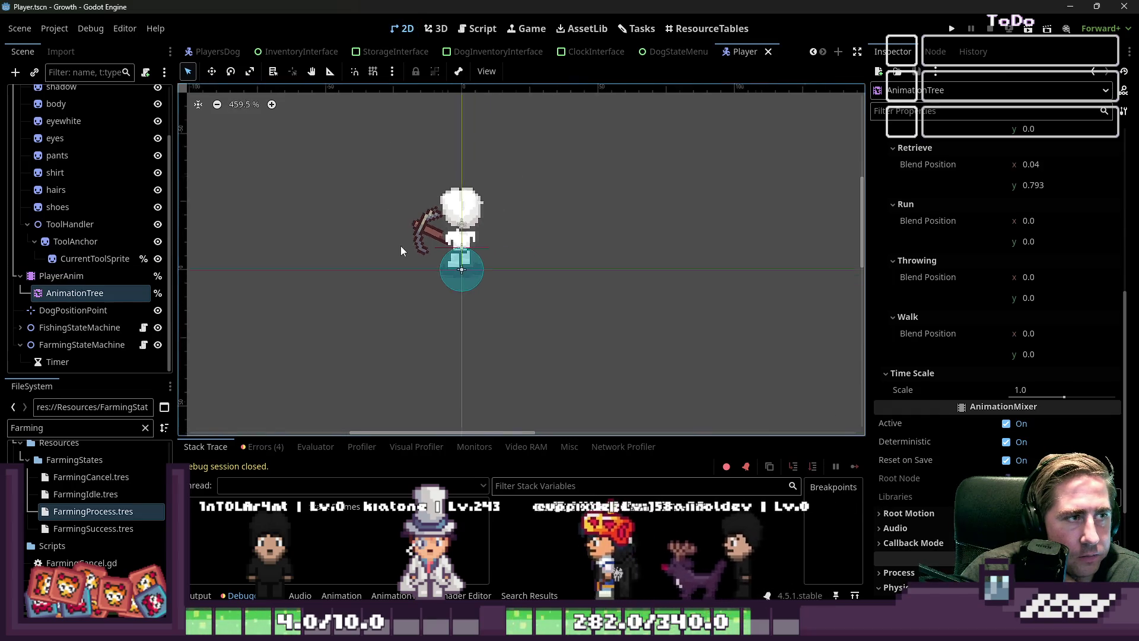
pyautogui.scroll(-14, 508, 290)
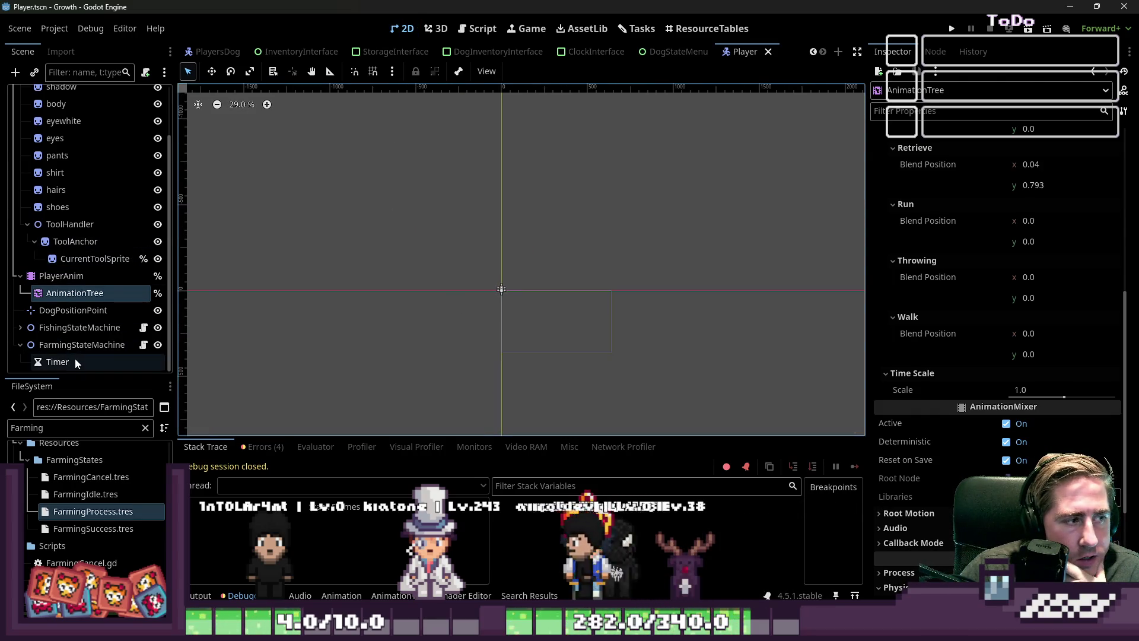
pyautogui.scroll(3, 76, 363)
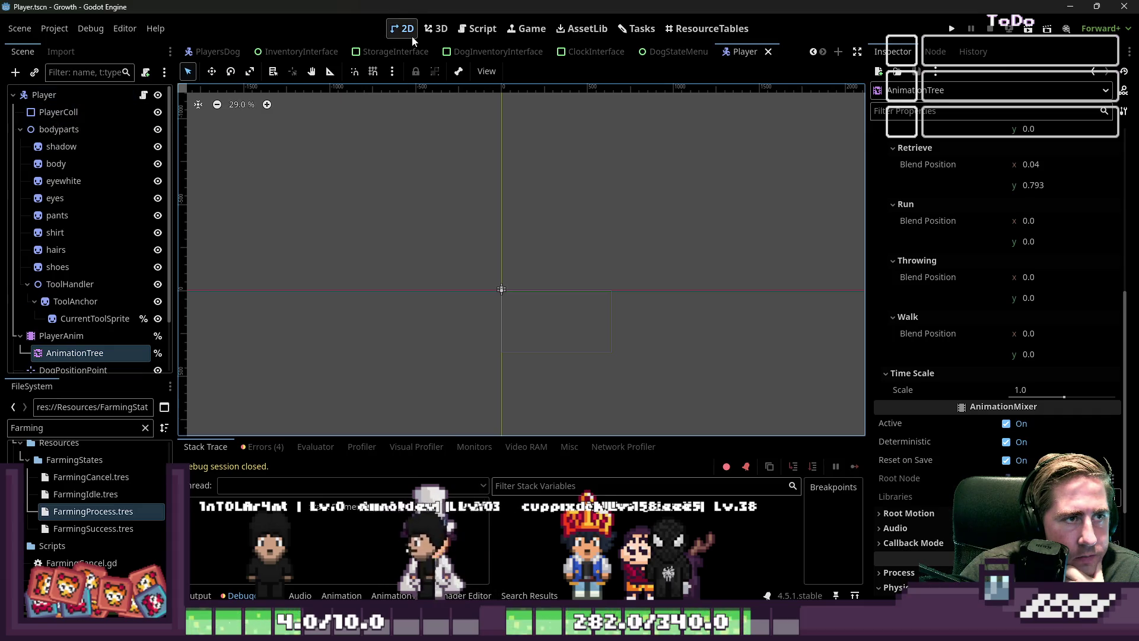
pyautogui.click(202, 52)
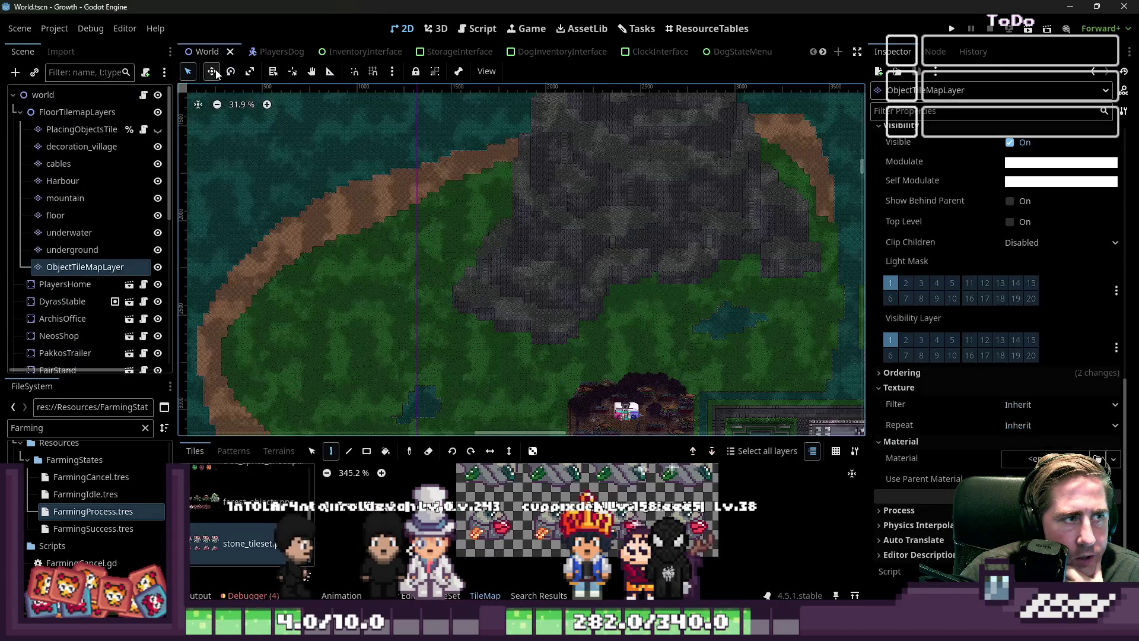
# Select the mountain tile layer and pick mountain_tileset from the TileMap sources.
pyautogui.scroll(3, 447, 195)
pyautogui.scroll(3, 473, 218)
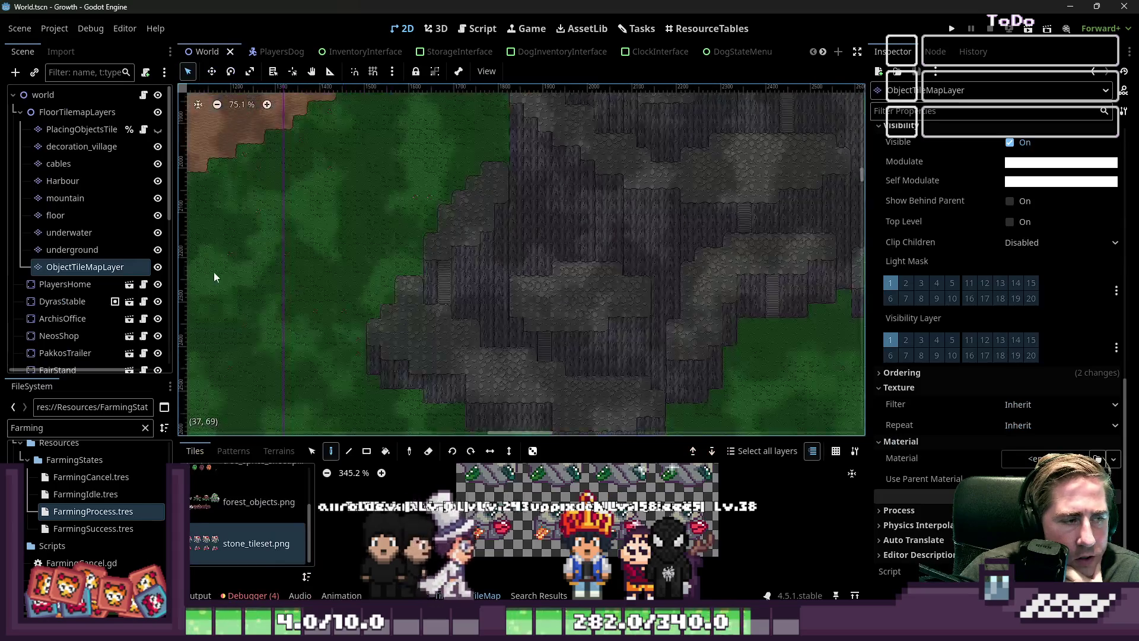
pyautogui.click(65, 198)
pyautogui.scroll(1, 384, 326)
pyautogui.scroll(5, 380, 344)
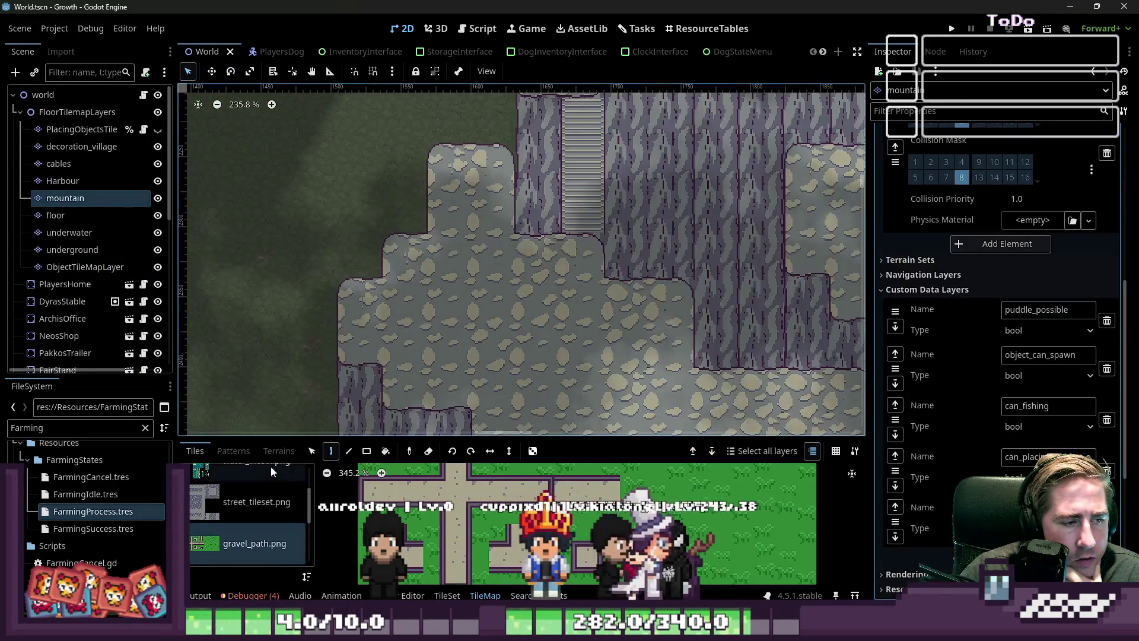
pyautogui.scroll(3, 237, 492)
pyautogui.click(236, 493)
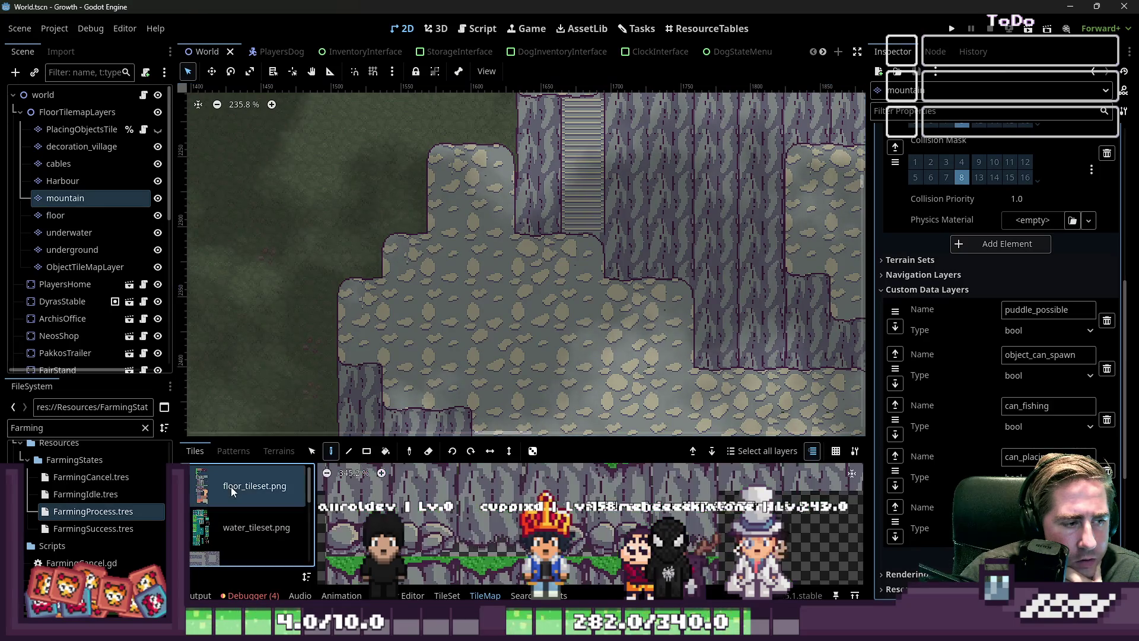
pyautogui.scroll(-3, 516, 522)
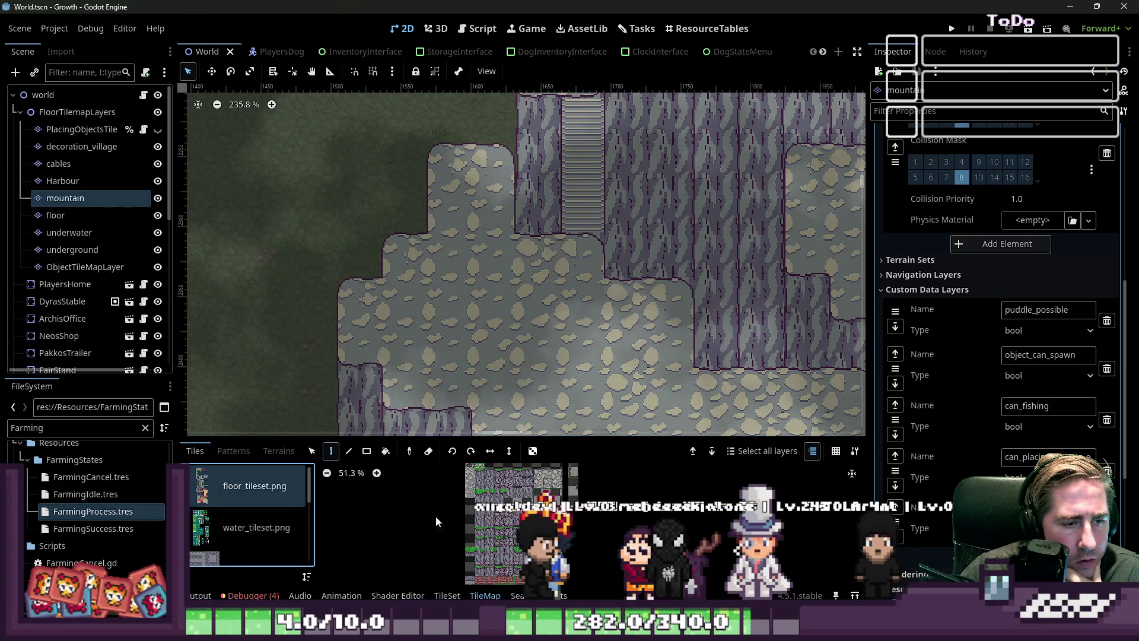
pyautogui.scroll(-2, 230, 530)
pyautogui.scroll(-2, 230, 529)
pyautogui.click(228, 528)
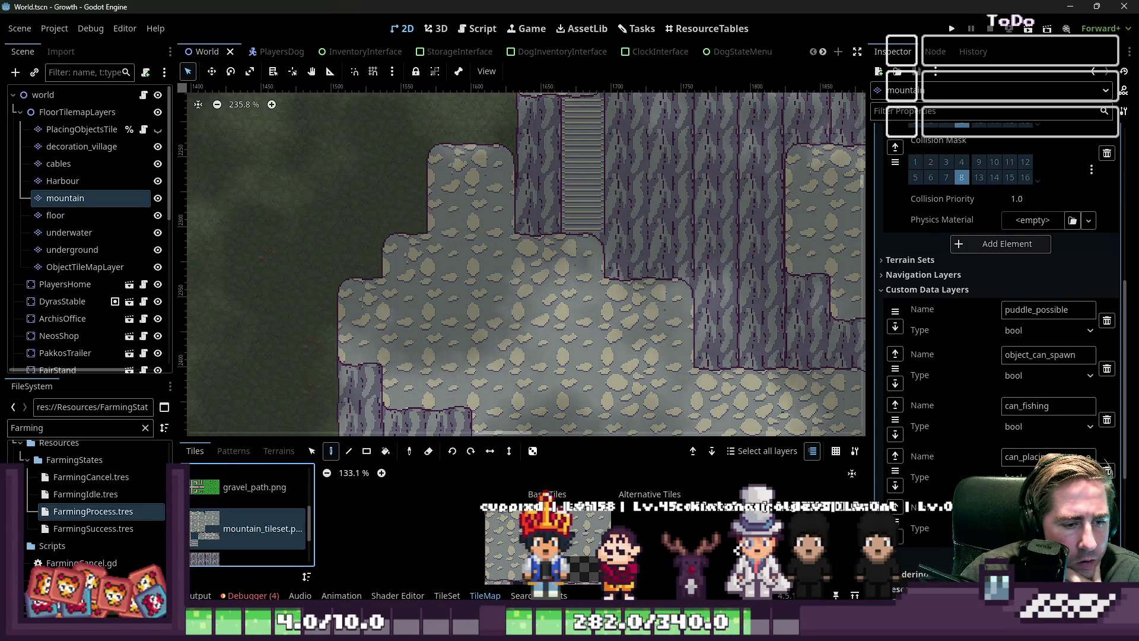
# Edit the mountain_tileset atlas in the TileSet editor and switch it to Paint mode.
pyautogui.click(447, 595)
pyautogui.click(338, 470)
pyautogui.click(414, 470)
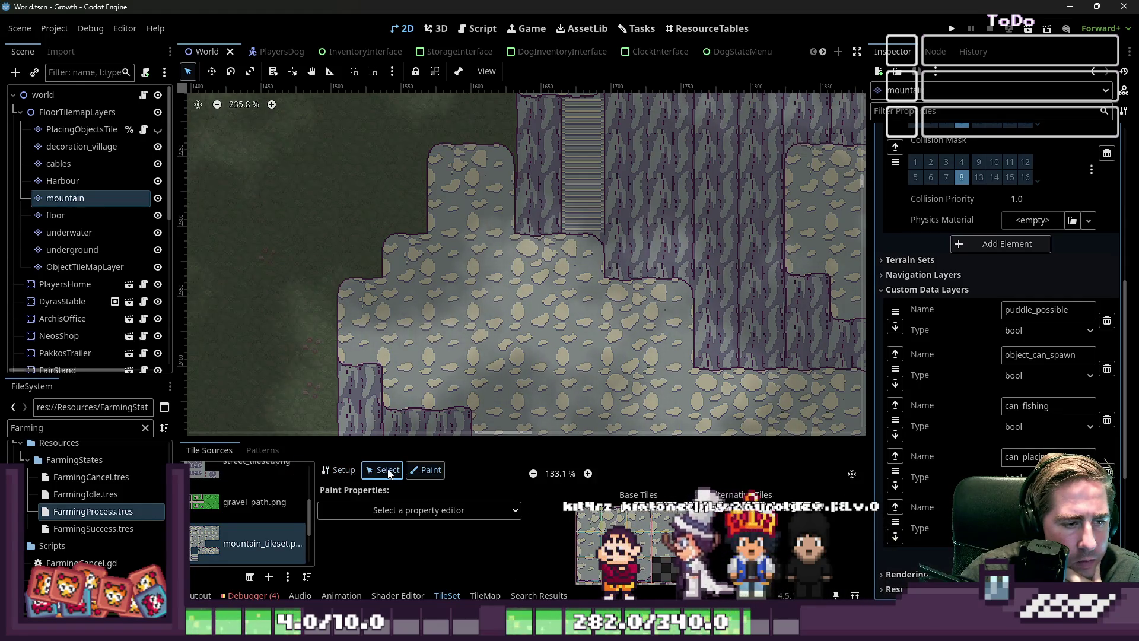
# Choose Physics Layer 0 as the painted property and enlarge the tileset editing area.
pyautogui.click(390, 511)
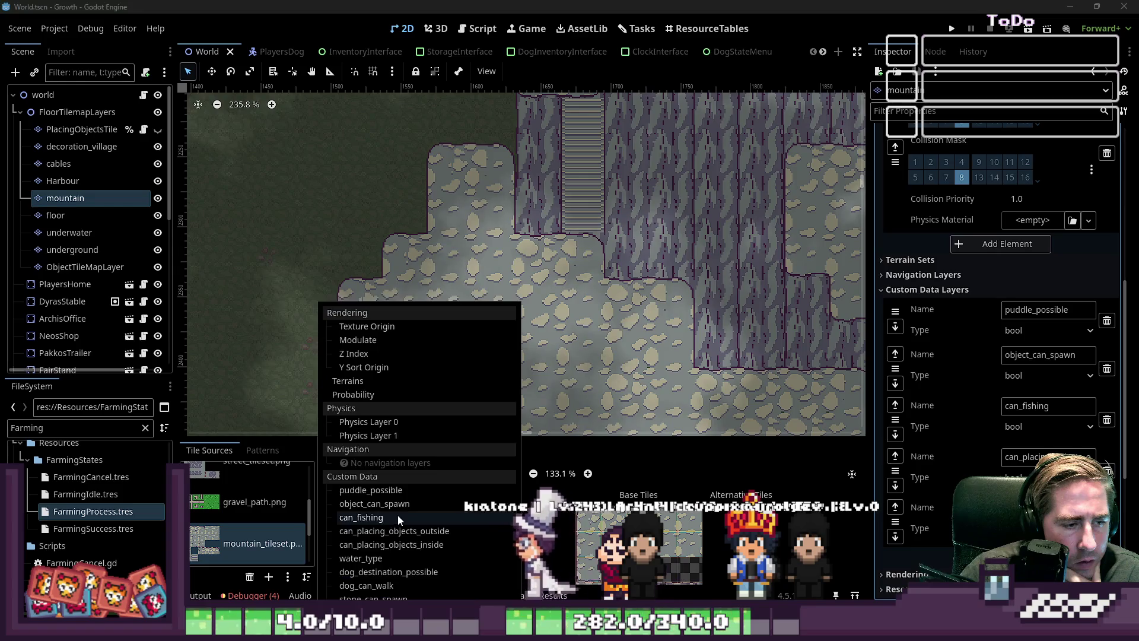
pyautogui.click(368, 423)
pyautogui.click(415, 510)
pyautogui.click(401, 420)
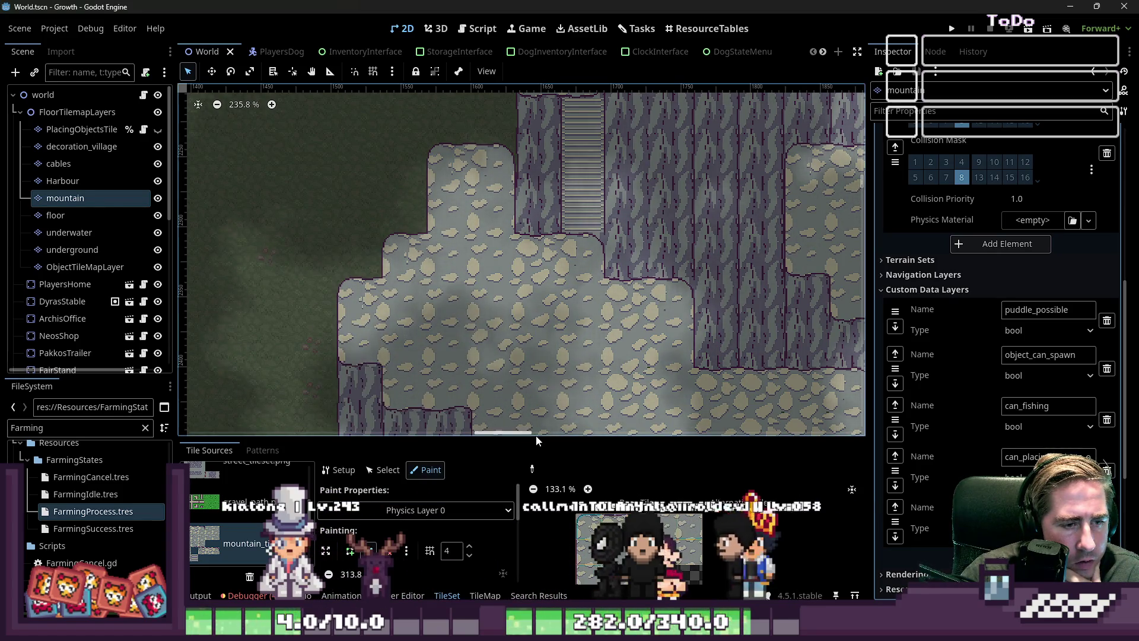
pyautogui.moveTo(526, 438); pyautogui.dragTo(526, 193)
pyautogui.scroll(8, 651, 393)
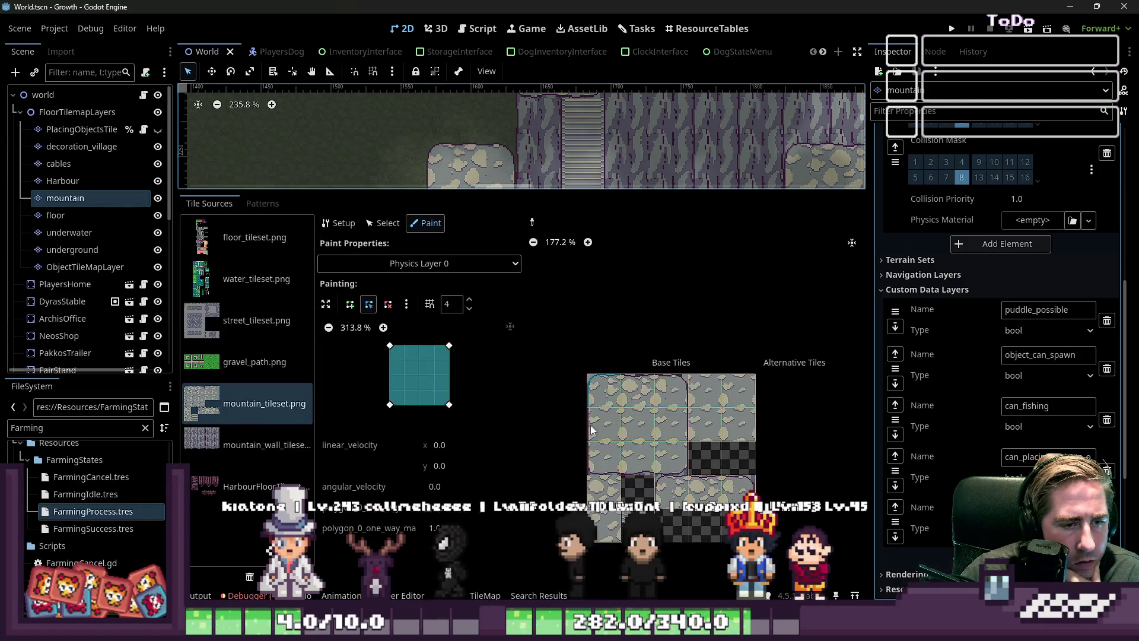
pyautogui.scroll(-2, 593, 368)
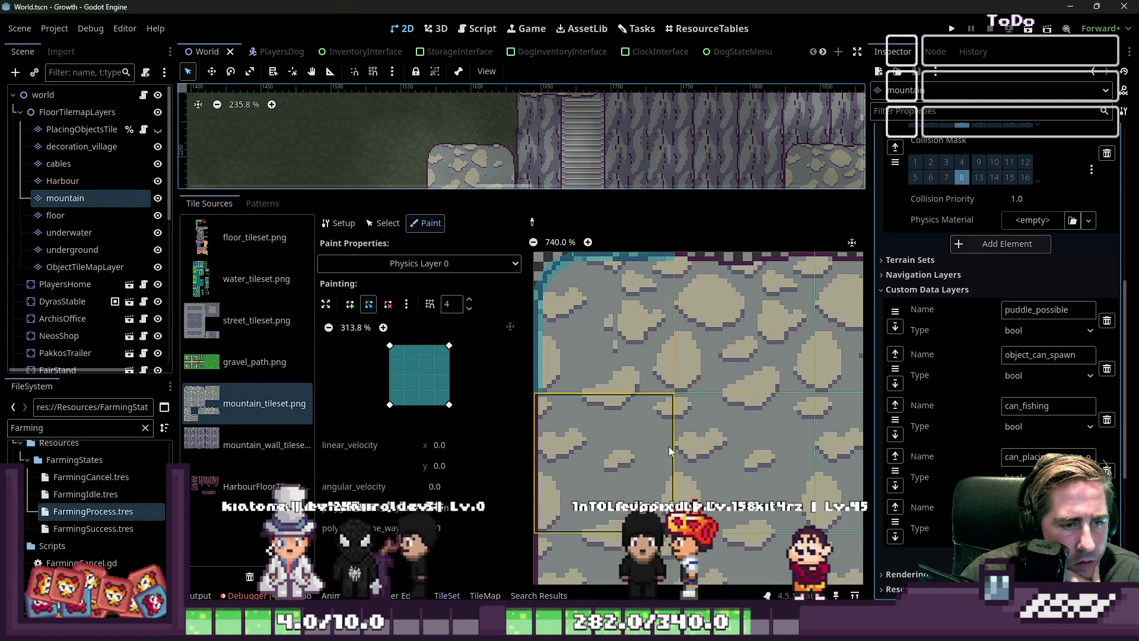
pyautogui.scroll(-1, 557, 346)
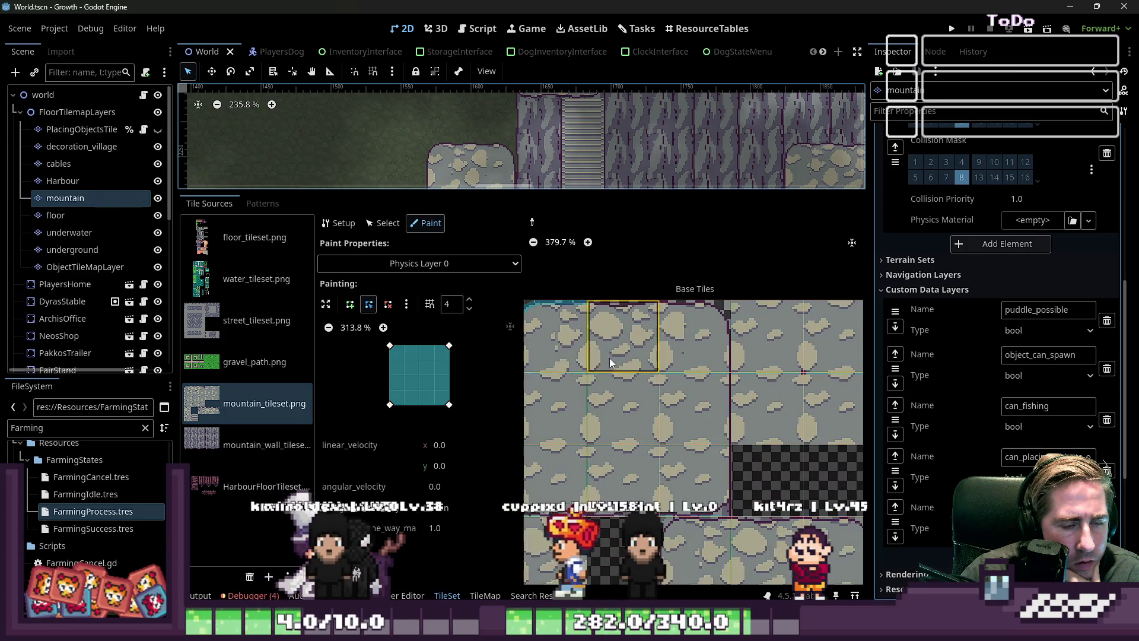
pyautogui.click(434, 264)
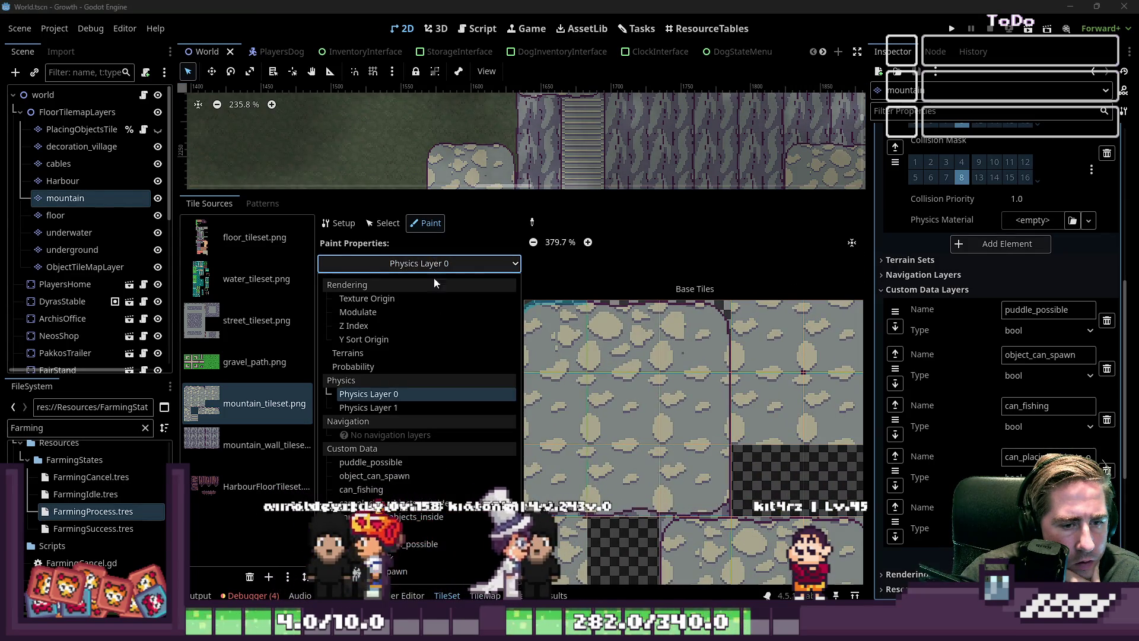
pyautogui.click(446, 394)
pyautogui.press('Down')
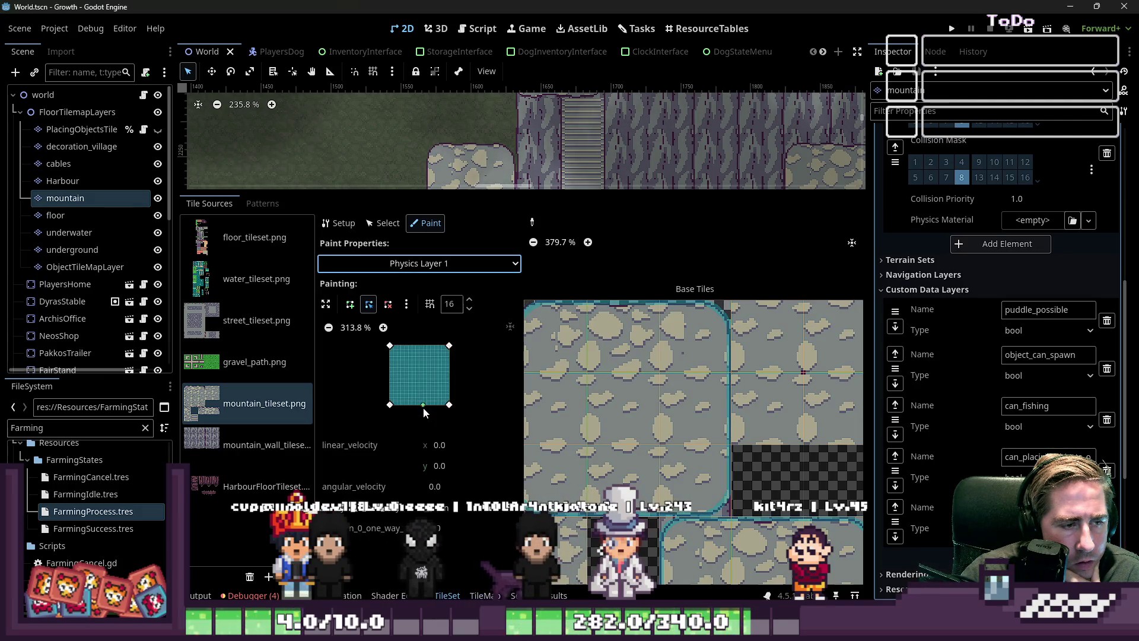
pyautogui.click(384, 266)
pyautogui.click(395, 394)
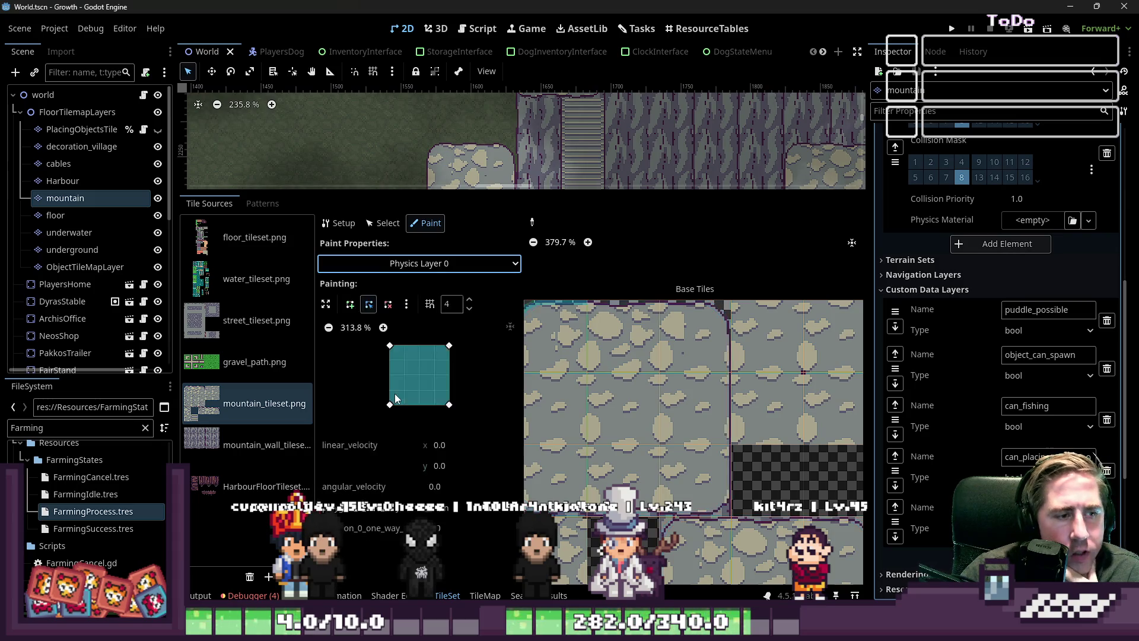
# In Select mode, inspect the rounded top-left mountain tile's existing collision polygon.
pyautogui.scroll(4, 701, 392)
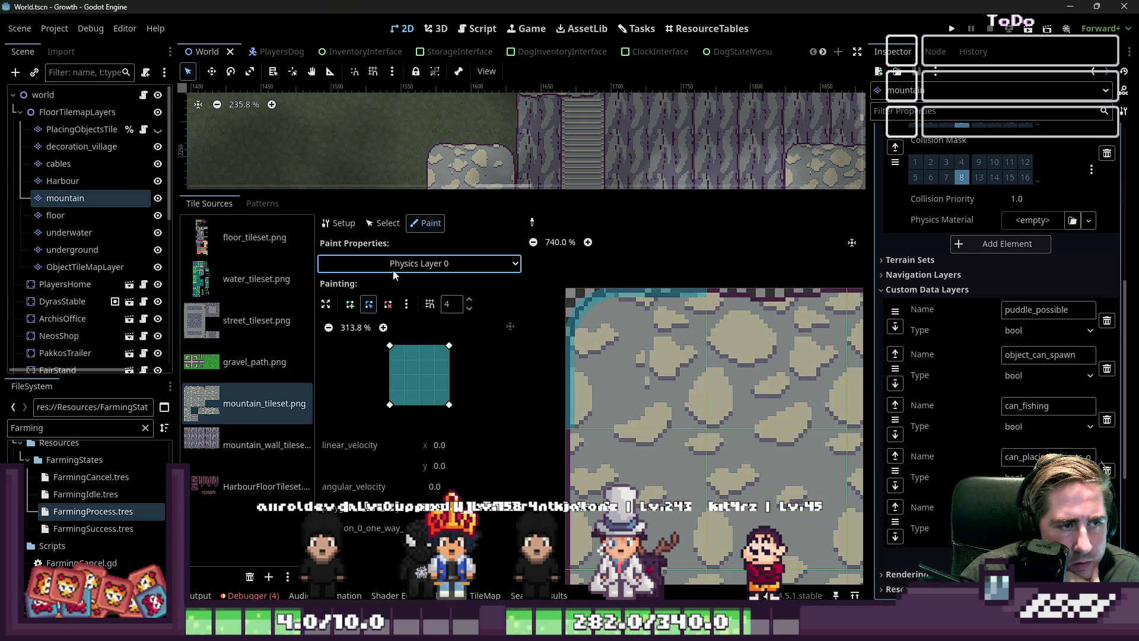
pyautogui.click(382, 223)
pyautogui.click(635, 327)
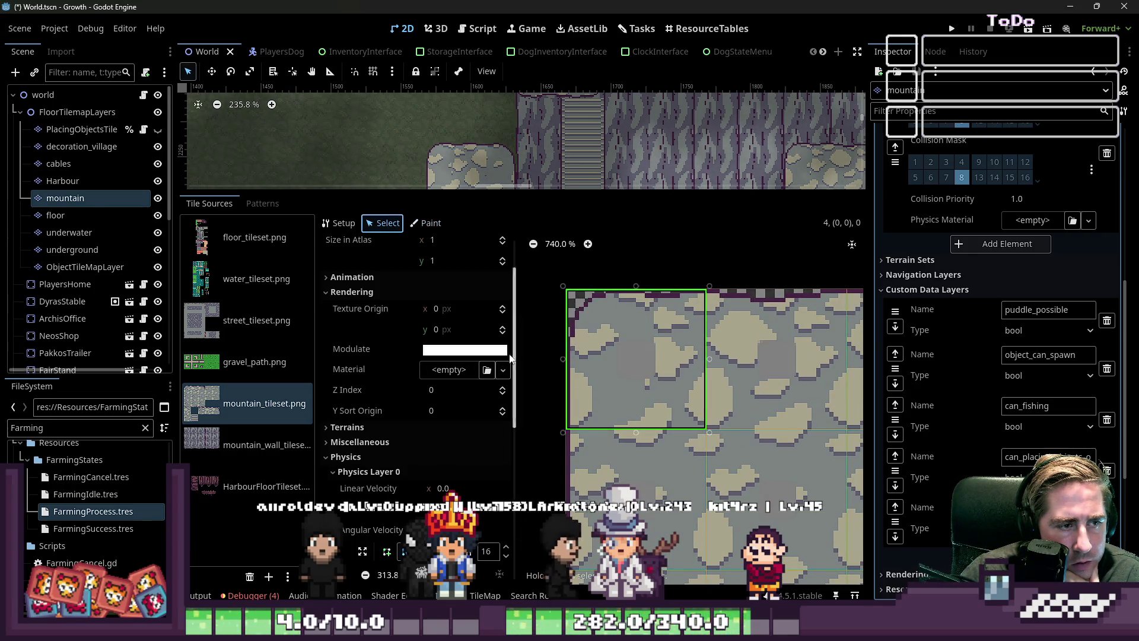
pyautogui.scroll(-3, 445, 426)
pyautogui.click(418, 456)
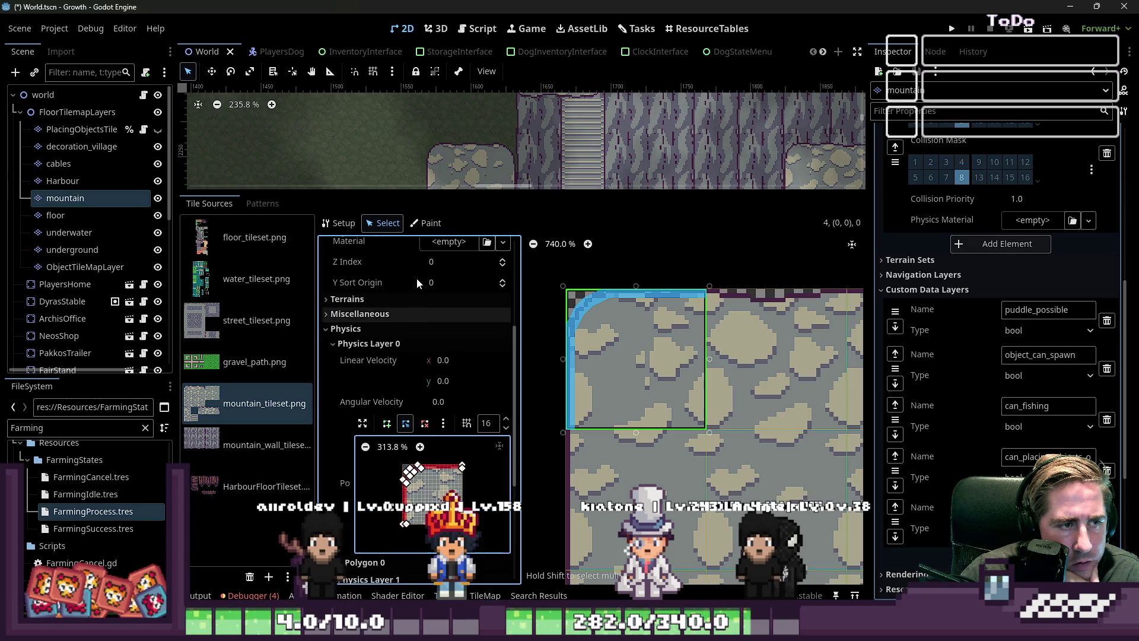
# Back in Paint mode, set the polygon grid snap subdivision to 8 and expand the polygon editor.
pyautogui.click(426, 223)
pyautogui.scroll(1, 596, 377)
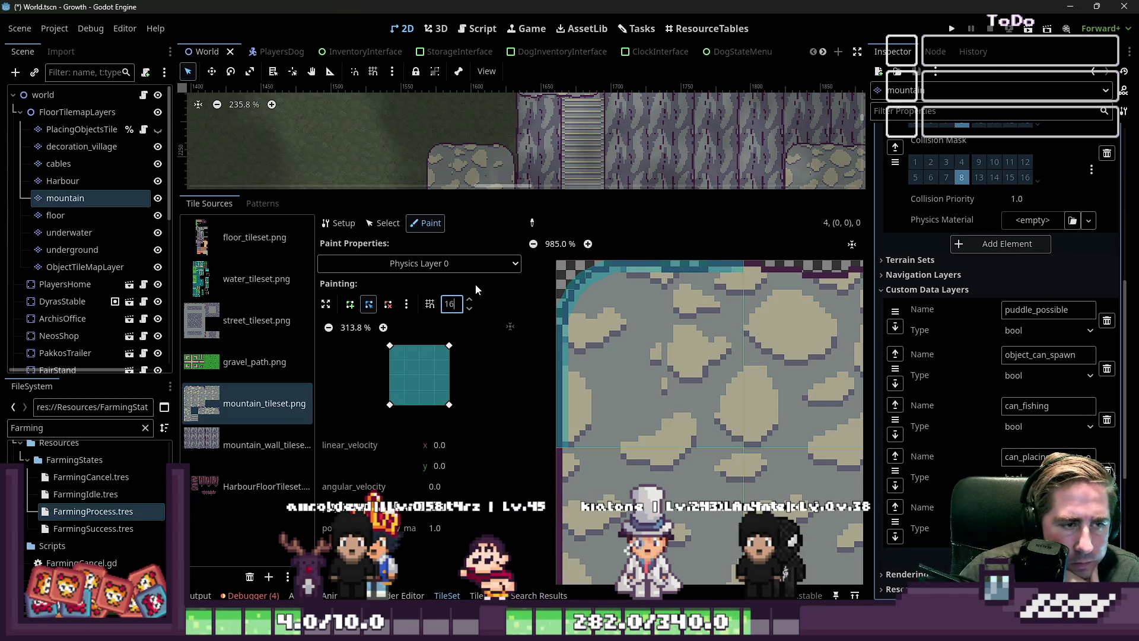
pyautogui.write('7')
pyautogui.press('Return')
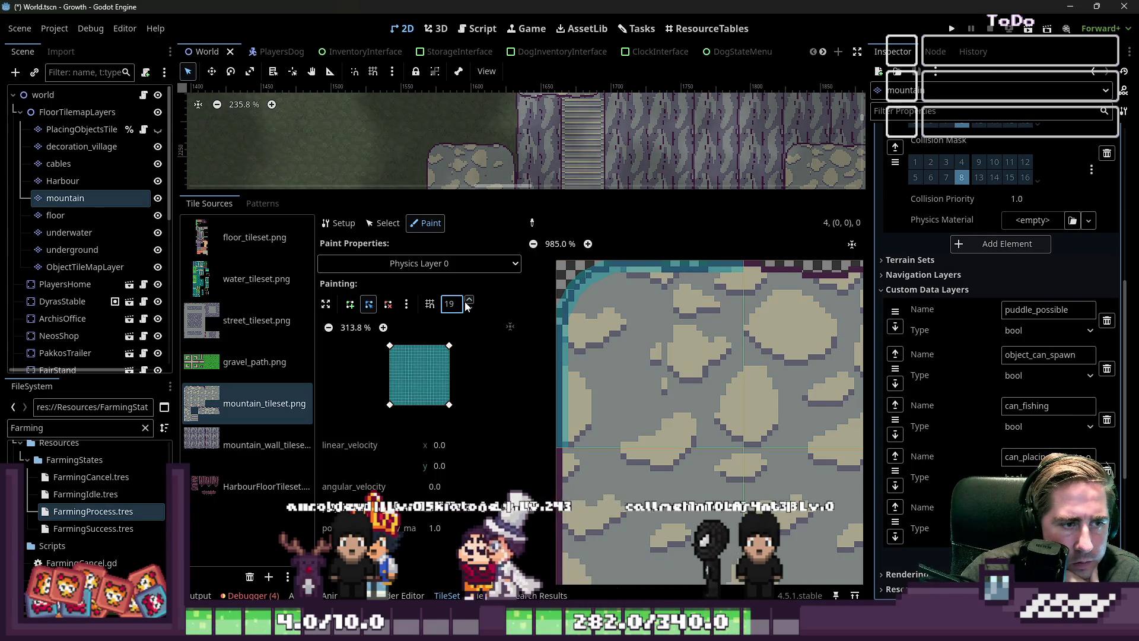
pyautogui.click(469, 308)
pyautogui.click(469, 308)
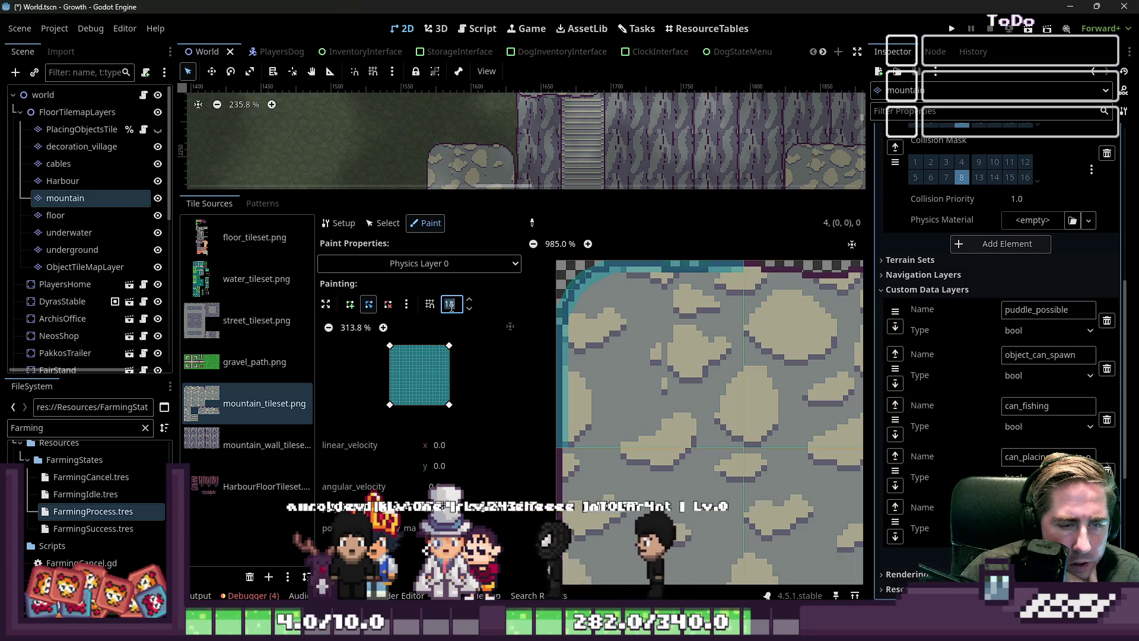
pyautogui.press('Return')
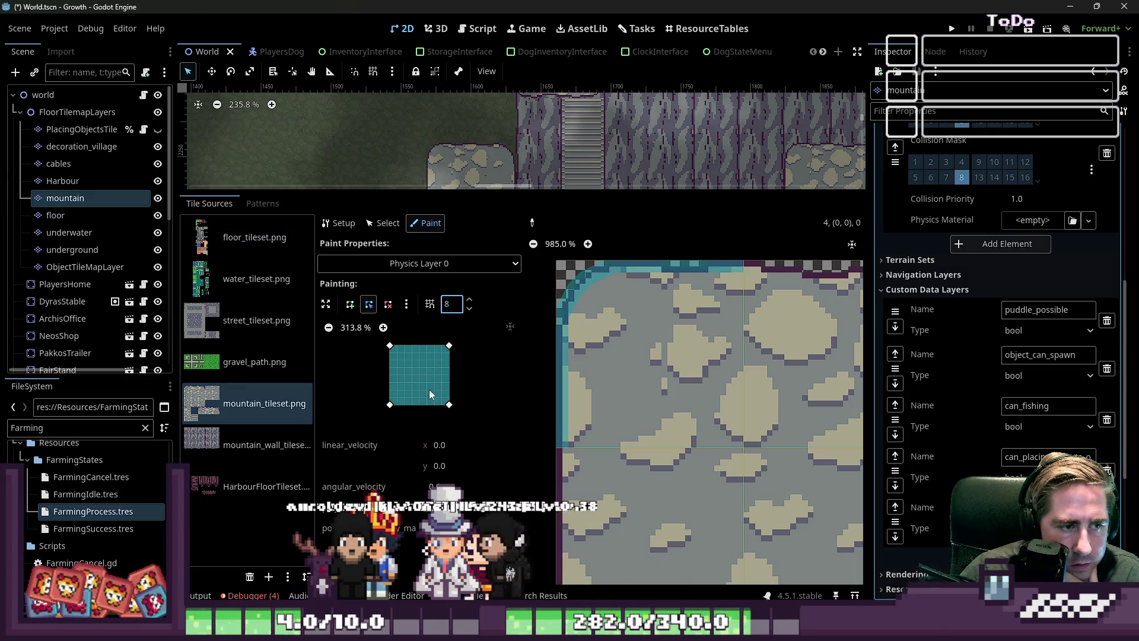
pyautogui.click(324, 304)
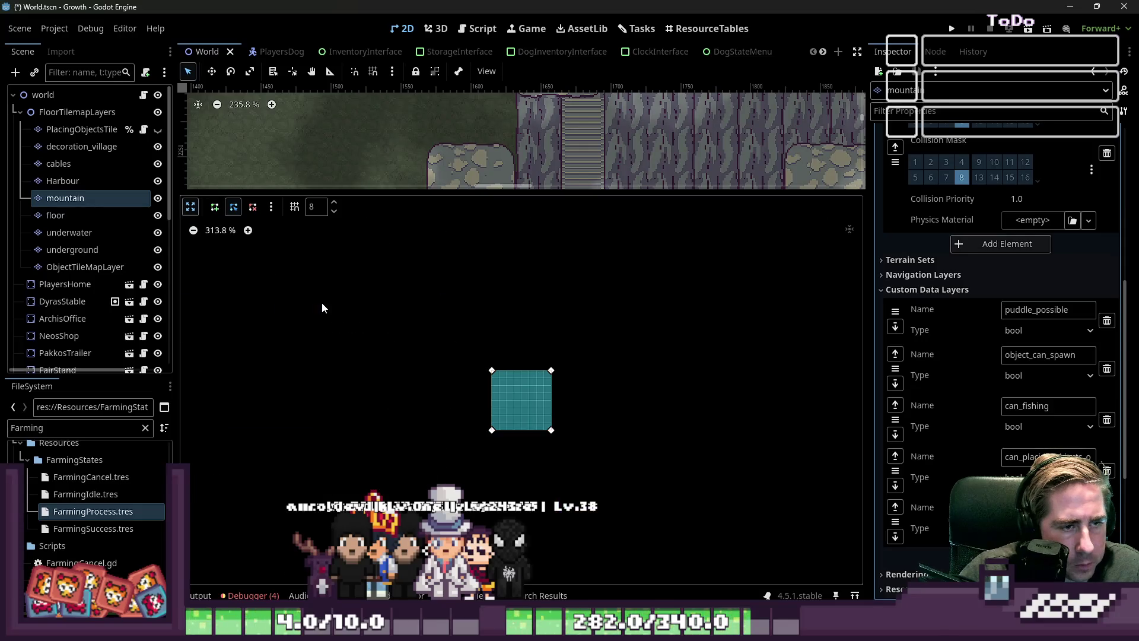
# Drag the corner tile's collision vertices to the tile corners, leaving a diagonal top-right cut, with snapping set to 16.
pyautogui.click(190, 207)
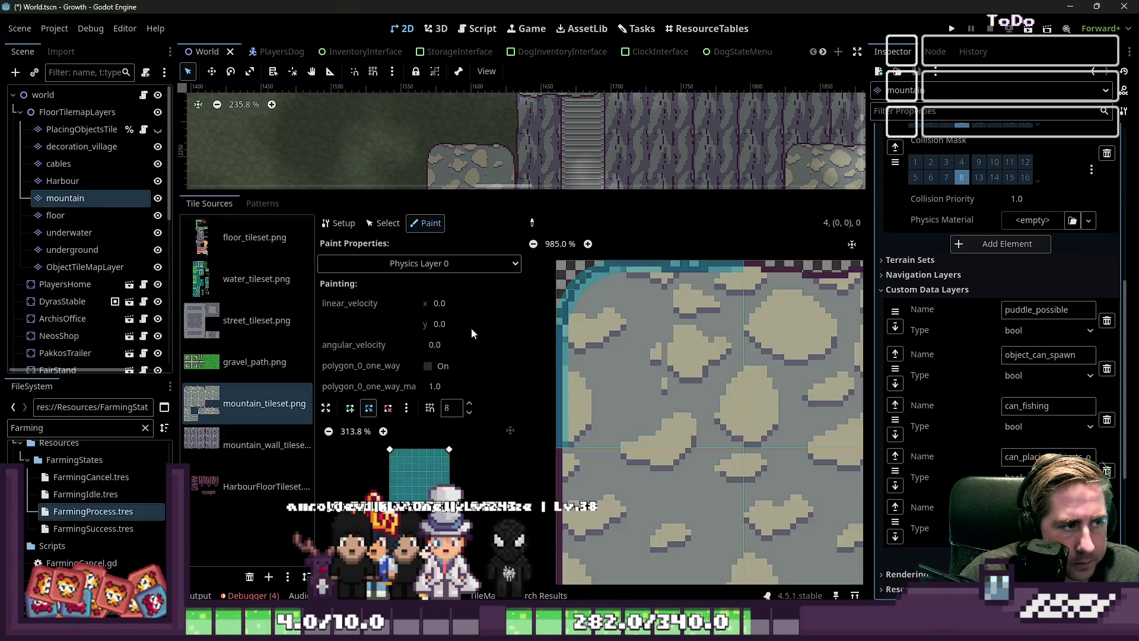
pyautogui.scroll(-3, 759, 400)
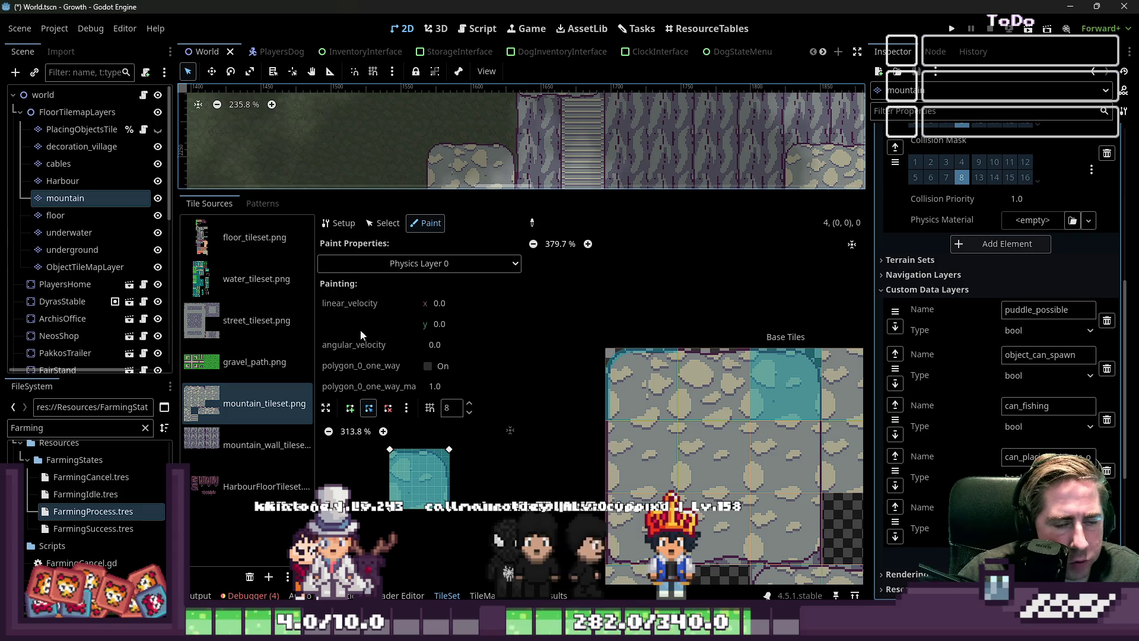
pyautogui.click(325, 408)
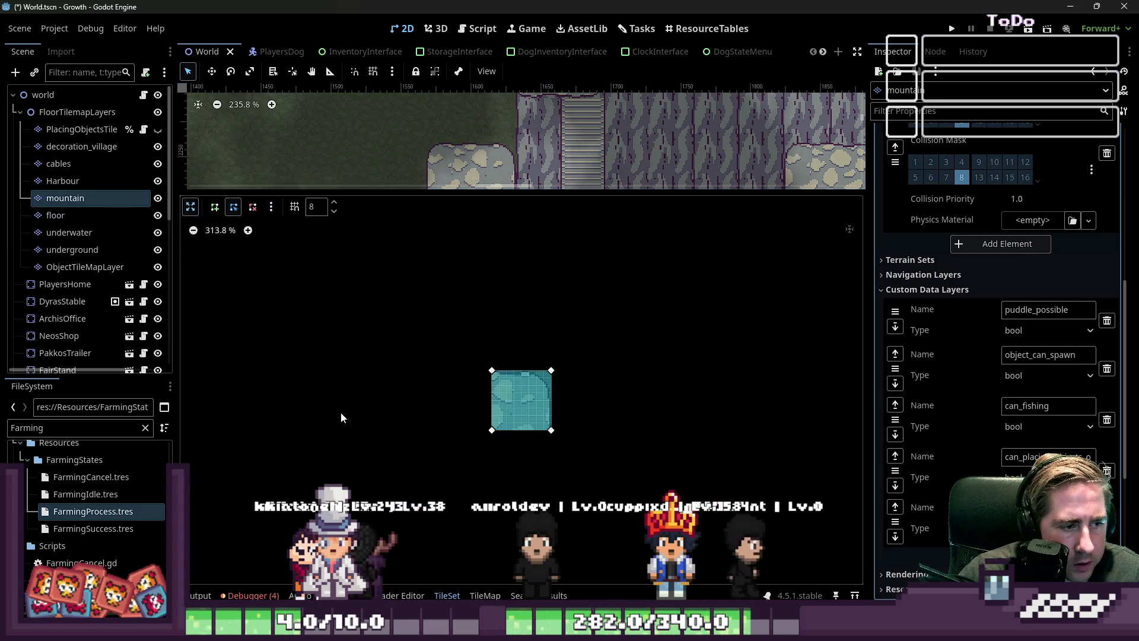
pyautogui.scroll(4, 501, 392)
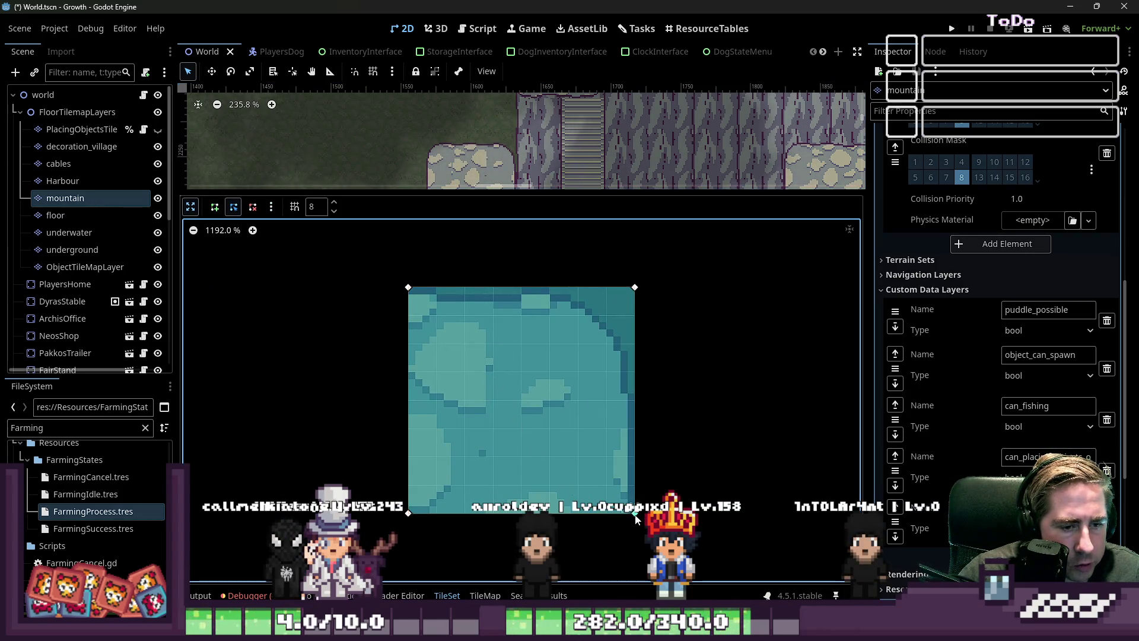
pyautogui.moveTo(635, 515); pyautogui.dragTo(436, 506)
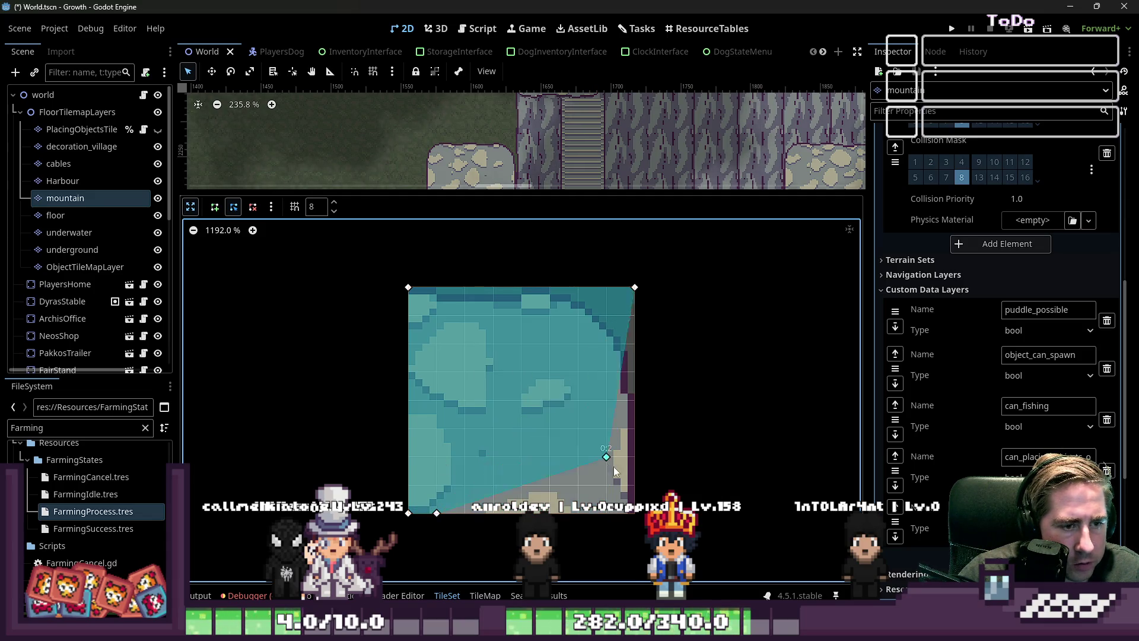
pyautogui.moveTo(615, 470); pyautogui.dragTo(636, 513)
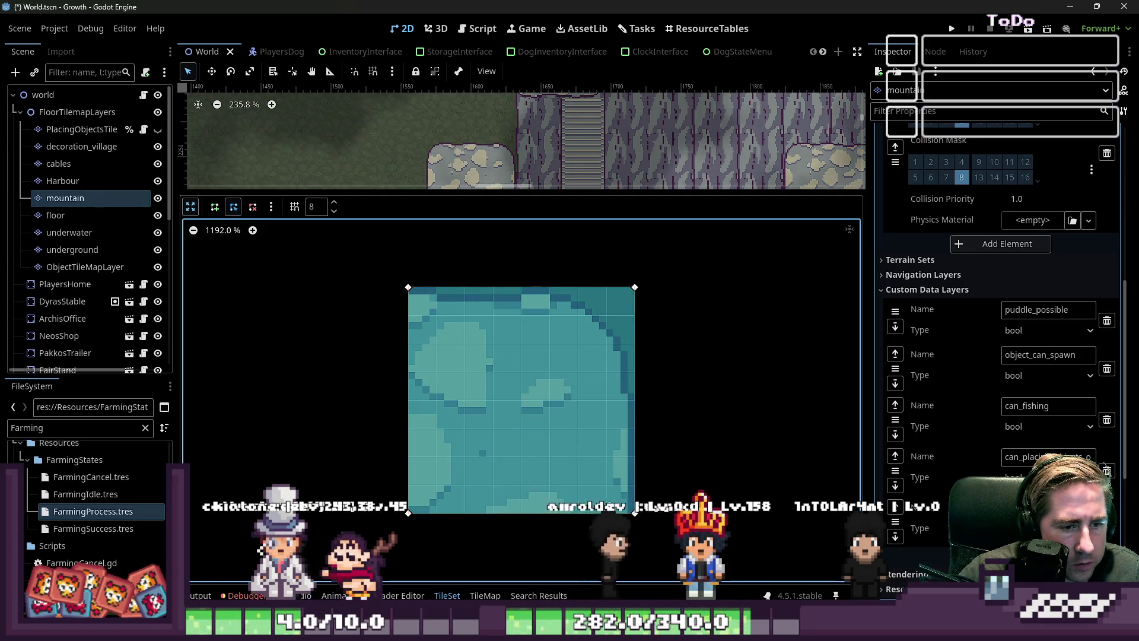
pyautogui.moveTo(506, 461)
pyautogui.mouseDown()
pyautogui.moveTo(616, 380)
pyautogui.moveTo(616, 351)
pyautogui.mouseUp()
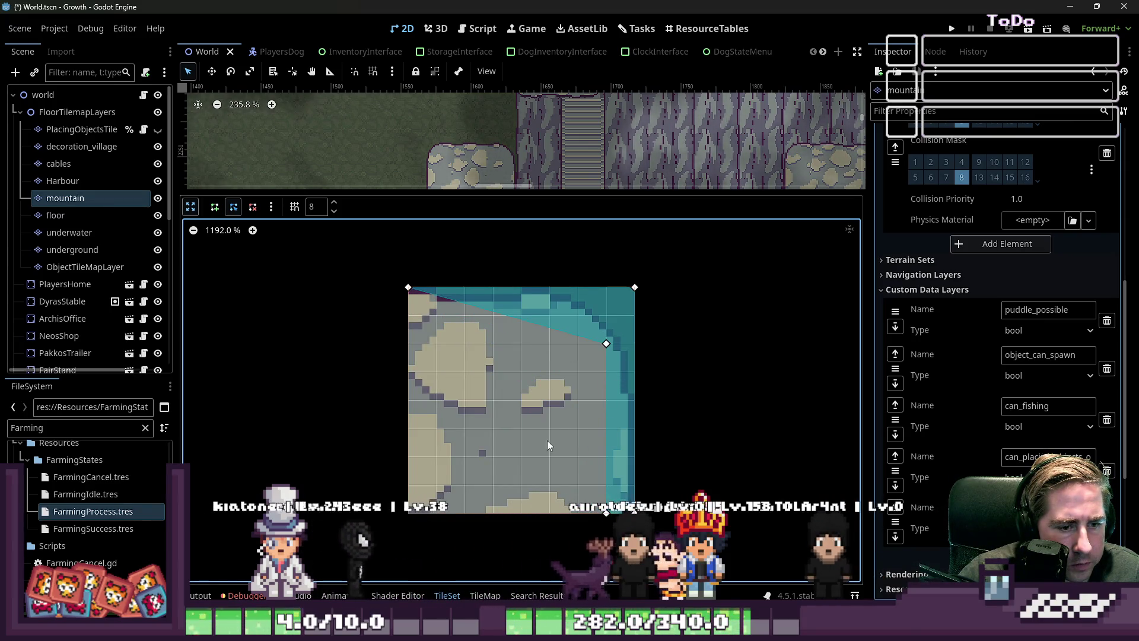
pyautogui.click(315, 206)
pyautogui.write('16')
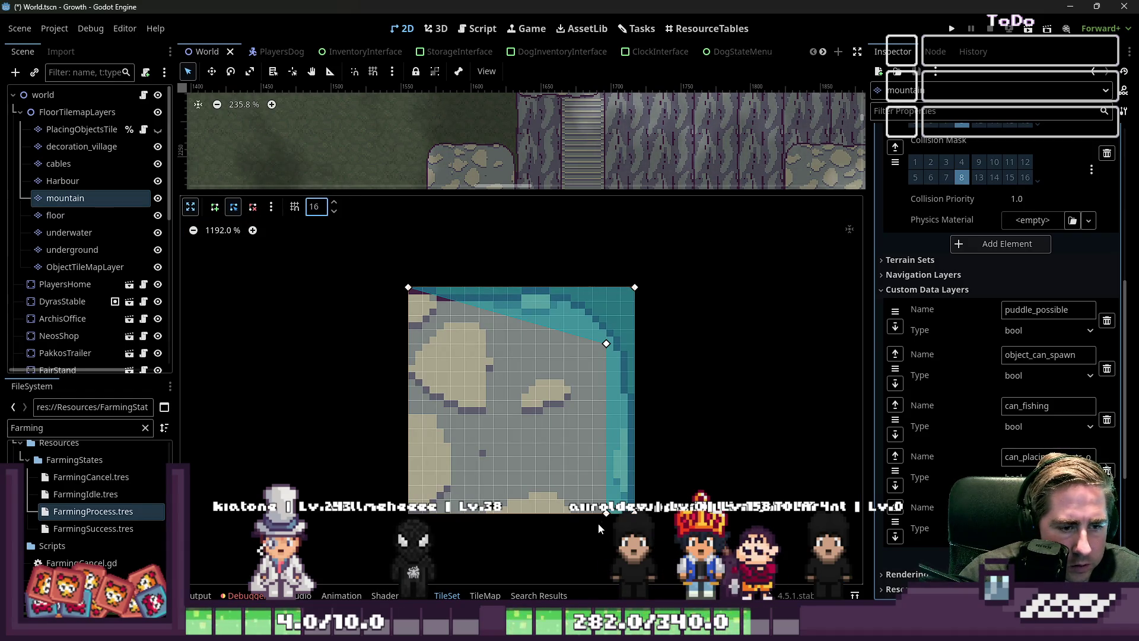
# Move and insert vertices along the top and right edges so the collision polygon traces the curved rock corner.
pyautogui.moveTo(606, 344)
pyautogui.mouseDown()
pyautogui.moveTo(622, 386)
pyautogui.moveTo(620, 358)
pyautogui.mouseUp()
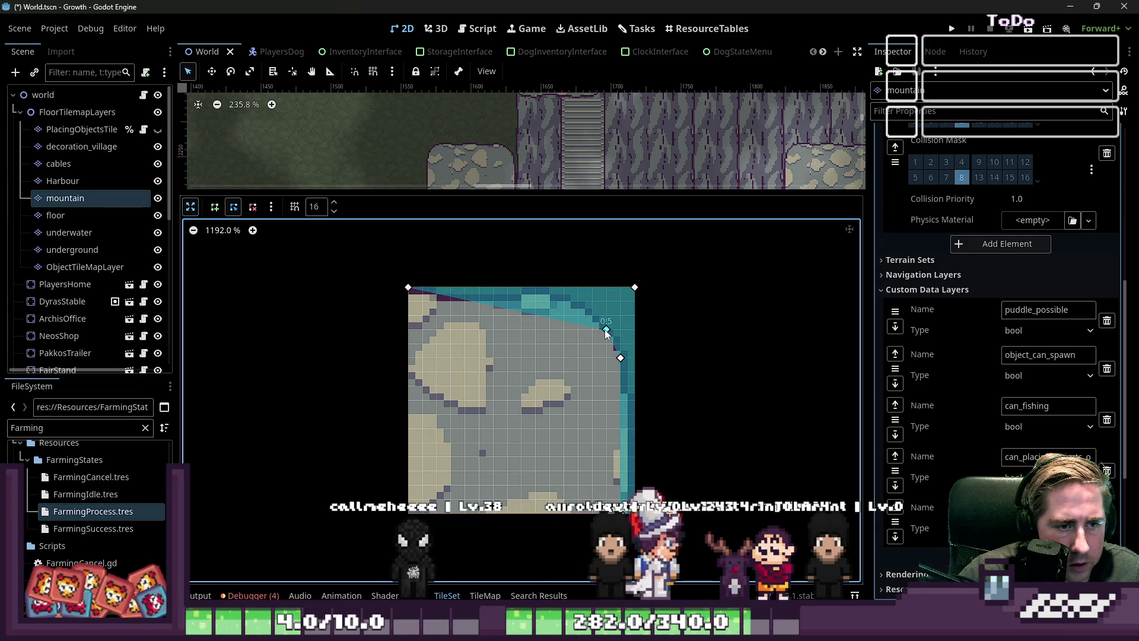
pyautogui.moveTo(580, 325)
pyautogui.mouseDown()
pyautogui.moveTo(578, 301)
pyautogui.moveTo(582, 316)
pyautogui.moveTo(537, 300)
pyautogui.mouseUp()
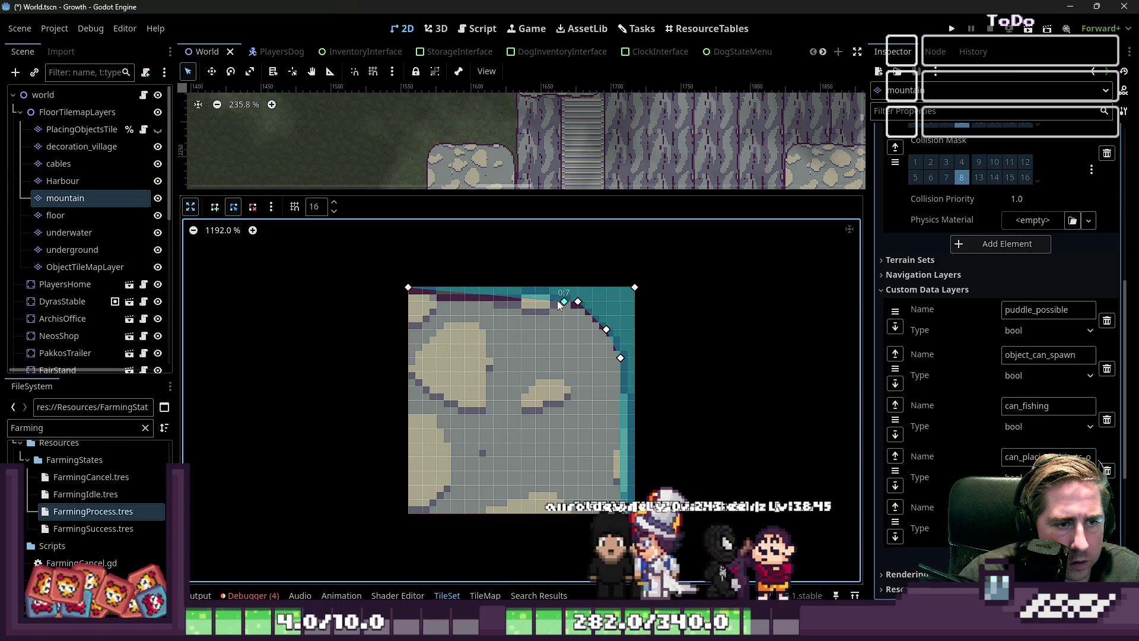
pyautogui.moveTo(578, 302); pyautogui.dragTo(578, 315)
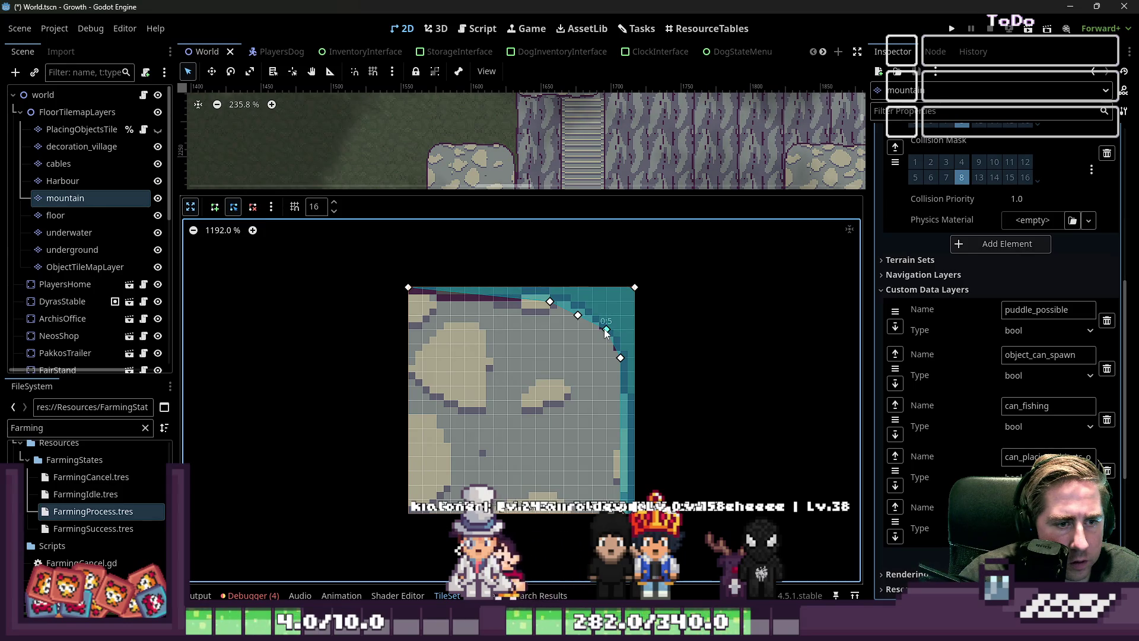
pyautogui.moveTo(601, 347); pyautogui.dragTo(588, 313)
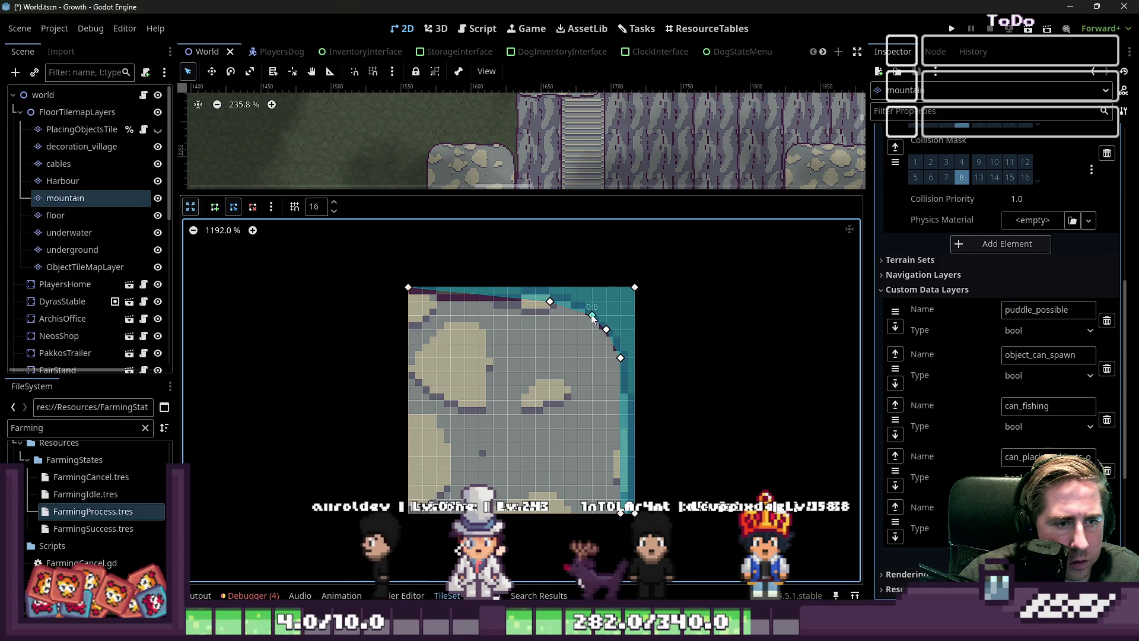
pyautogui.moveTo(408, 287); pyautogui.dragTo(562, 287)
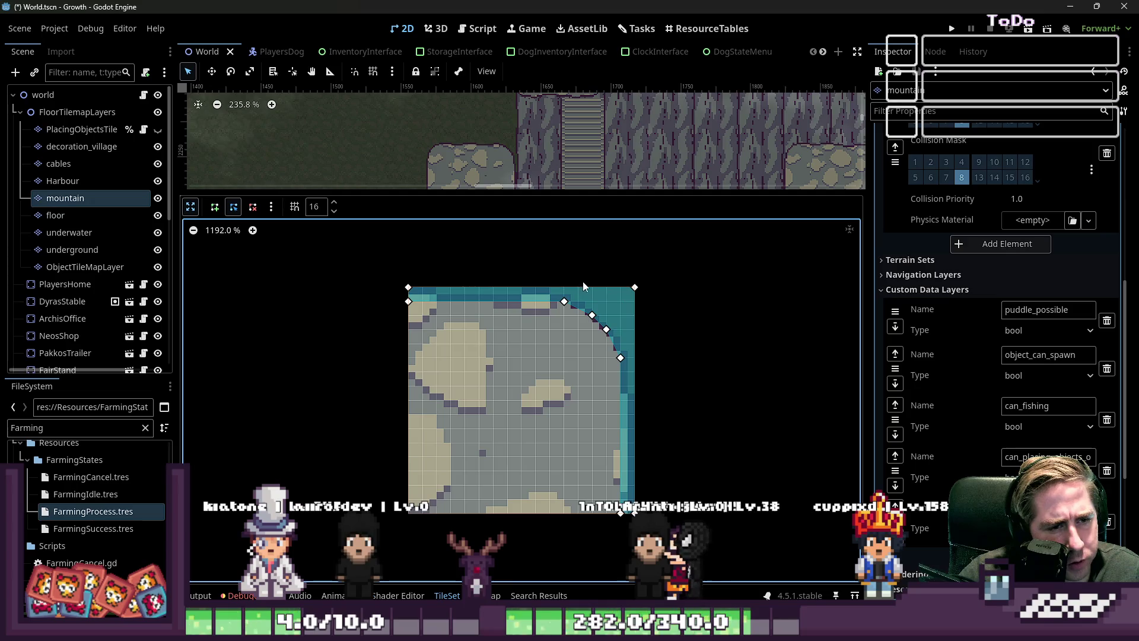
pyautogui.moveTo(584, 288); pyautogui.dragTo(610, 308)
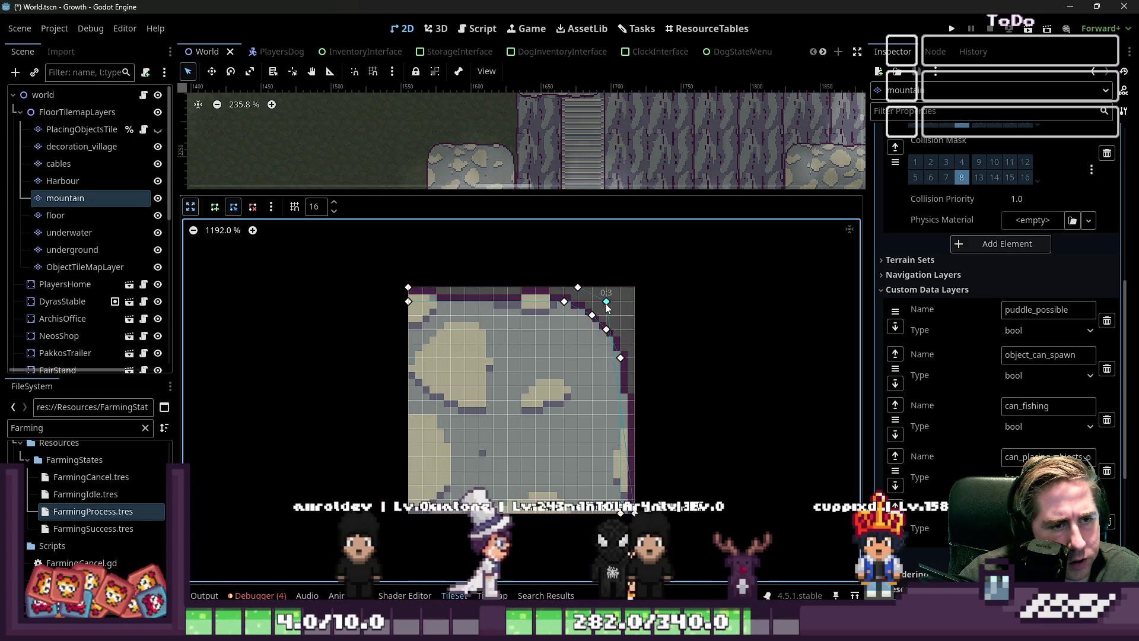
pyautogui.click(621, 315)
pyautogui.moveTo(628, 332); pyautogui.dragTo(635, 345)
pyautogui.scroll(-5, 593, 138)
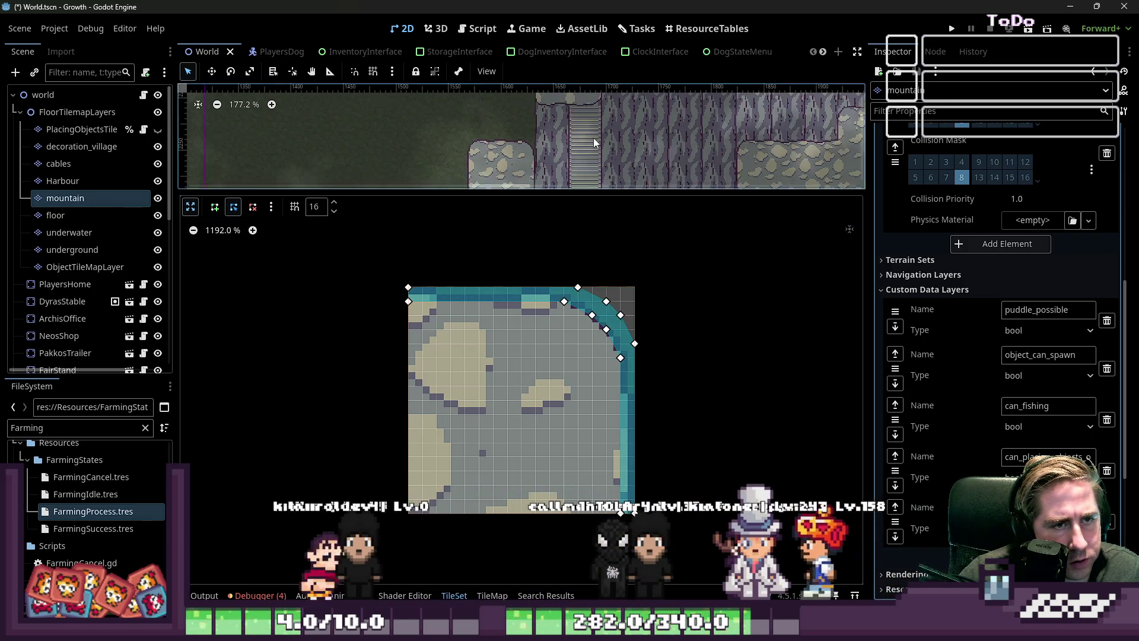
# Widen the scene view and return to the full mountain tileset painting view.
pyautogui.scroll(-3, 604, 109)
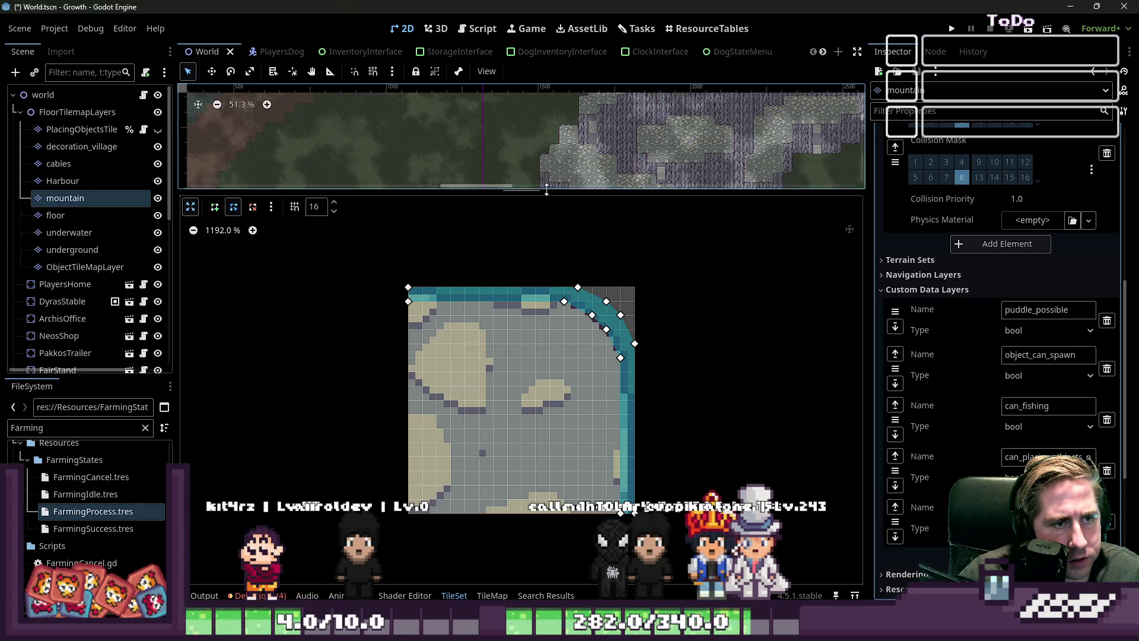
pyautogui.moveTo(544, 192); pyautogui.dragTo(226, 283)
pyautogui.click(190, 296)
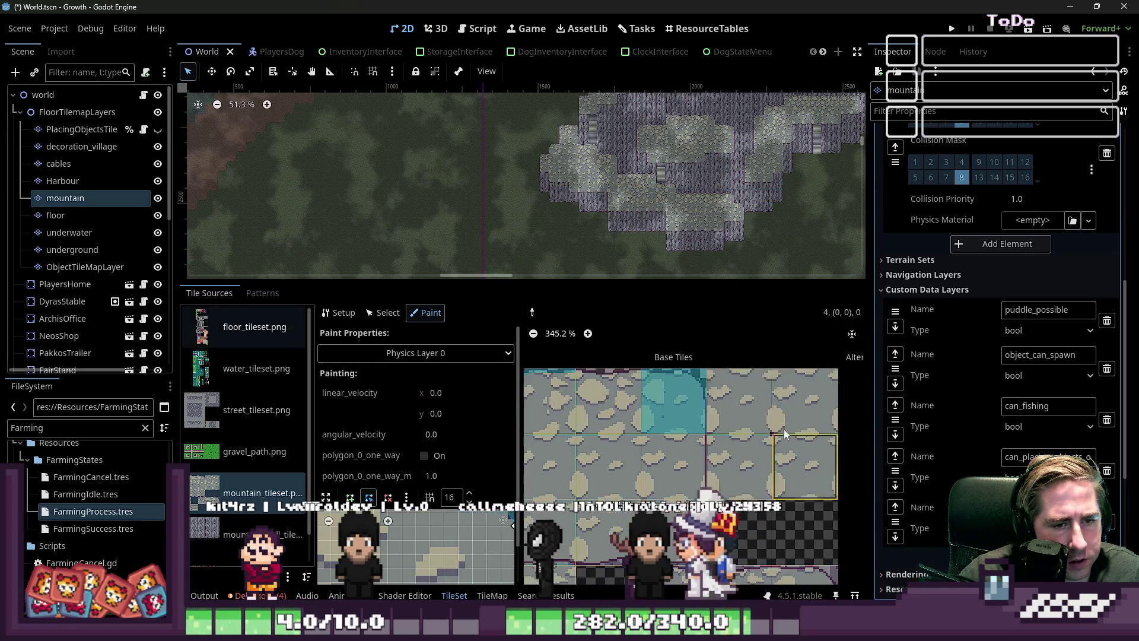
pyautogui.scroll(4, 693, 376)
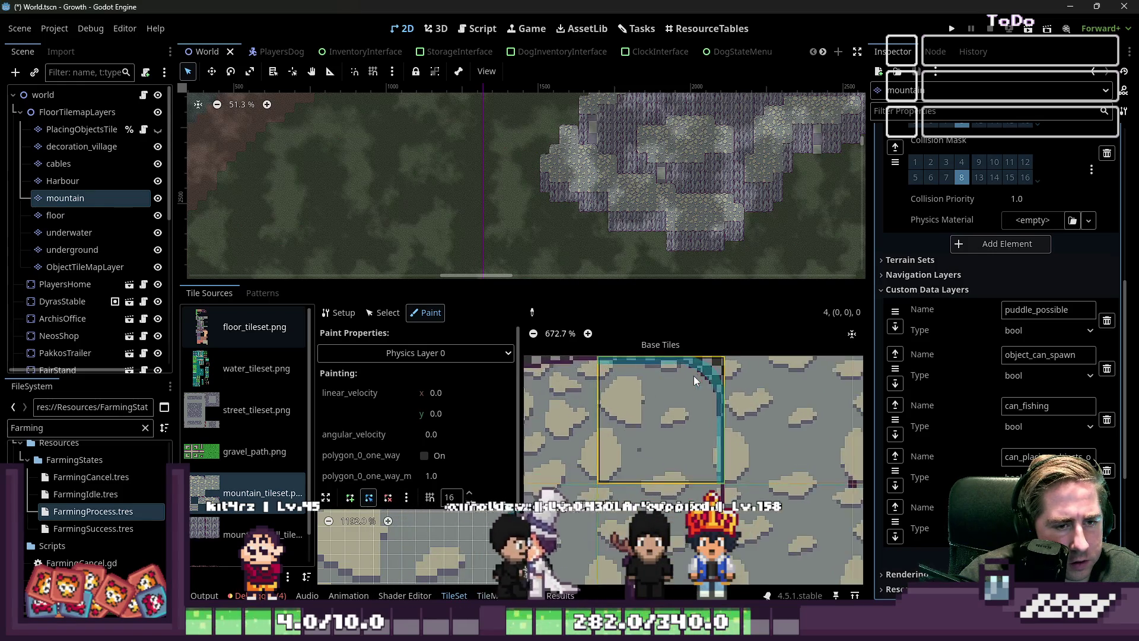
pyautogui.scroll(1, 692, 379)
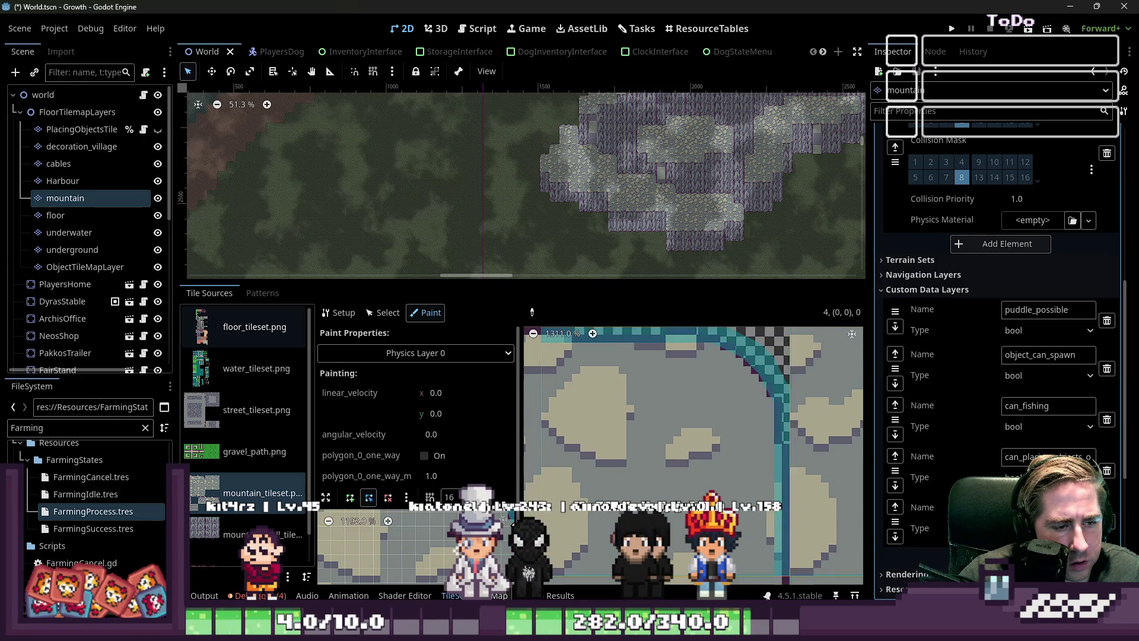
pyautogui.scroll(-1, 416, 415)
pyautogui.scroll(-2, 475, 478)
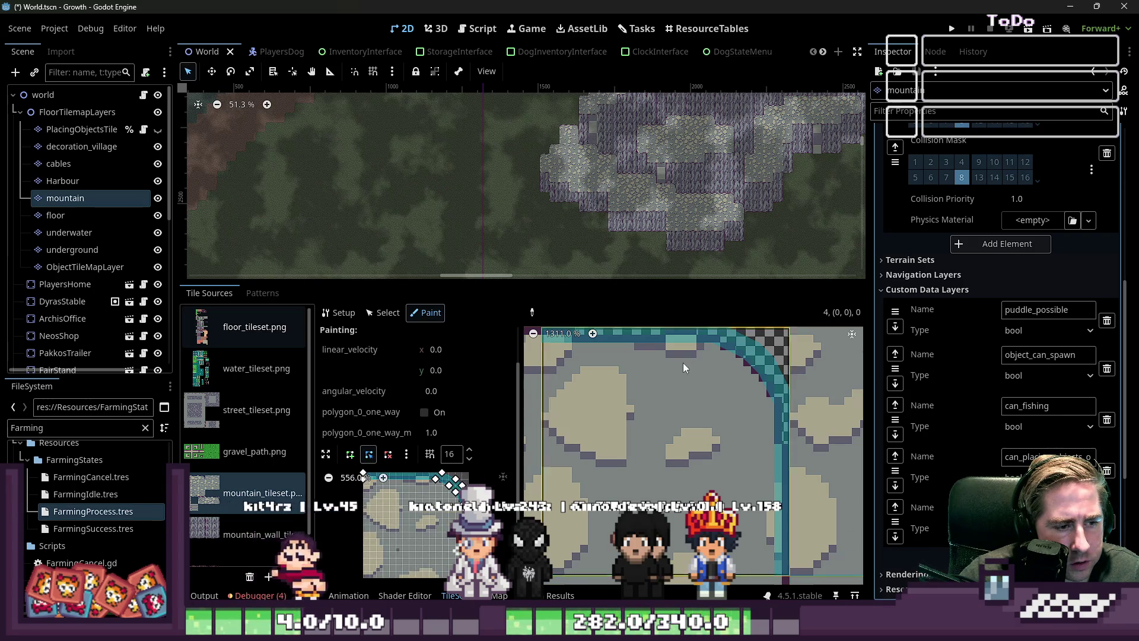
pyautogui.scroll(-6, 682, 362)
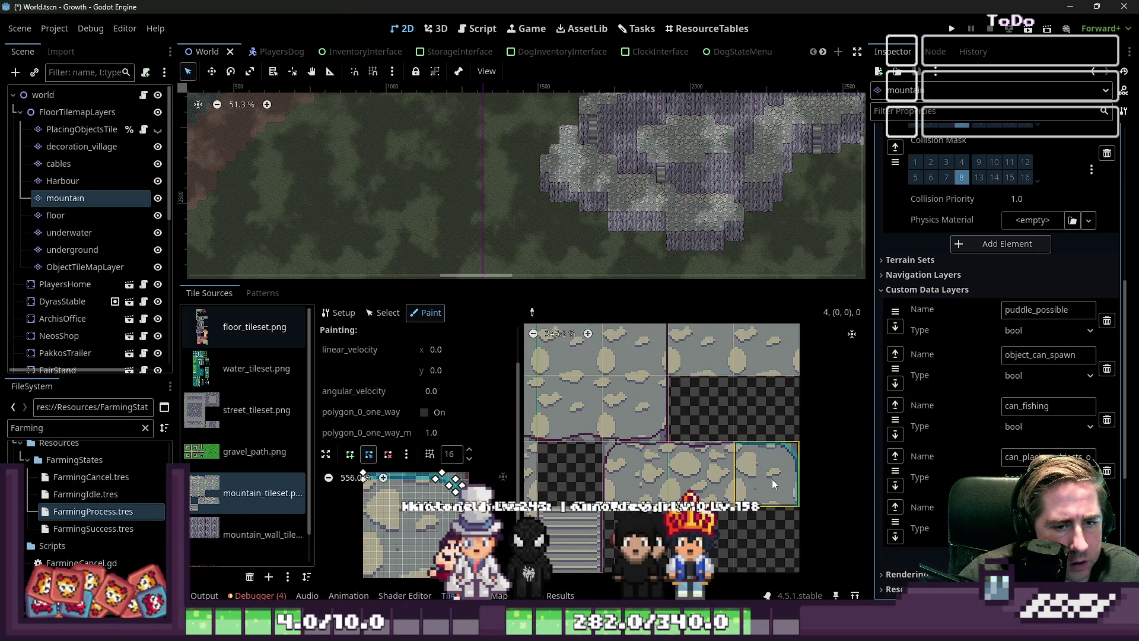
pyautogui.scroll(4, 787, 452)
pyautogui.scroll(-6, 777, 450)
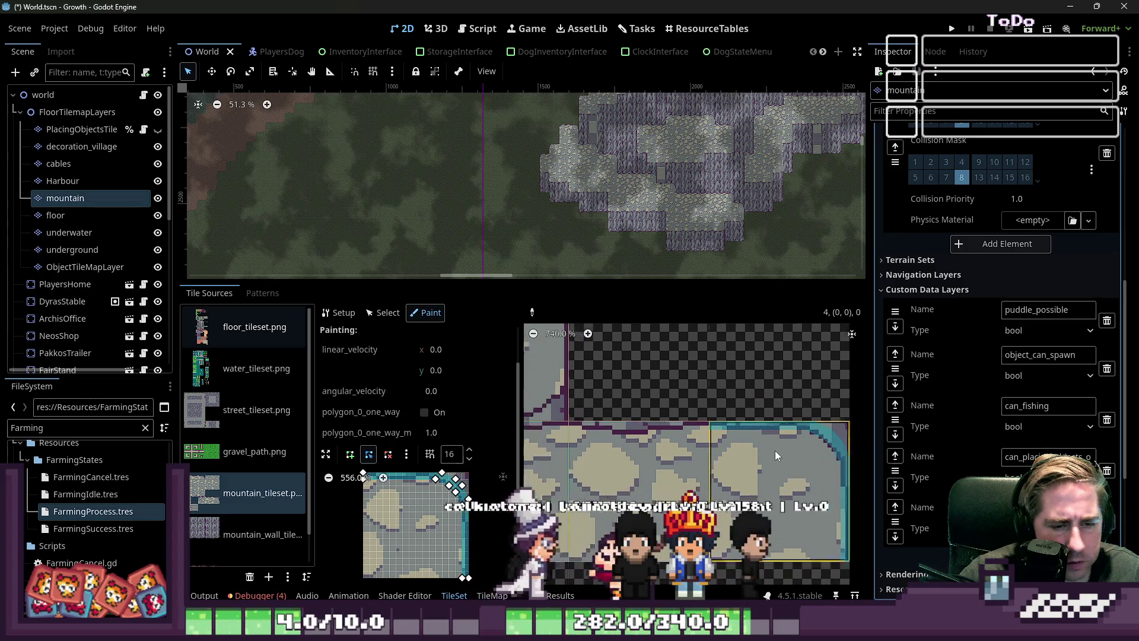
pyautogui.scroll(6, 700, 341)
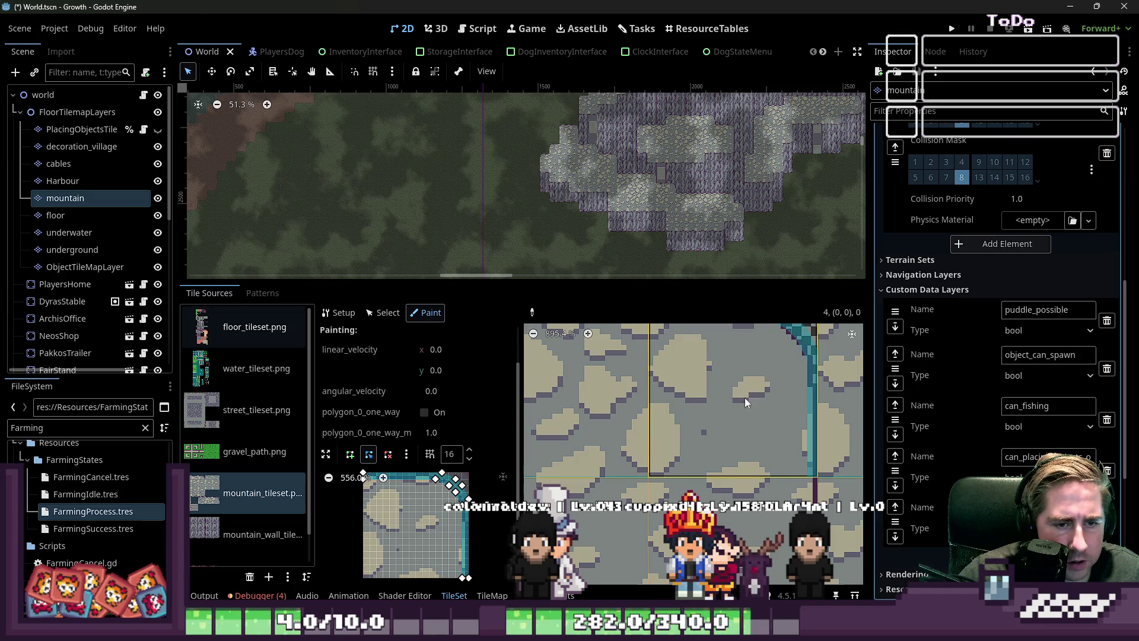
pyautogui.scroll(-2, 745, 397)
pyautogui.scroll(-5, 721, 425)
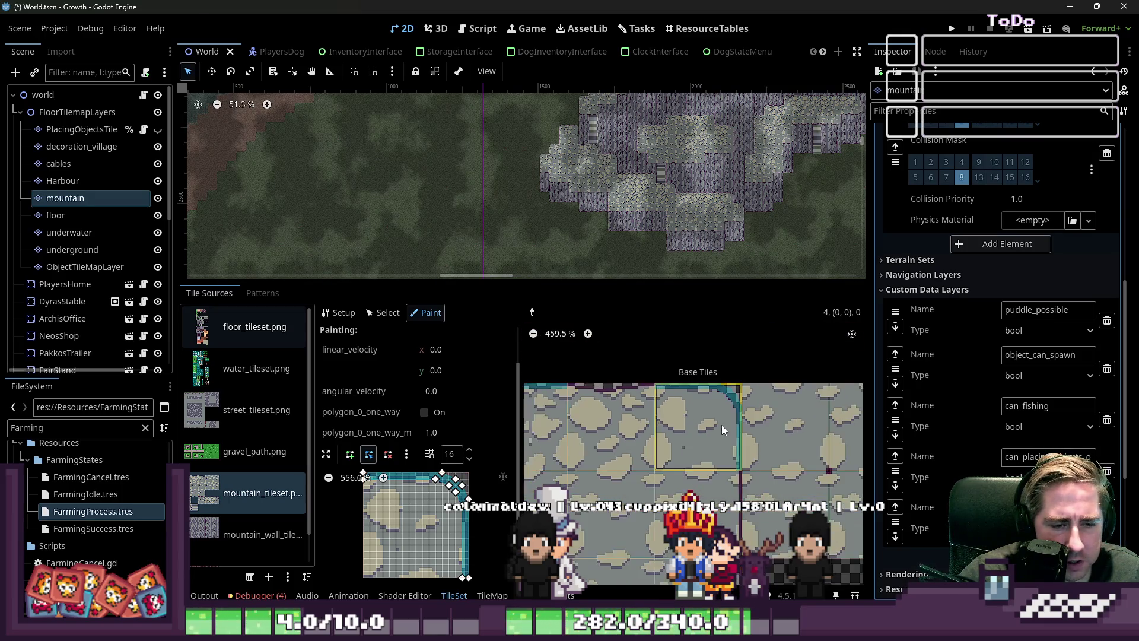
pyautogui.scroll(3, 705, 410)
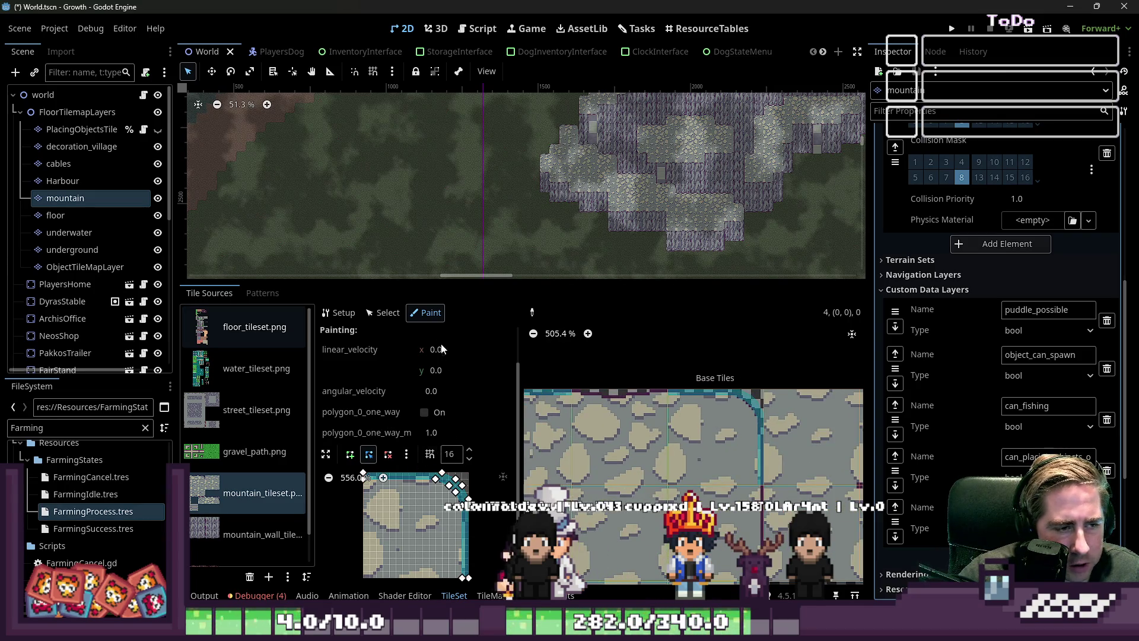
pyautogui.scroll(-5, 708, 421)
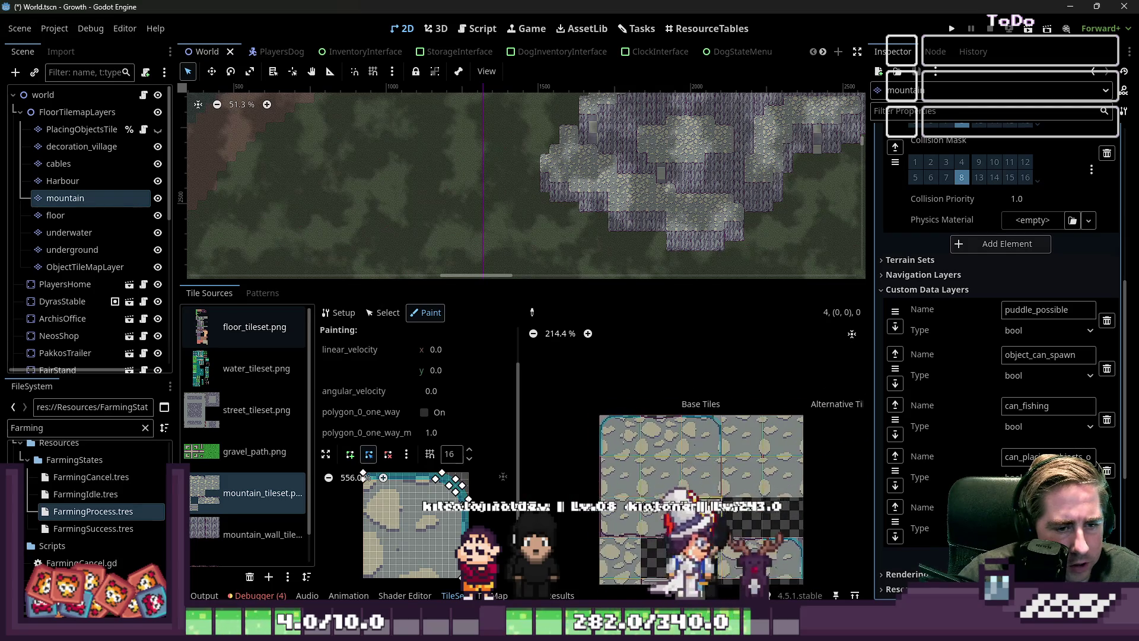
pyautogui.scroll(7, 700, 451)
# Paint the default square collision shape onto mountain tiles, then cut one into a diagonal triangle.
pyautogui.click(405, 454)
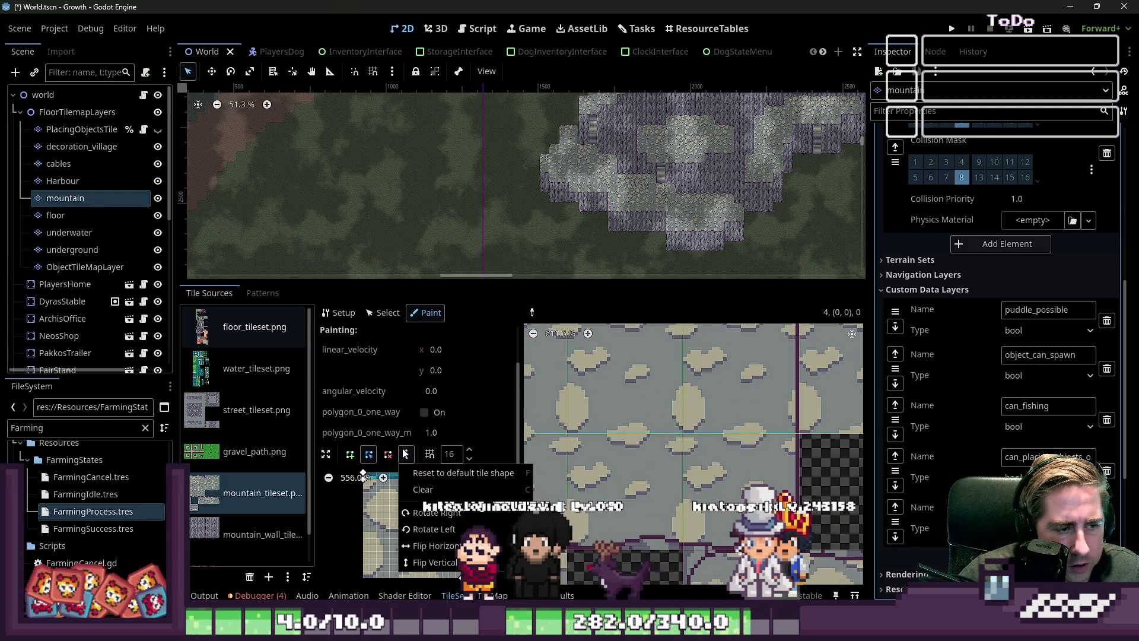
pyautogui.click(411, 470)
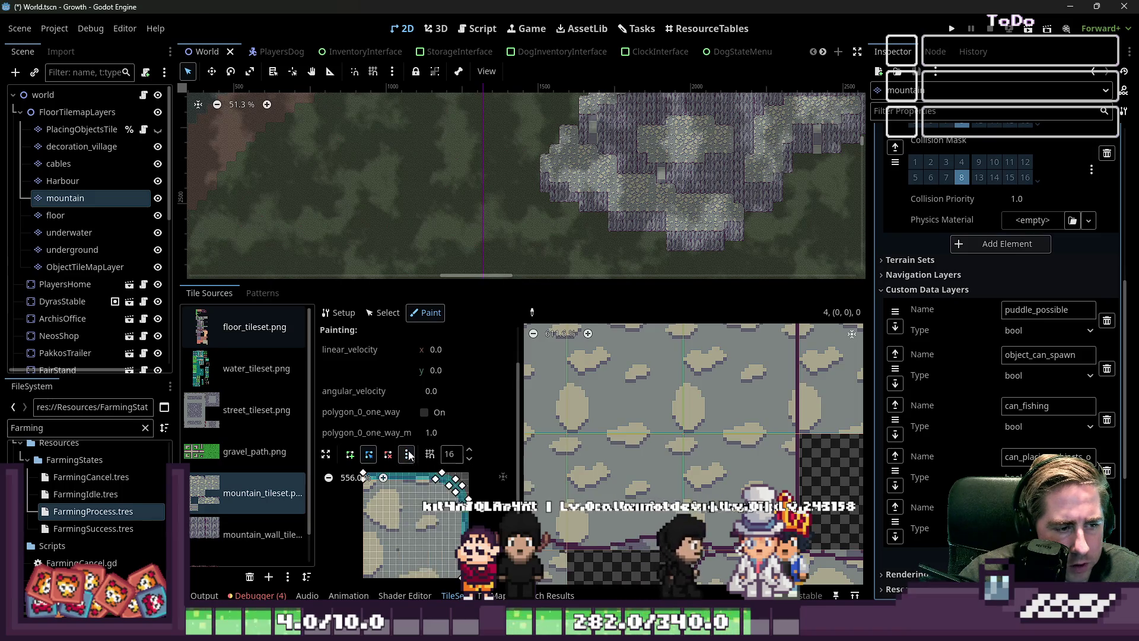
pyautogui.scroll(-4, 660, 503)
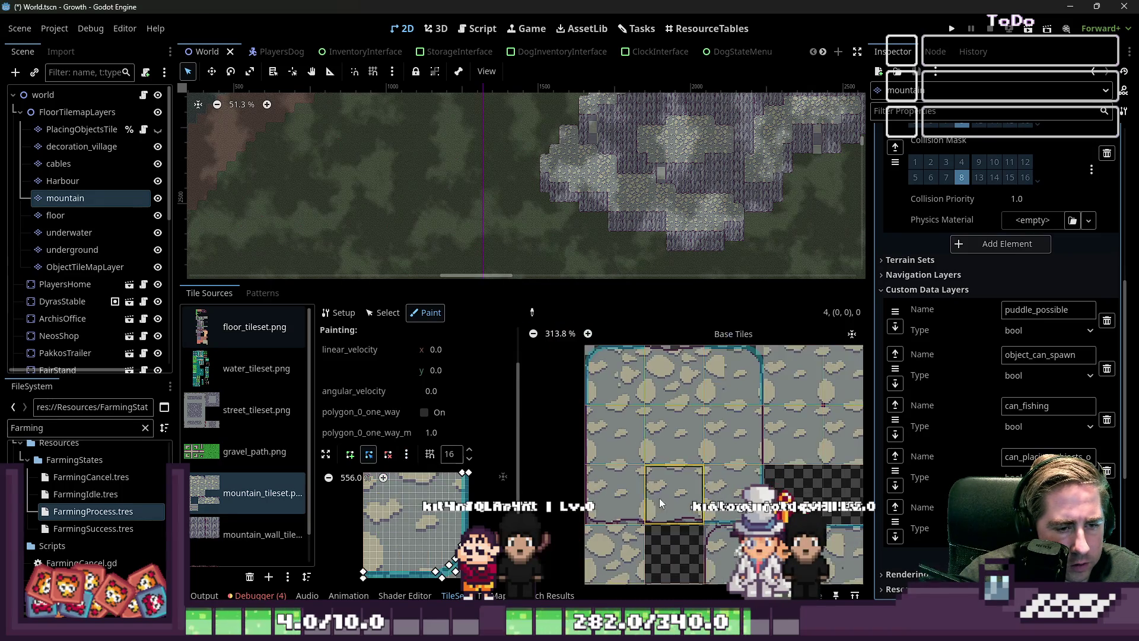
pyautogui.scroll(2, 615, 396)
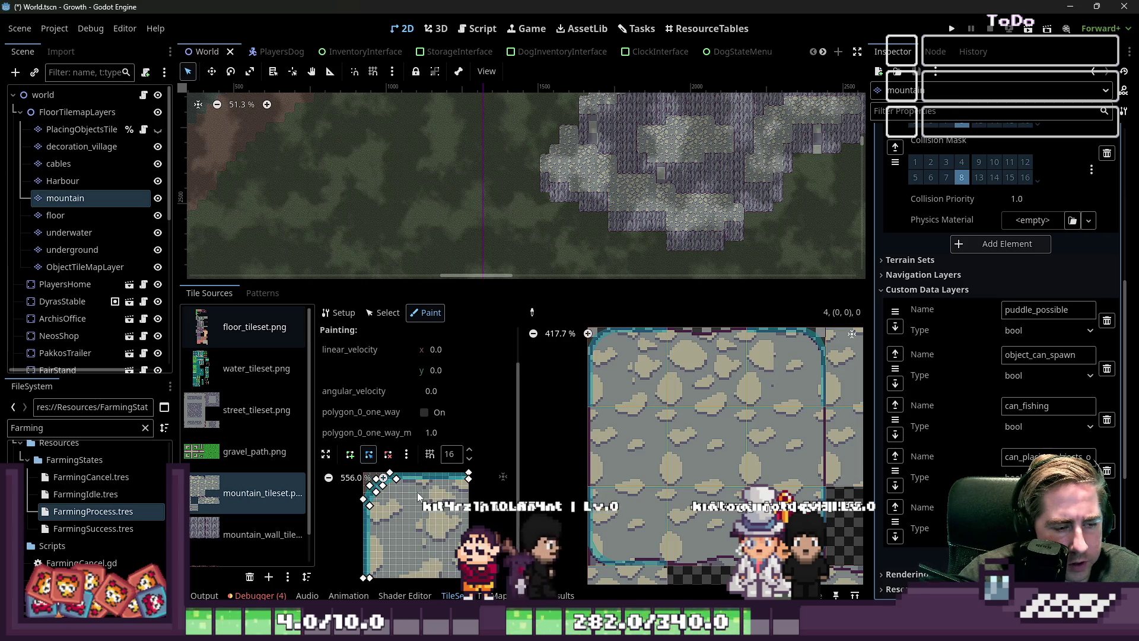
pyautogui.click(407, 454)
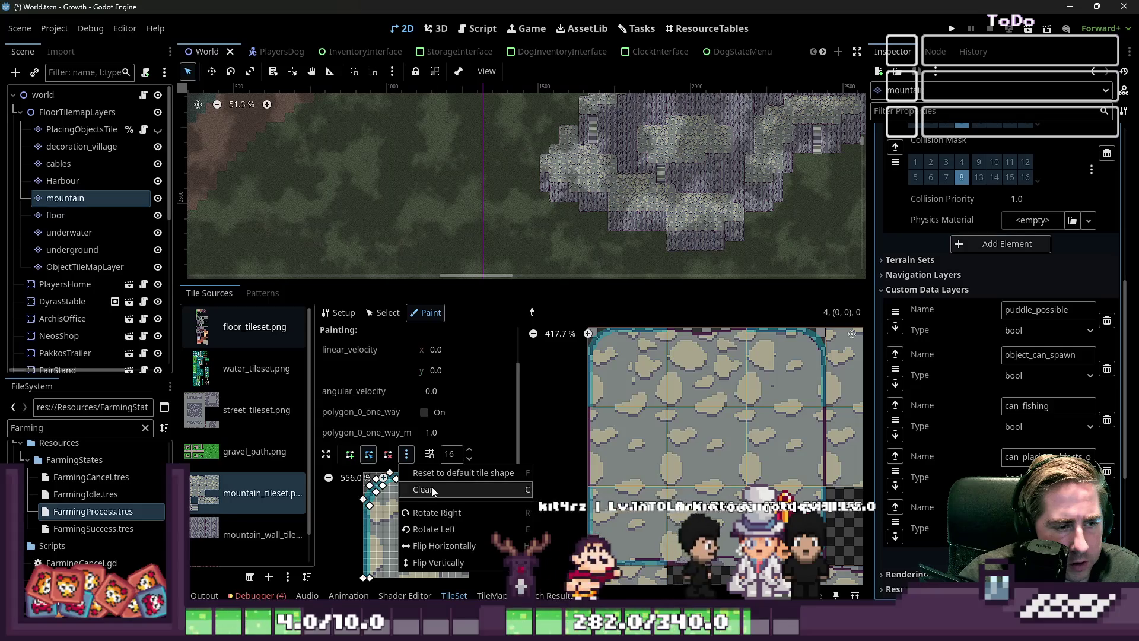
pyautogui.scroll(-2, 683, 376)
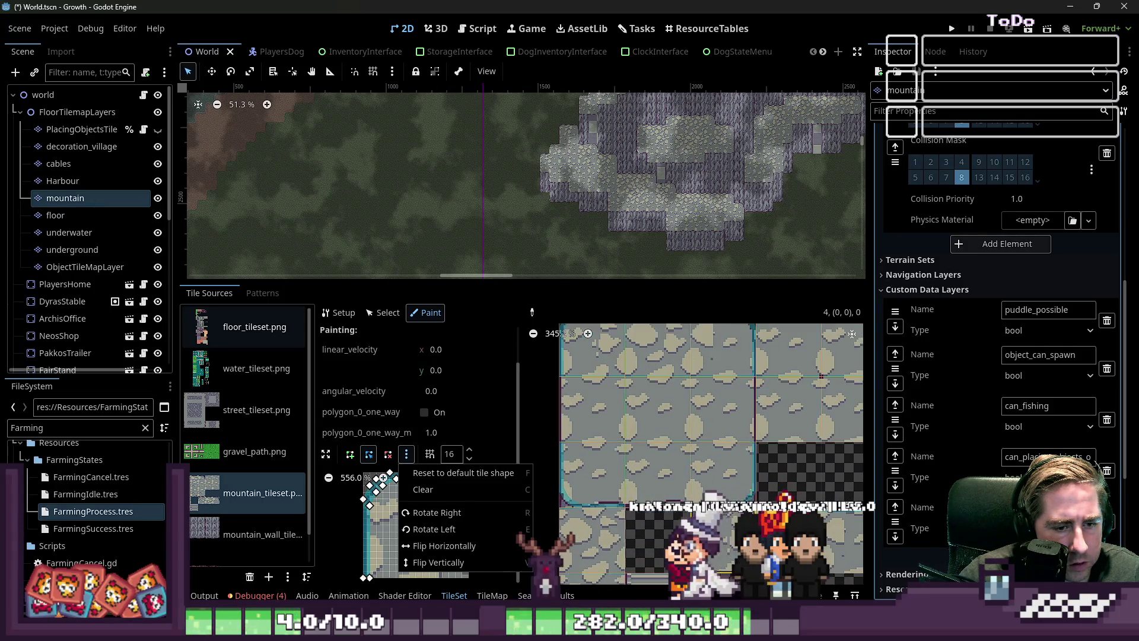
pyautogui.press('Escape')
pyautogui.scroll(-4, 684, 415)
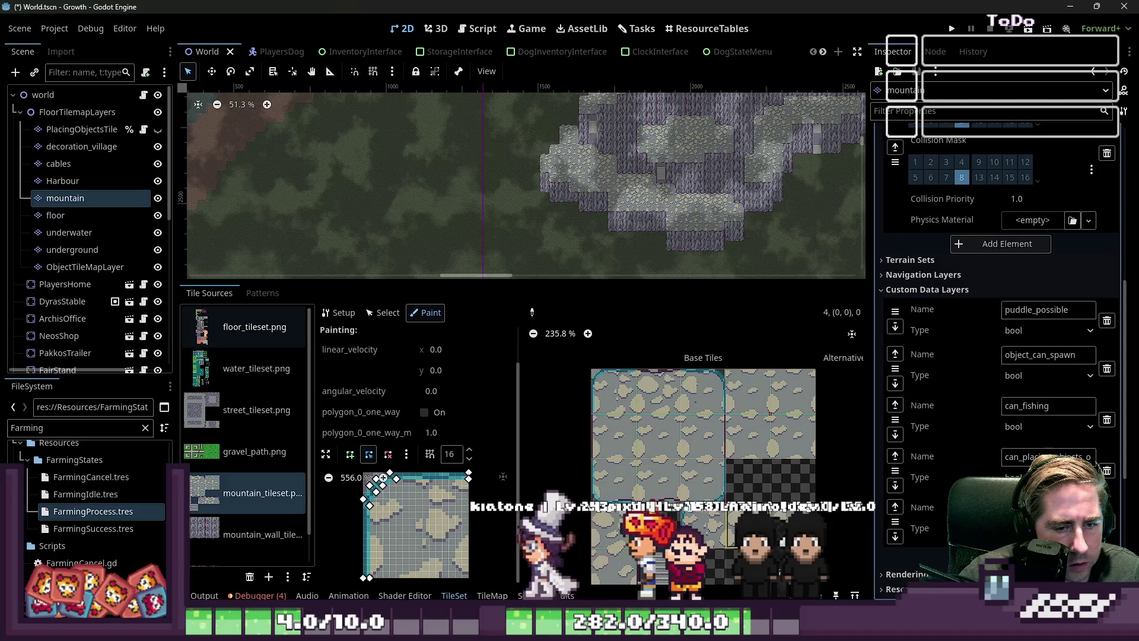
pyautogui.scroll(7, 761, 381)
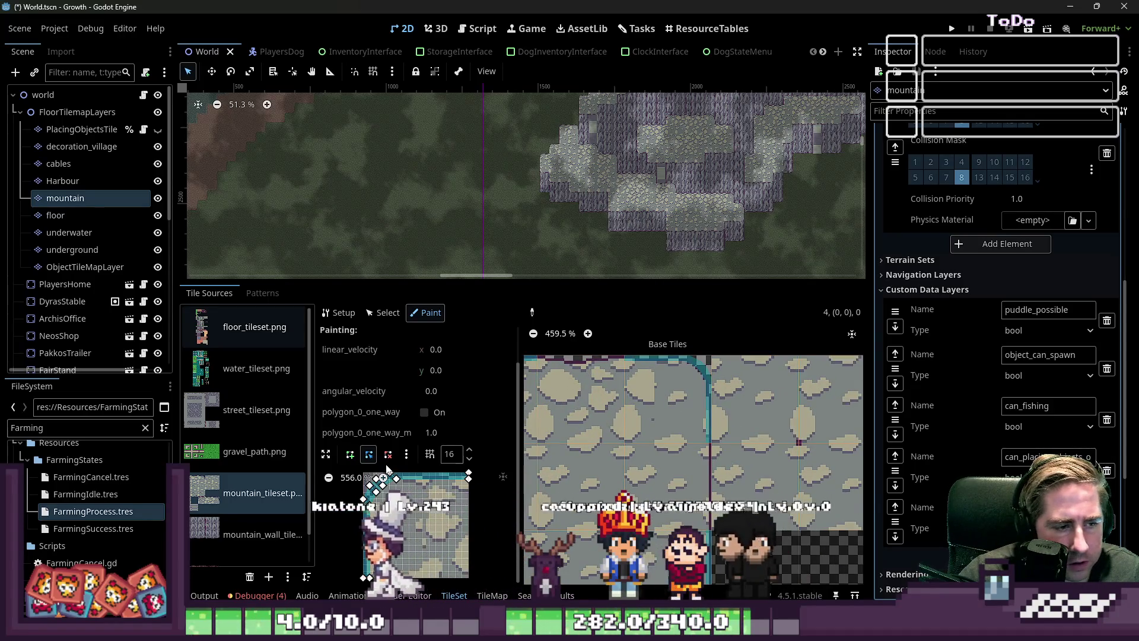
pyautogui.click(406, 454)
pyautogui.click(422, 475)
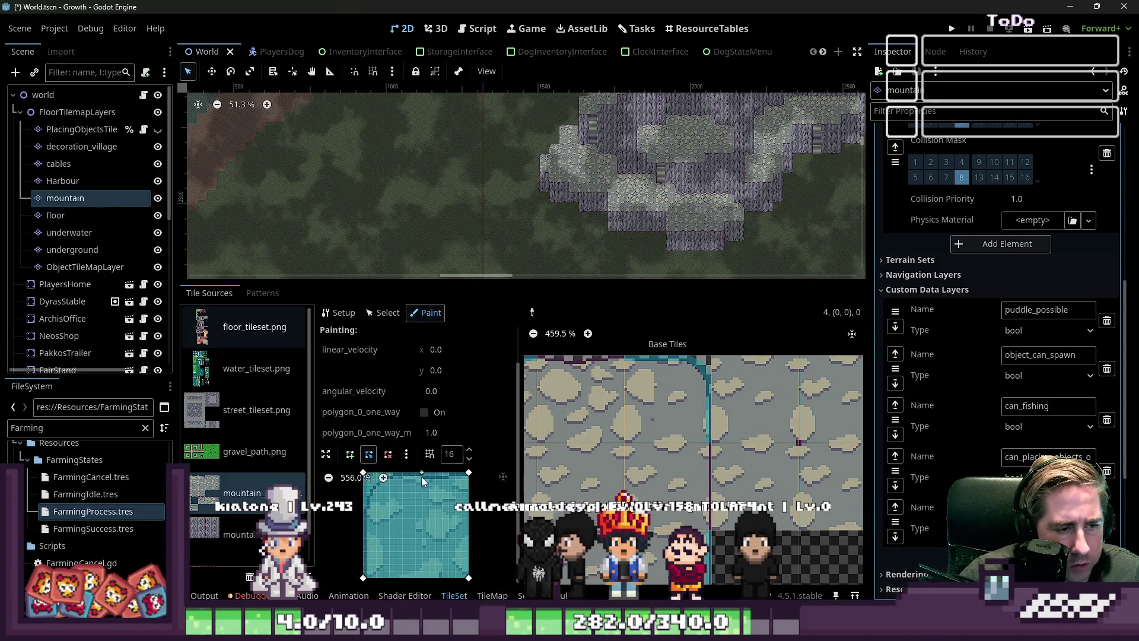
pyautogui.moveTo(363, 577)
pyautogui.mouseDown()
pyautogui.moveTo(468, 576)
pyautogui.moveTo(469, 479)
pyautogui.mouseUp()
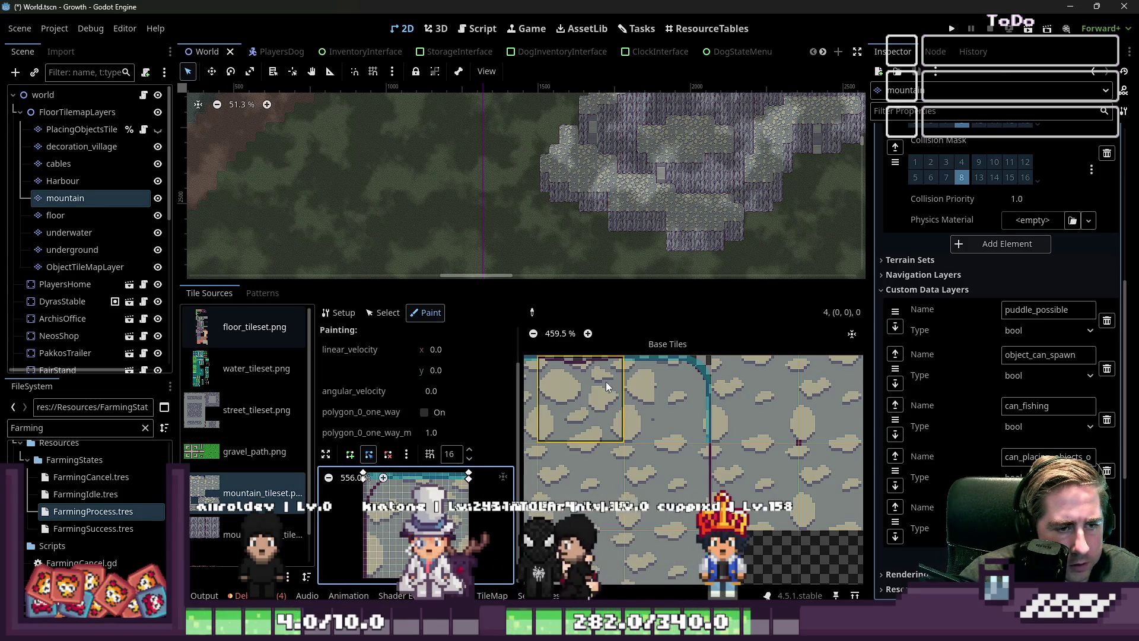
# Drag the bottom panel's splitter down so the map gets more room than the tile panel.
pyautogui.scroll(-2, 606, 382)
pyautogui.scroll(-1, 682, 439)
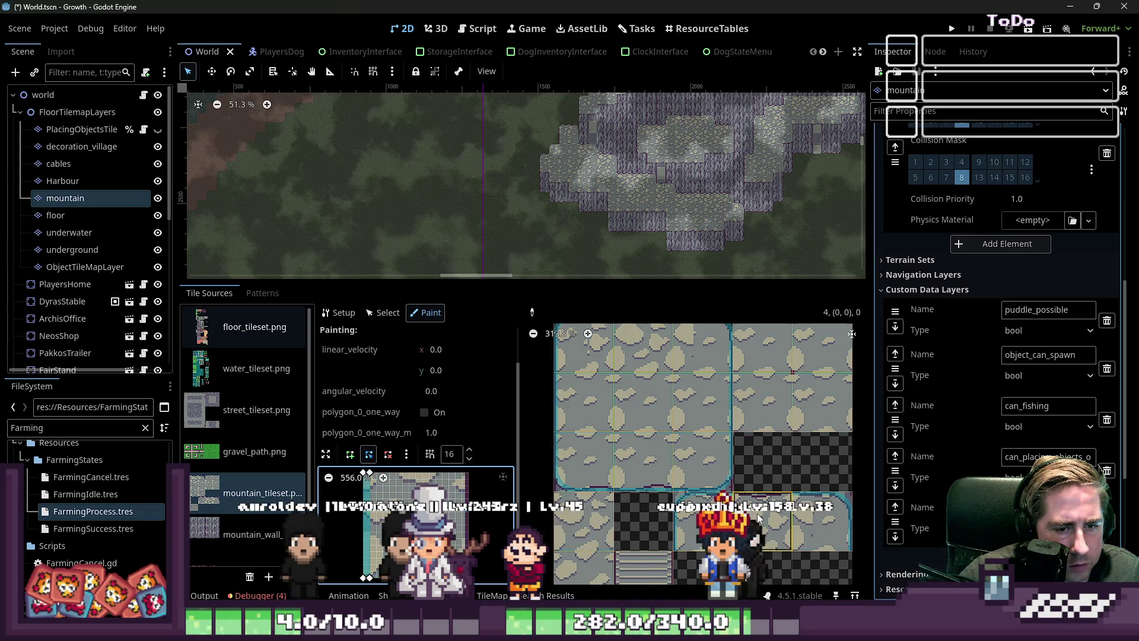
pyautogui.scroll(-2, 742, 429)
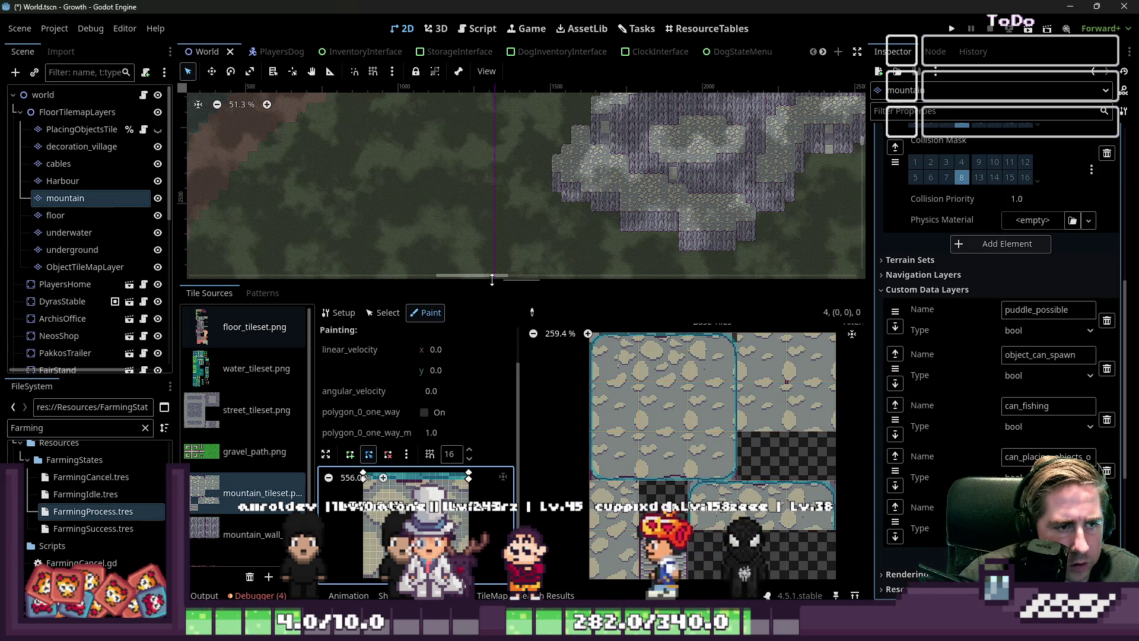
pyautogui.moveTo(477, 279); pyautogui.dragTo(464, 463)
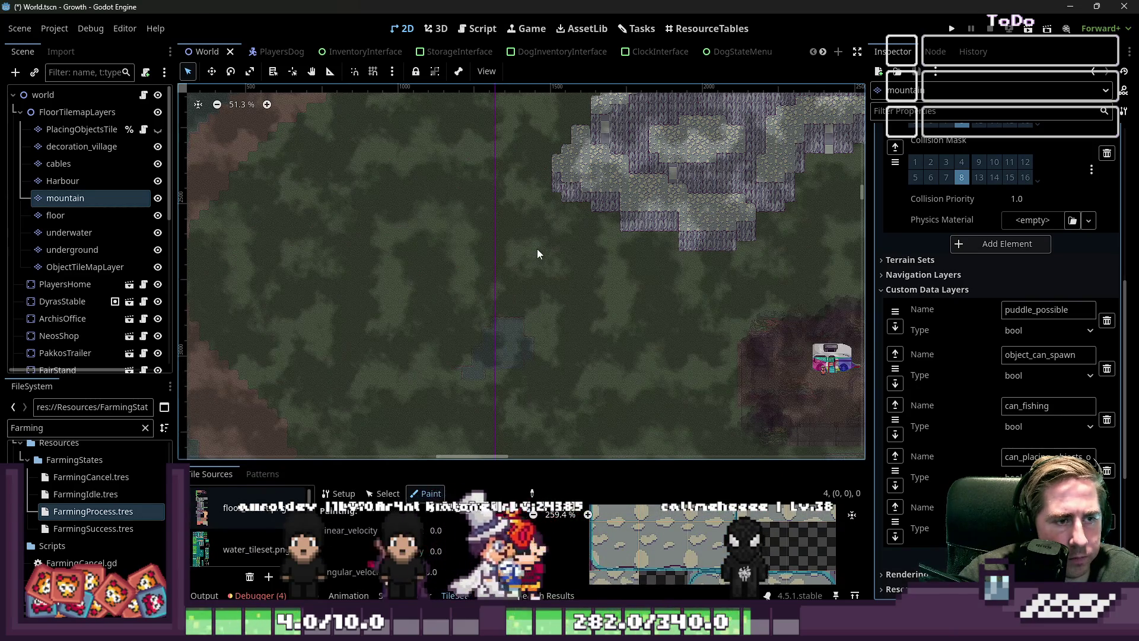
# Select the world root node, save the World scene with Ctrl+S, and bring up the Tasks board.
pyautogui.click(101, 96)
pyautogui.hotkey('ctrl', 's')
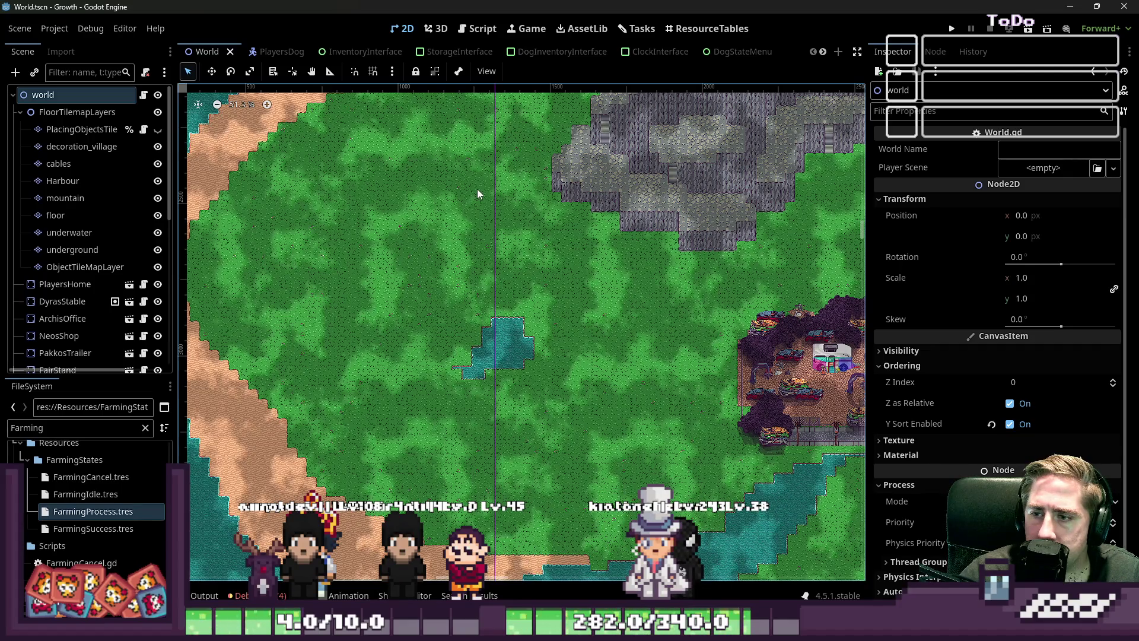
pyautogui.scroll(-2, 510, 285)
pyautogui.scroll(1, 537, 333)
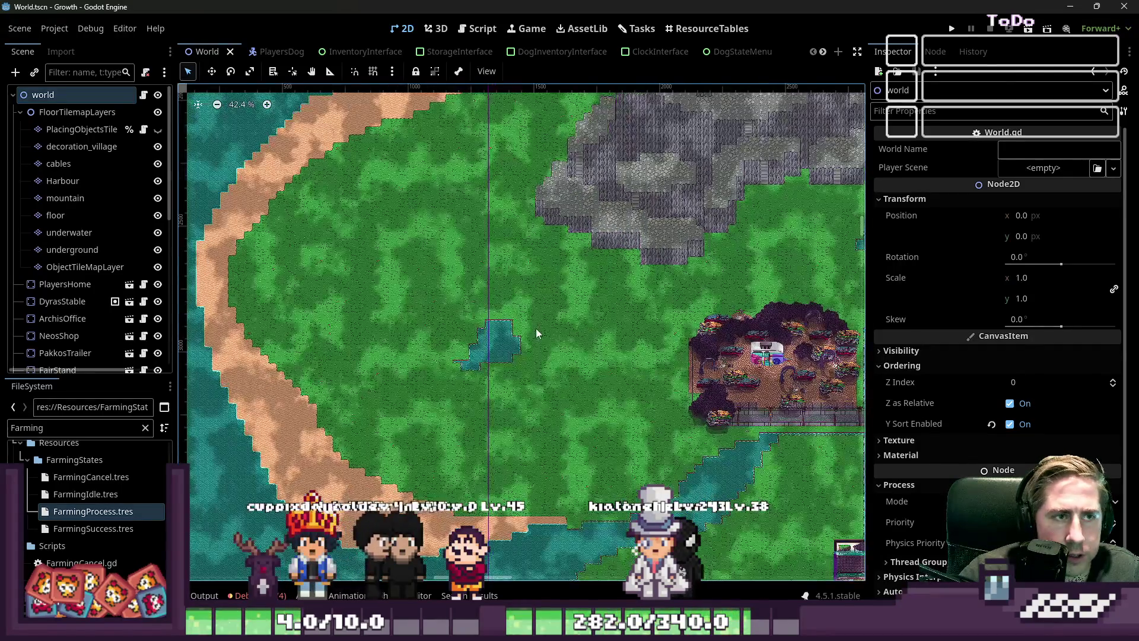
pyautogui.scroll(-3, 537, 333)
pyautogui.click(636, 28)
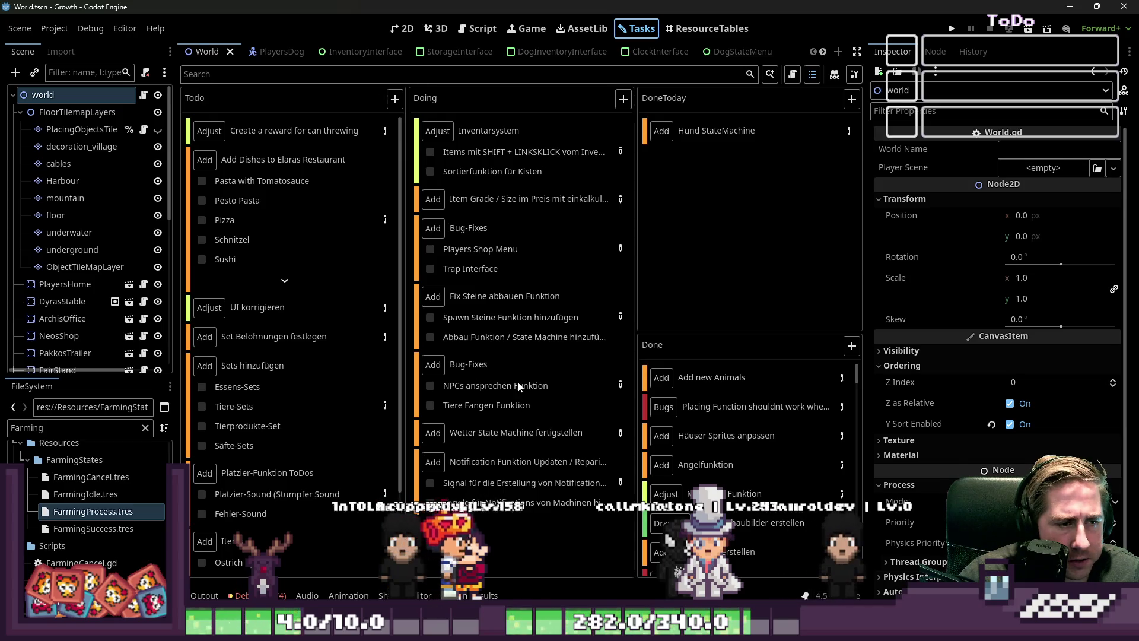
# In the Fix Steine abbauen Funktion task, check off the Spawn Steine Funktion and Abbau Funktion / State Machine steps.
pyautogui.doubleClick(616, 312)
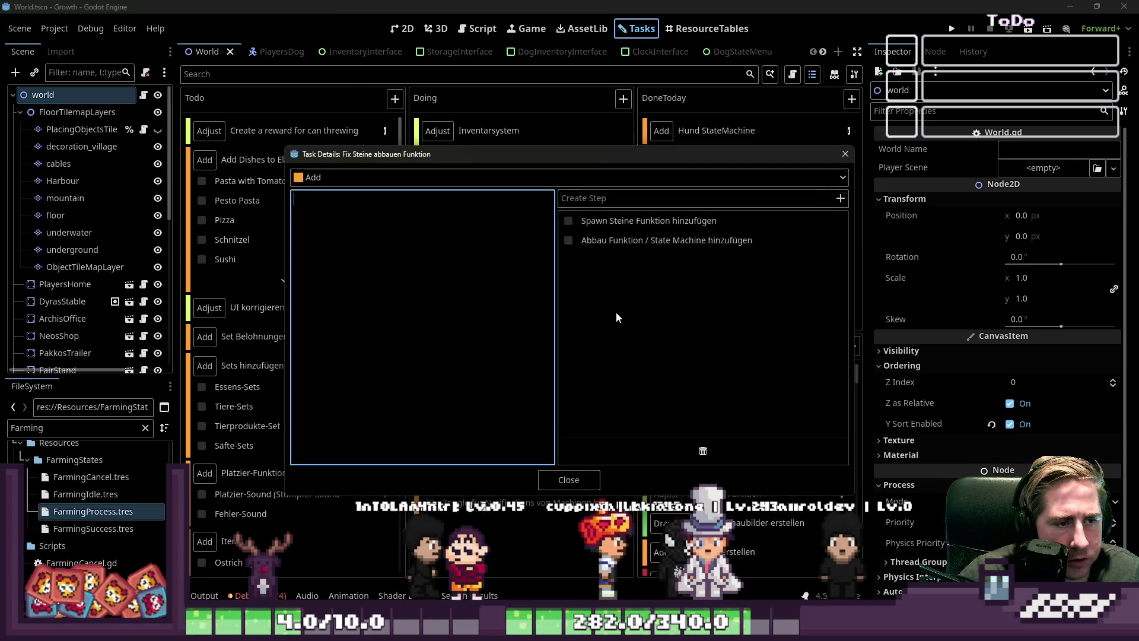
pyautogui.click(569, 219)
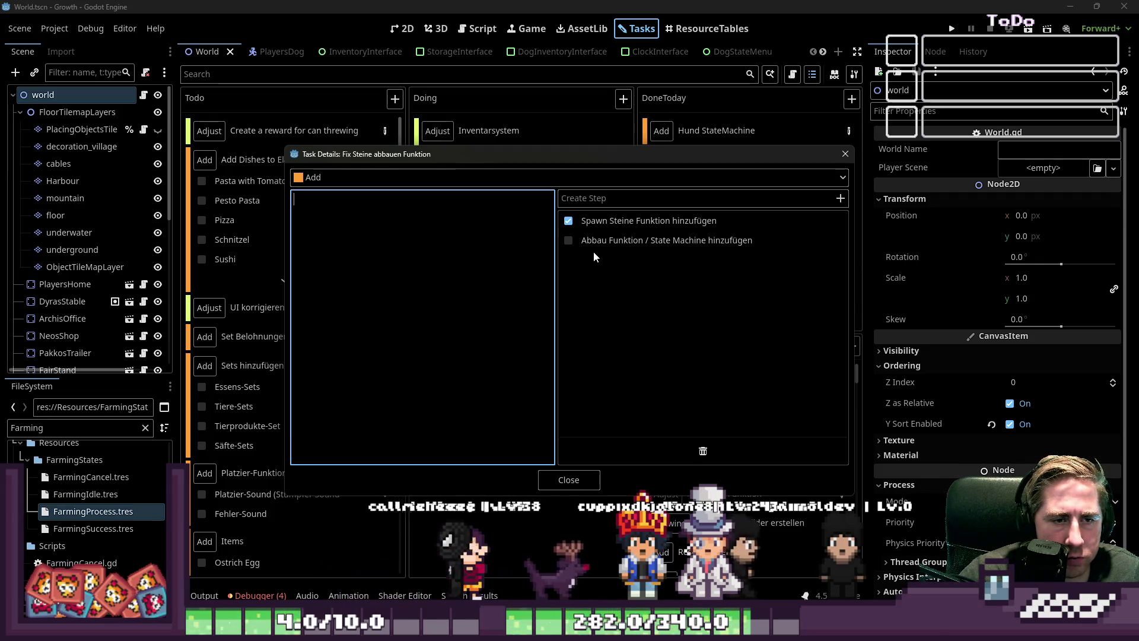
pyautogui.click(567, 239)
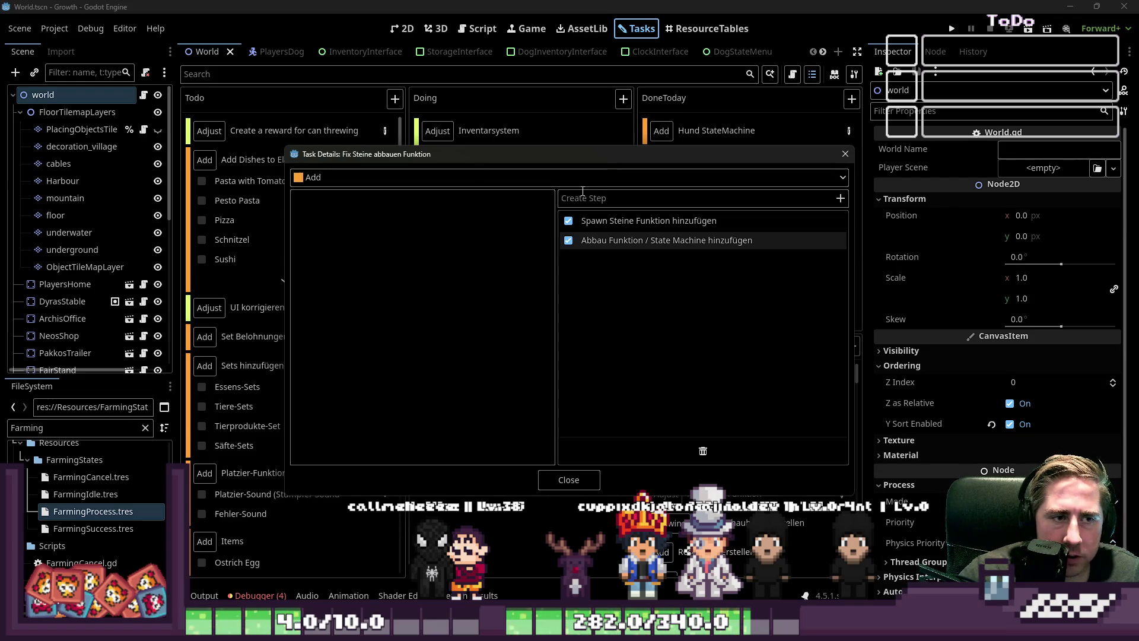
# Add steps 'Phantom Bäume spawnen beim Schrägen Farmen? Fixen', 'Steine sollen keine Bäume spawnen beim abbauen', 'Steine Bruch Animation', then close.
pyautogui.click(601, 194)
pyautogui.write('P')
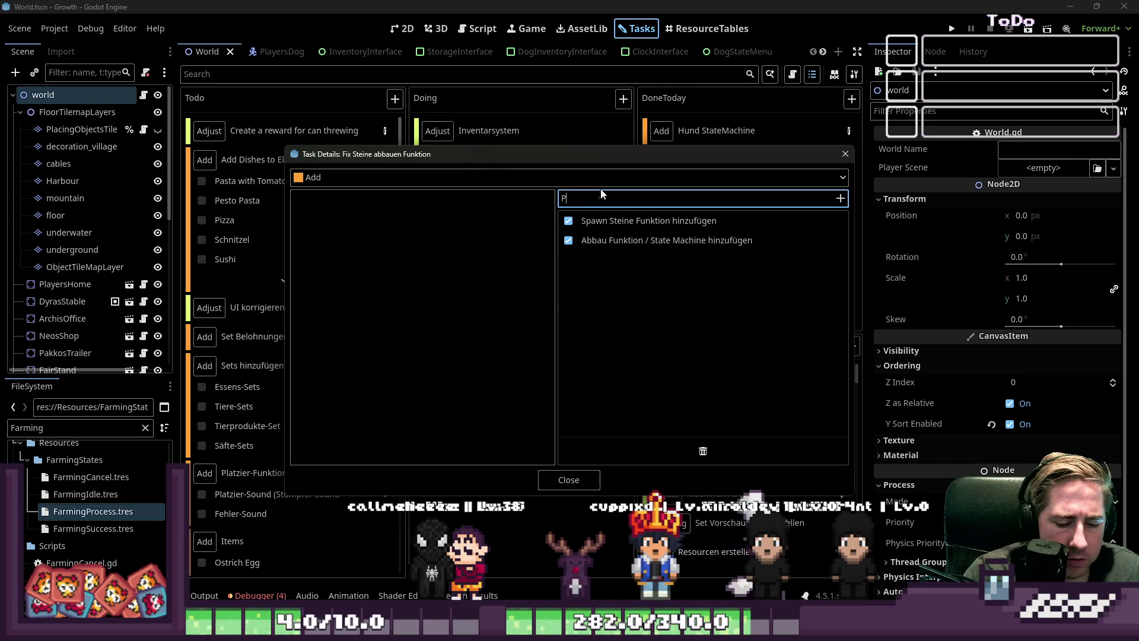
pyautogui.write('hantom ')
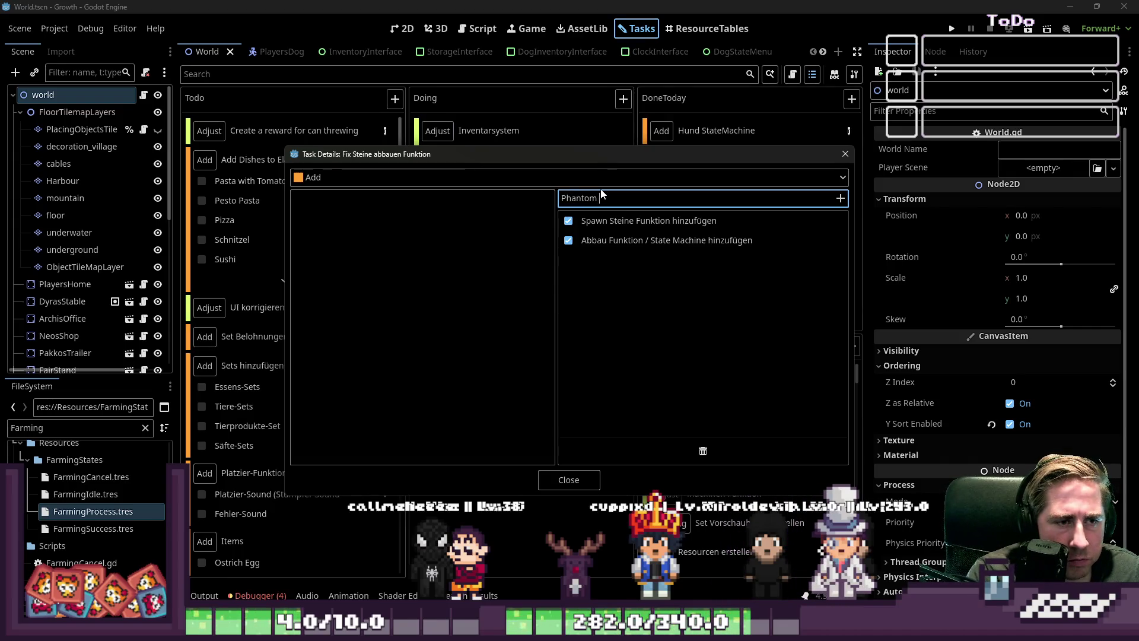
pyautogui.write('Bäume spawnen beim ')
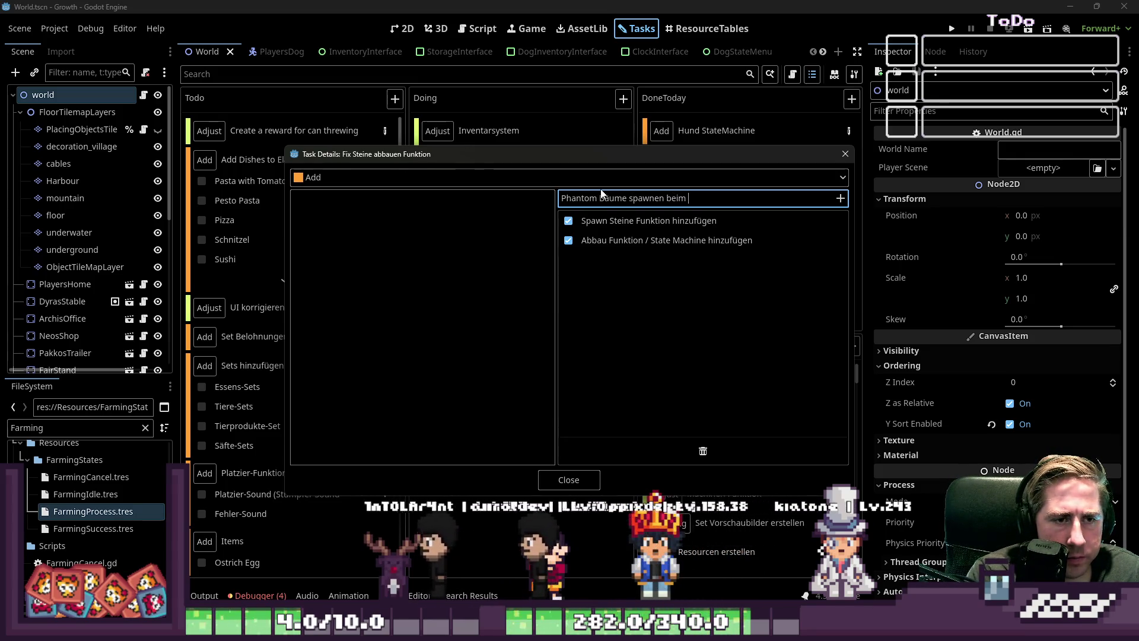
pyautogui.write('Schrägen Farmen')
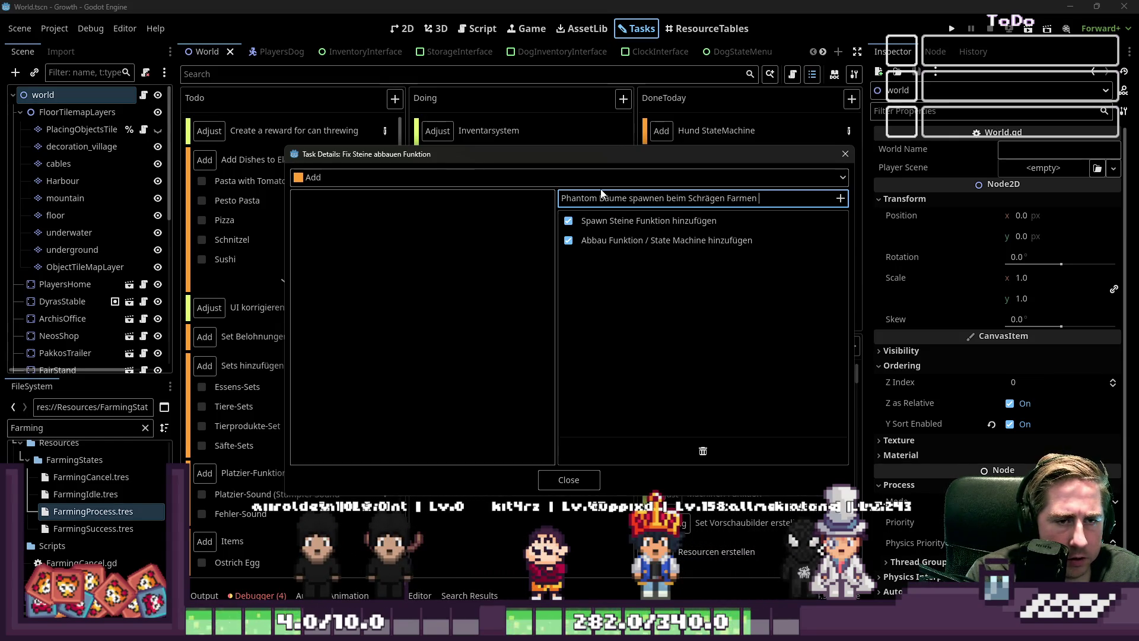
pyautogui.write('? Fixen')
pyautogui.press('Return')
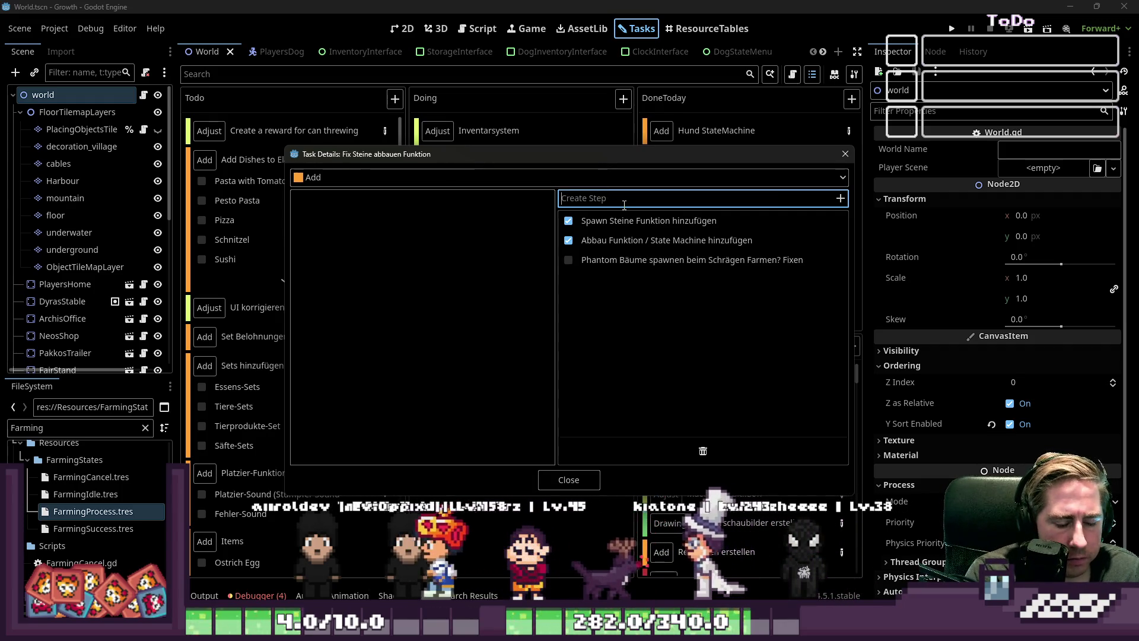
pyautogui.write('Steine ')
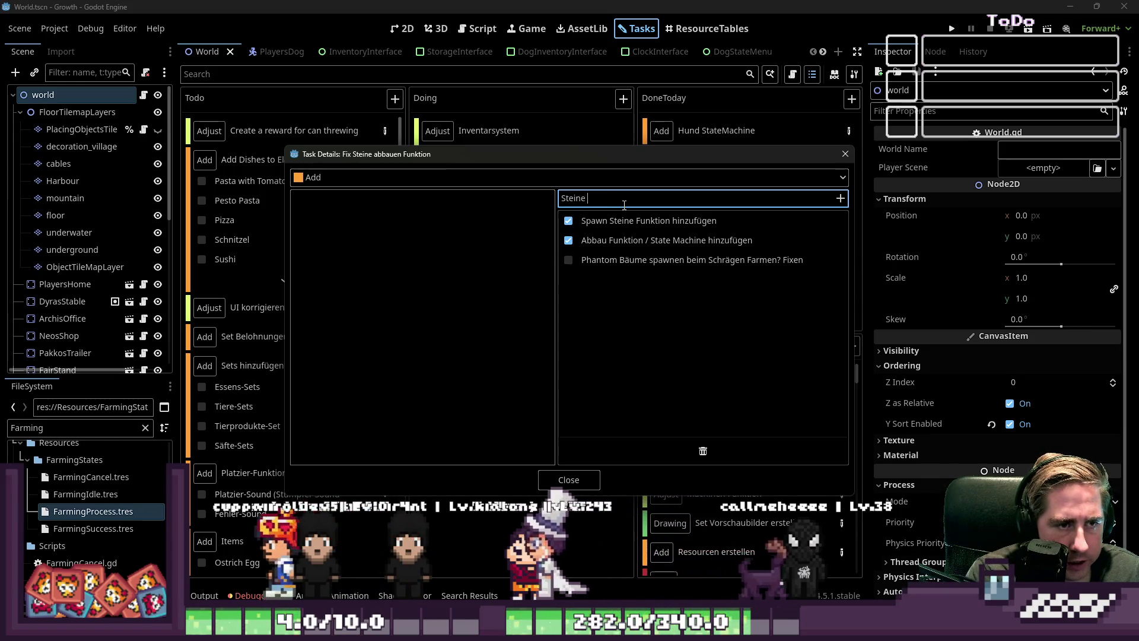
pyautogui.write('sollen keine ')
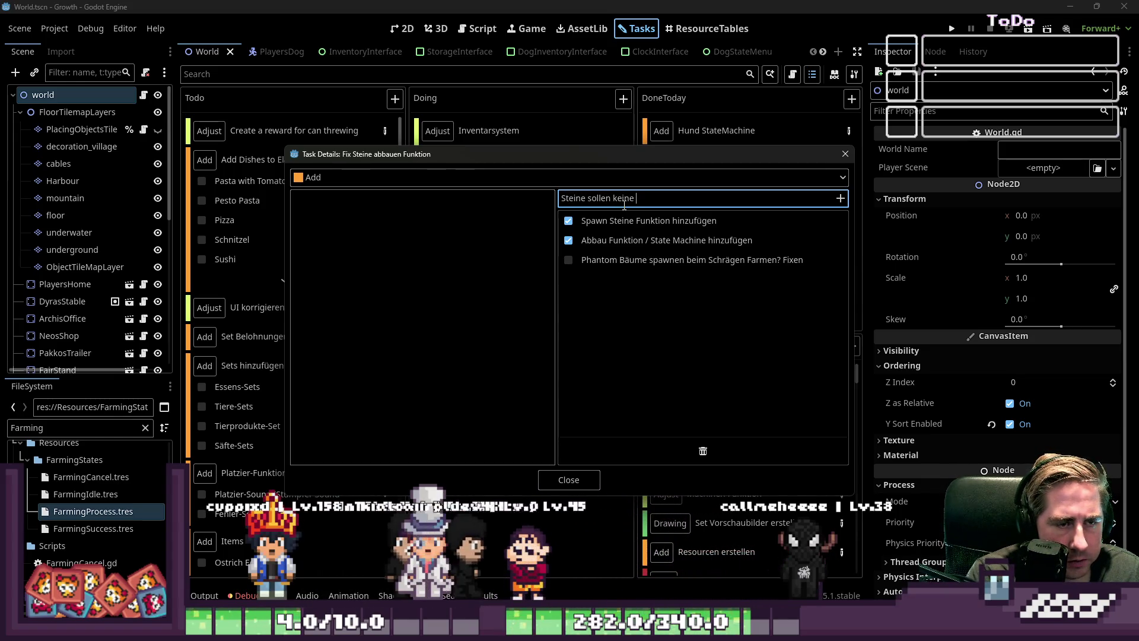
pyautogui.write('Bäume spawn')
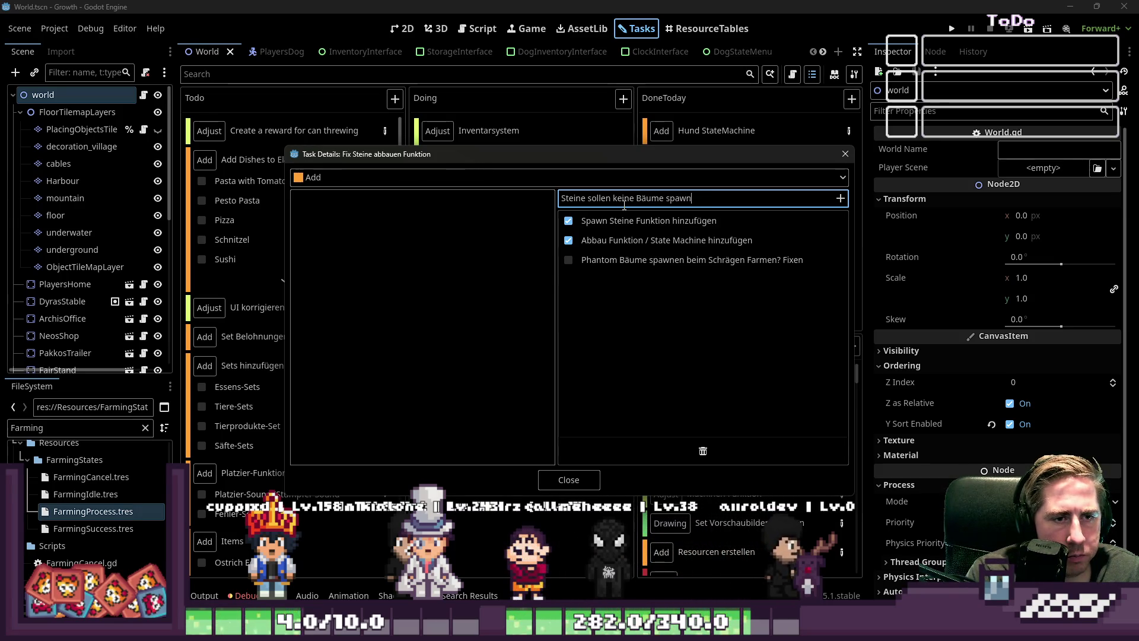
pyautogui.write('en beim abbau')
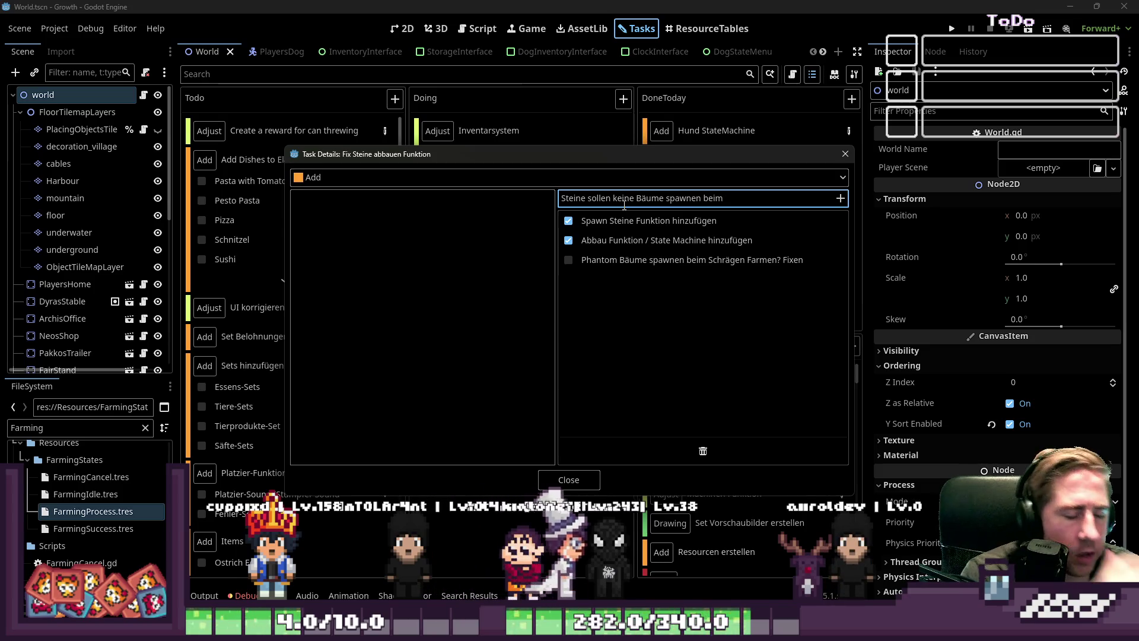
pyautogui.write('en')
pyautogui.press('Return')
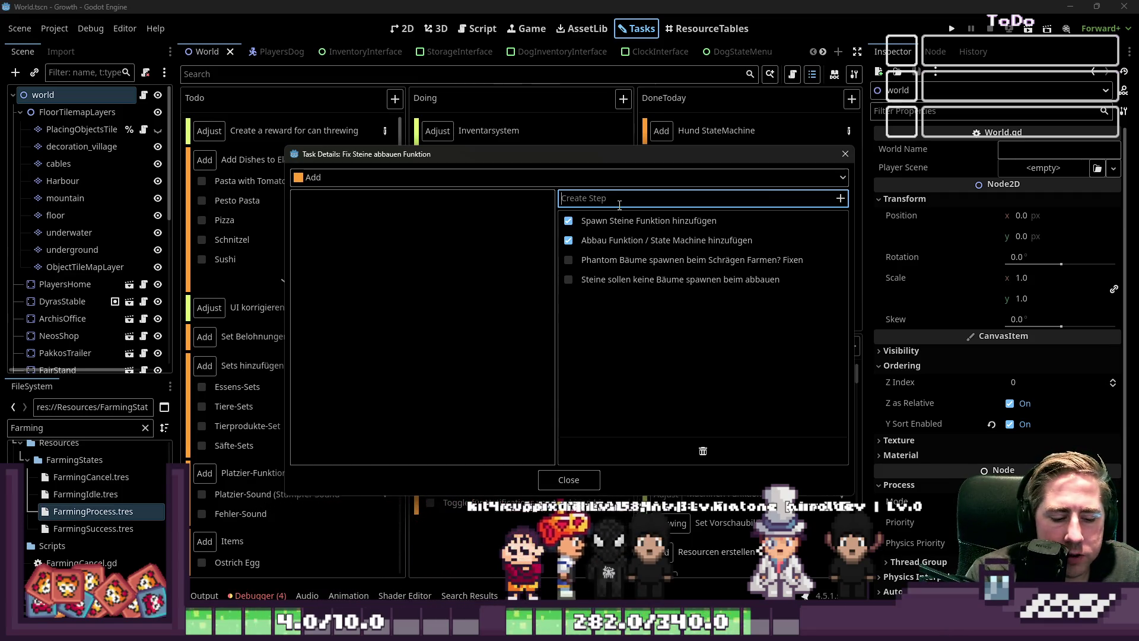
pyautogui.write('Steine')
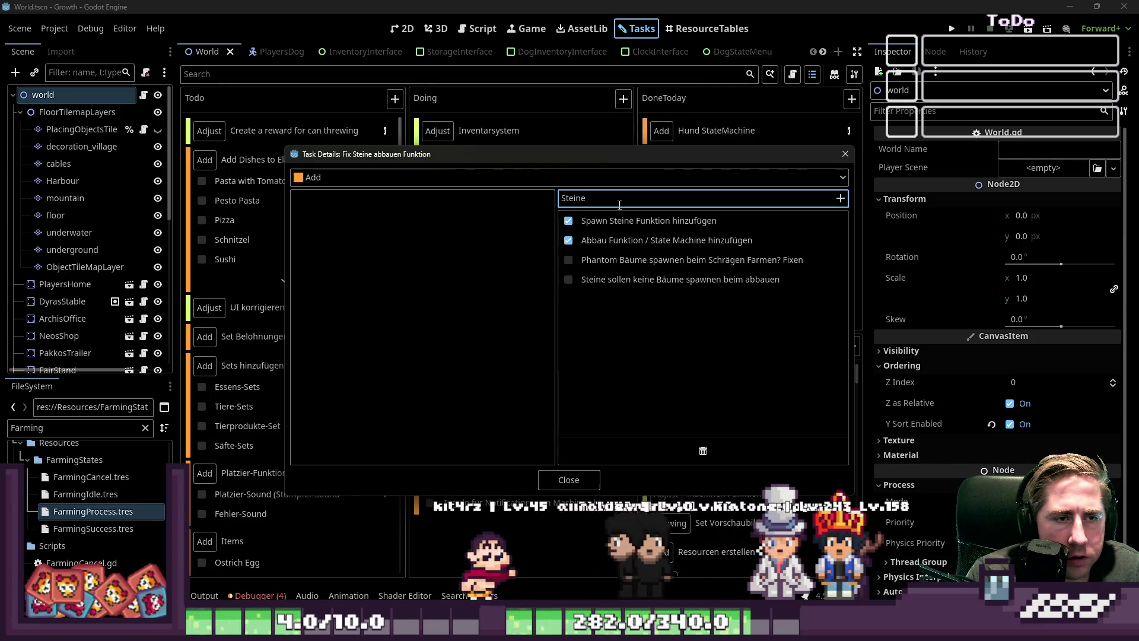
pyautogui.write(' Bru')
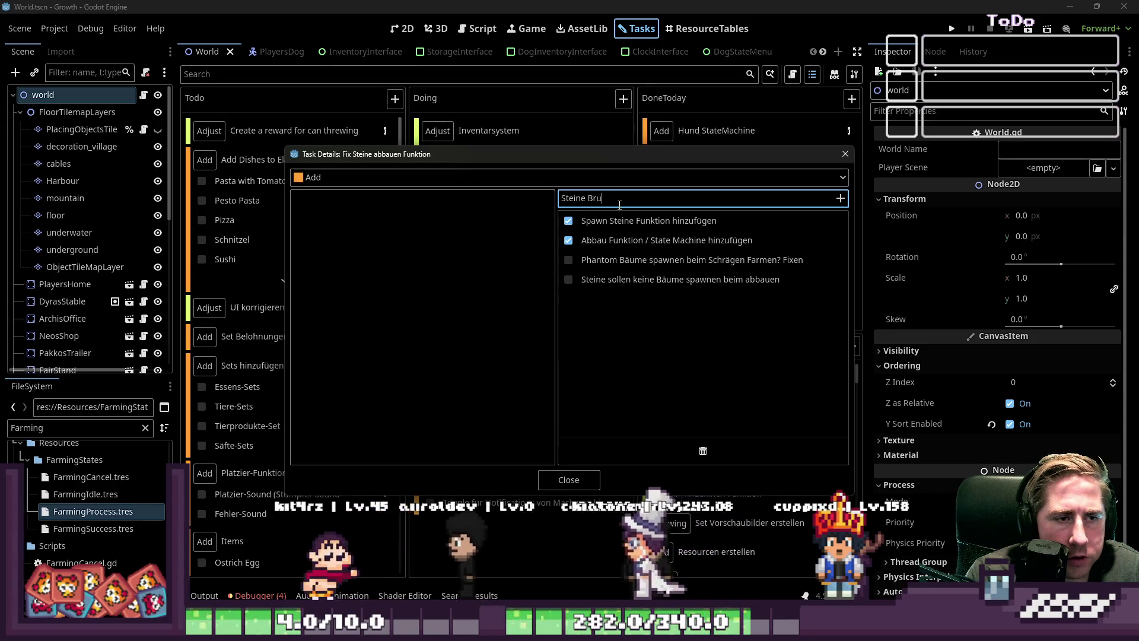
pyautogui.write('ch Animation')
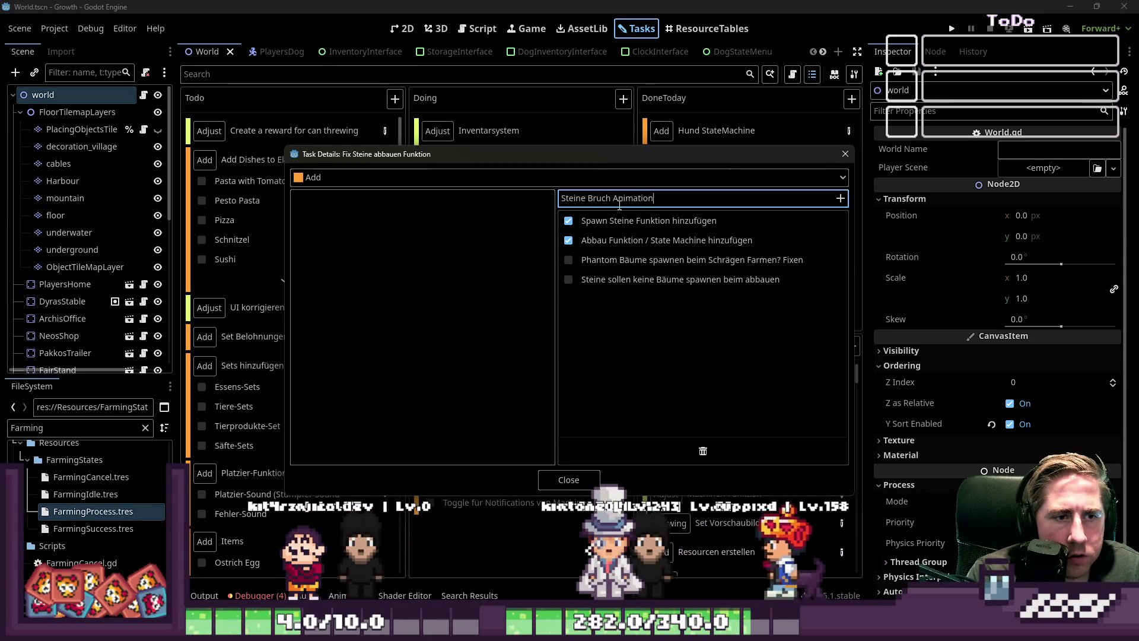
pyautogui.press('Return')
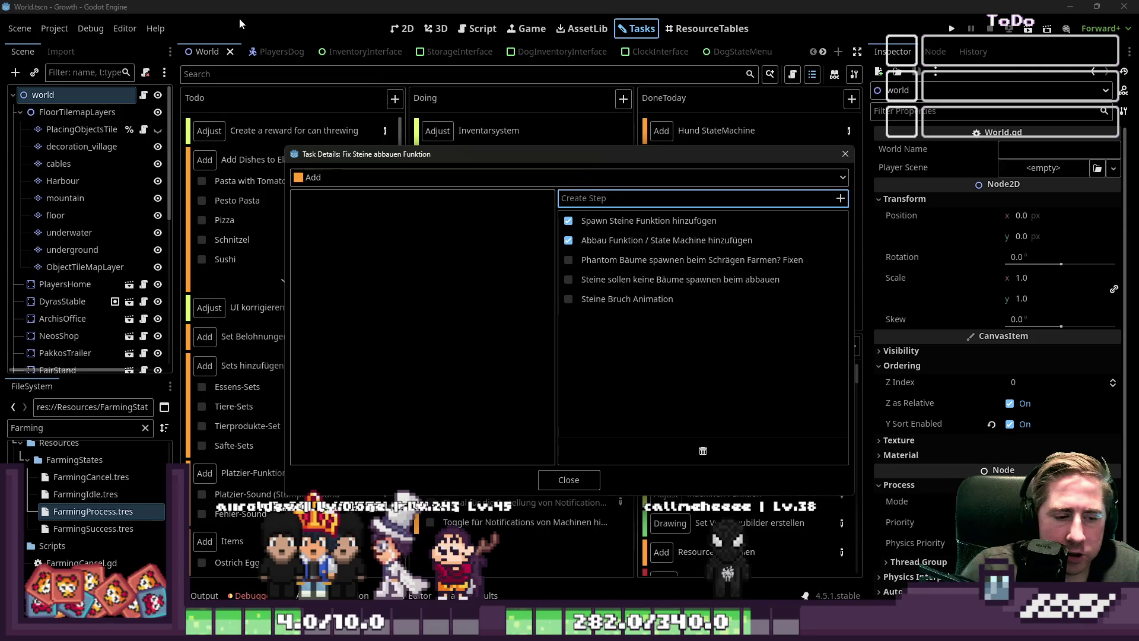
pyautogui.click(549, 483)
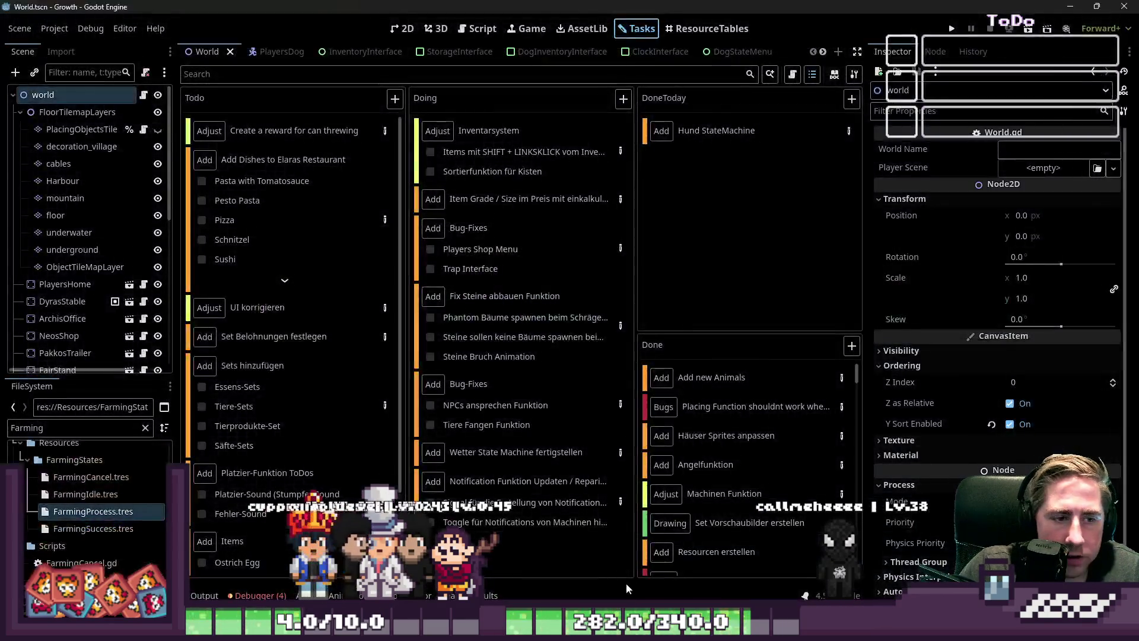
pyautogui.hotkey('alt', 'Tab')
pyautogui.hotkey('alt', 'Tab')
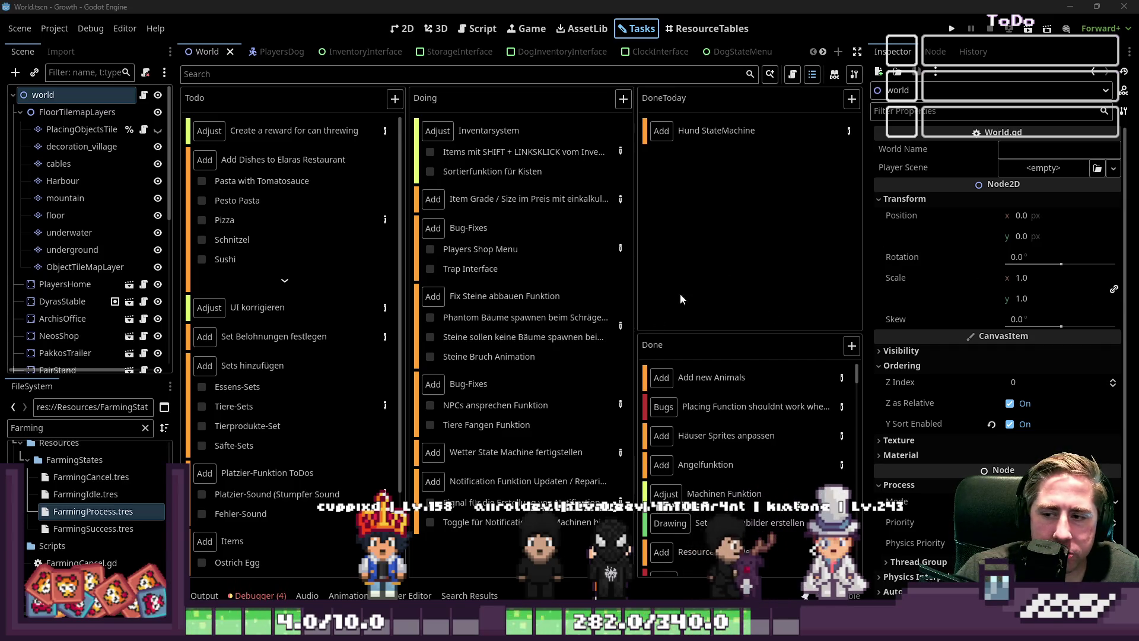
pyautogui.click(402, 29)
# Zoom around the World map to look over the forest, rocky mountain area and town.
pyautogui.scroll(5, 573, 181)
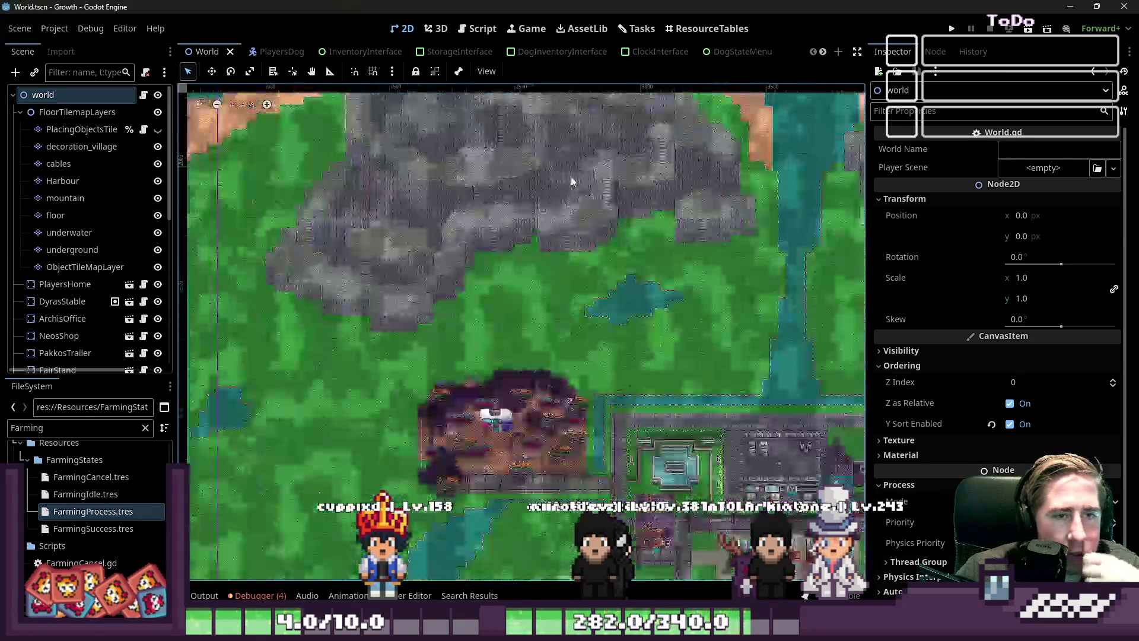
pyautogui.scroll(3, 584, 208)
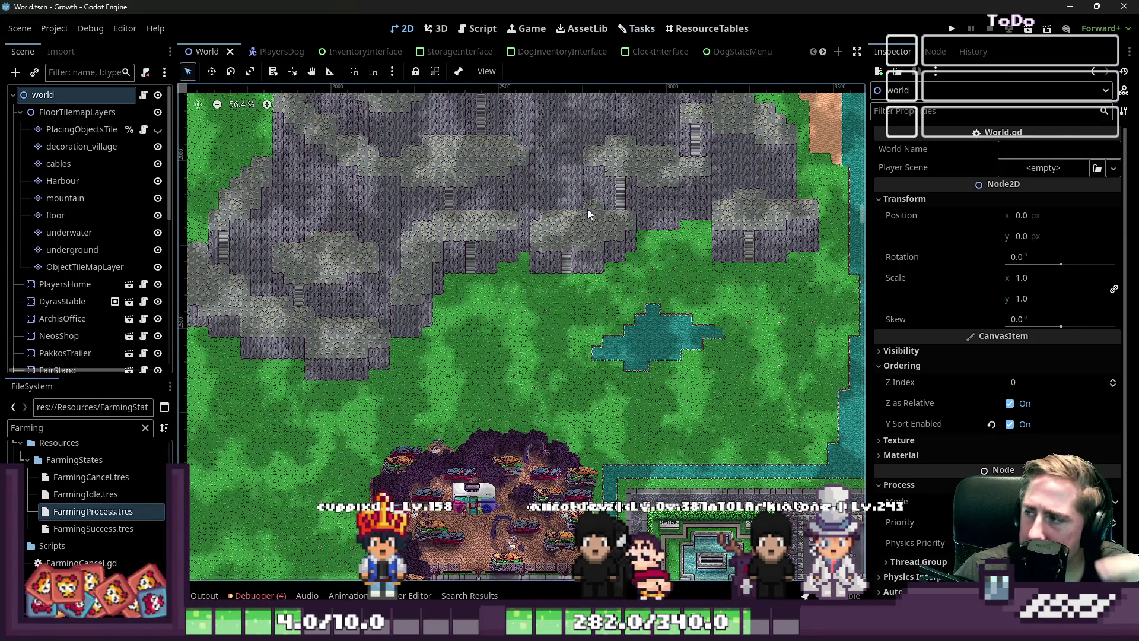
pyautogui.scroll(-4, 587, 209)
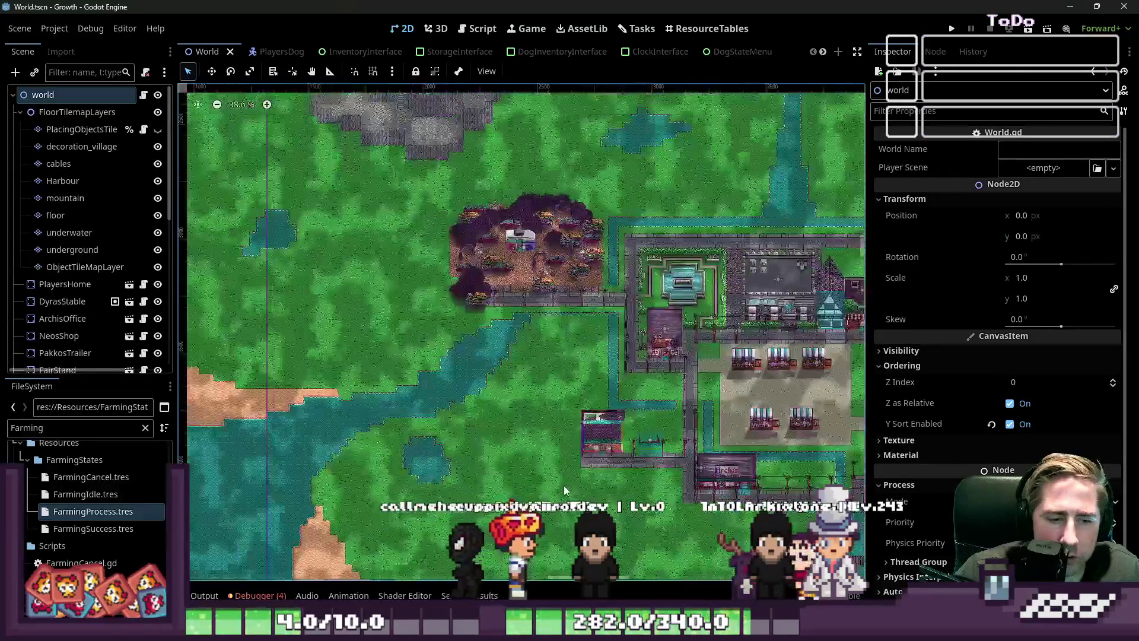
pyautogui.scroll(5, 565, 489)
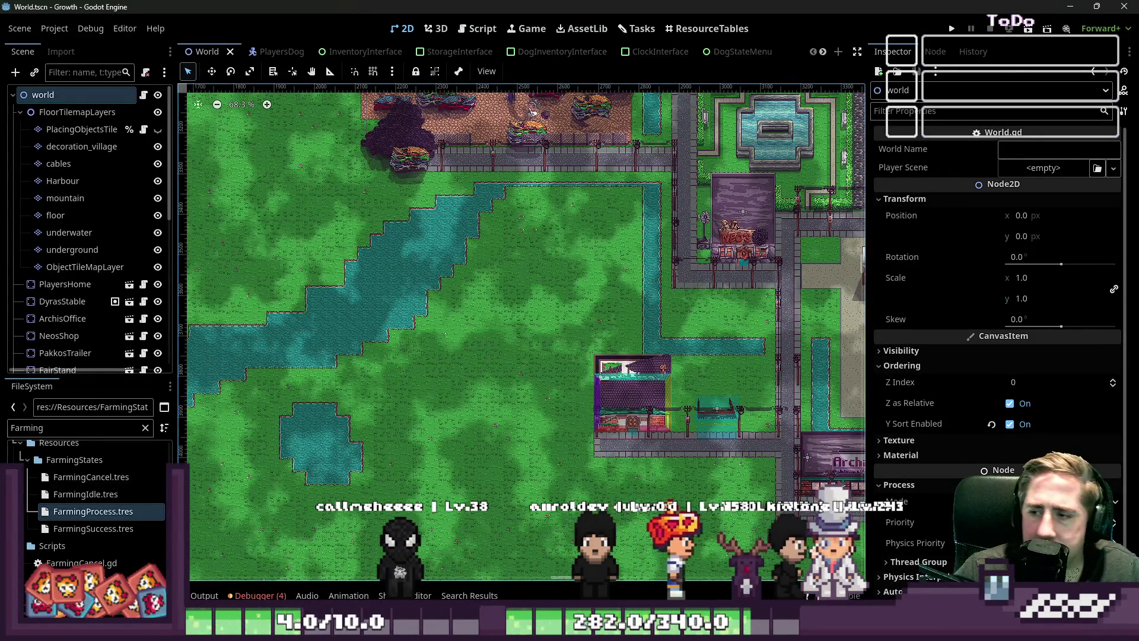